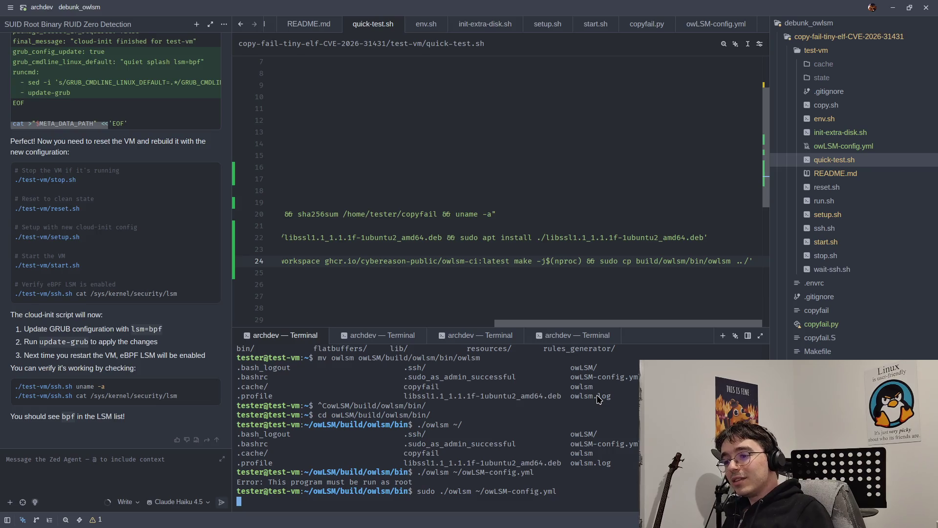
Step: In a second terminal, go to copy-fail-tiny-elf-CVE-2026-31431/test-vm and run ./ssh.sh to log into the VM
click(367, 339)
text(cd )
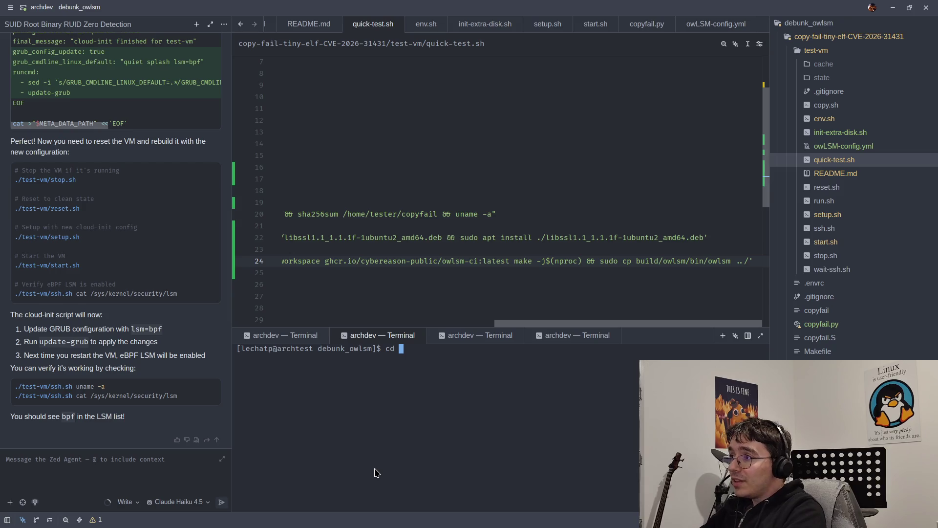
text(copy-)
key(Tab)
key(Return)
text(cd te)
key(Tab)
key(Return)
text(./ss)
key(Tab)
key(Return)
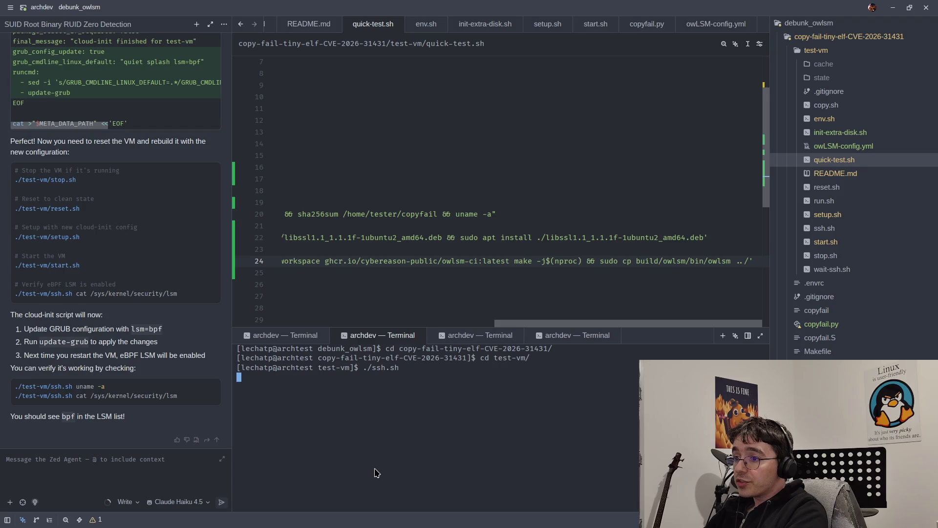
Step: List the VM's running processes with top, after trying ps and htop, to find owlsm as root
text(ps -aux)
key(BackSpace)
key(BackSpace)
key(BackSpace)
text(htop)
key(Return)
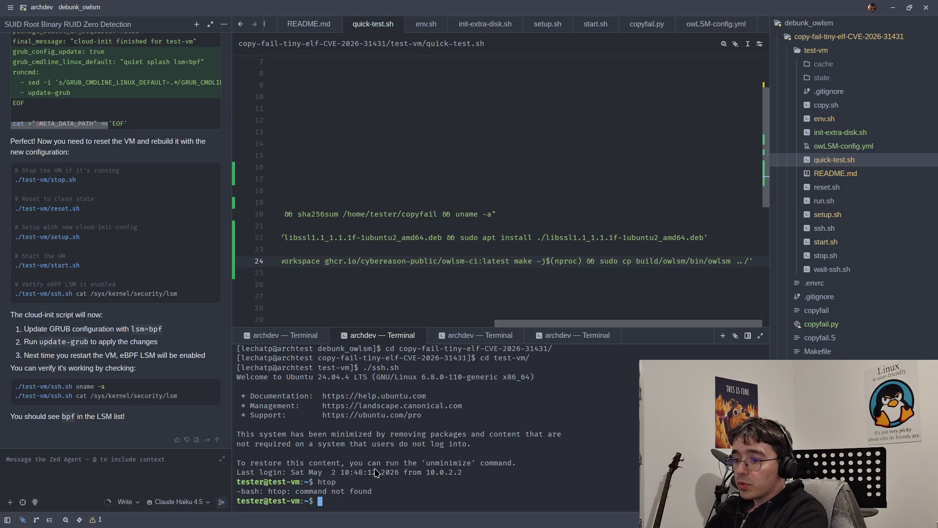
text(top)
key(Return)
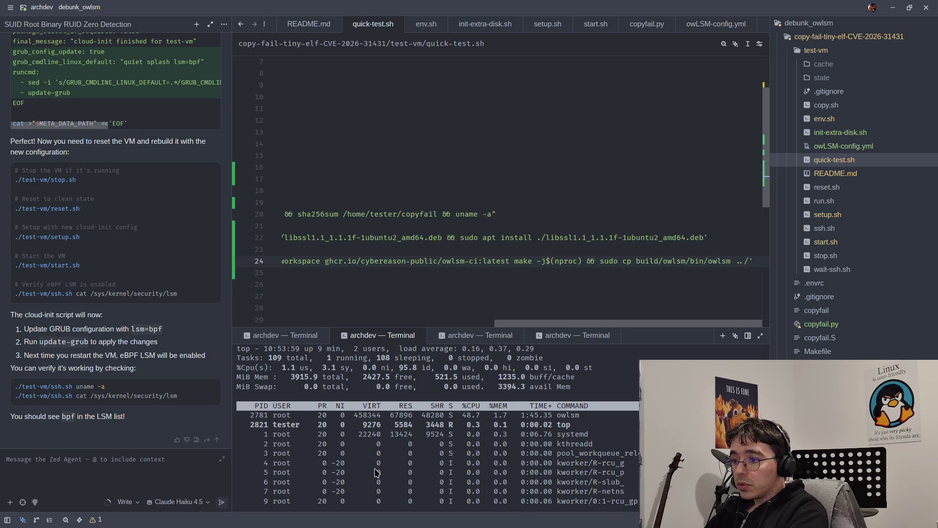
Step: Quit top, scroll through owlsm's JSON event log, and return to the VM shell
key(q)
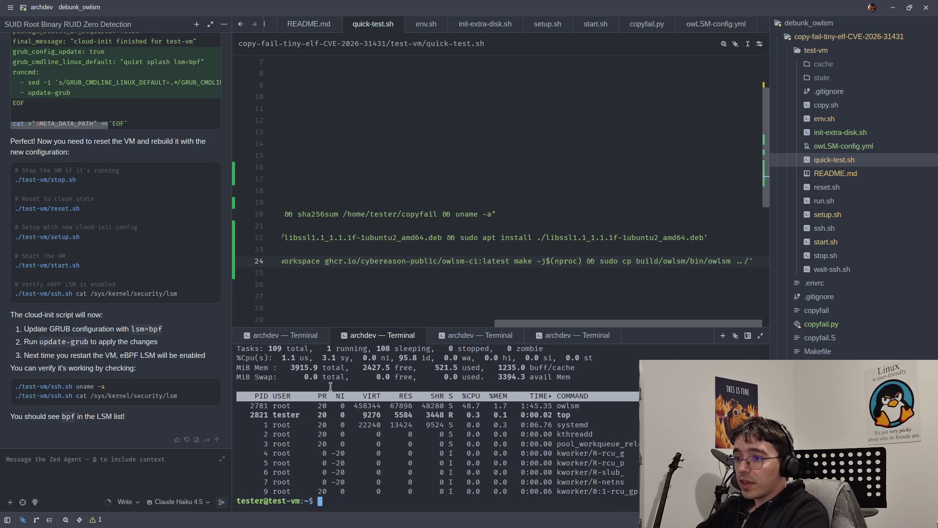
click(302, 337)
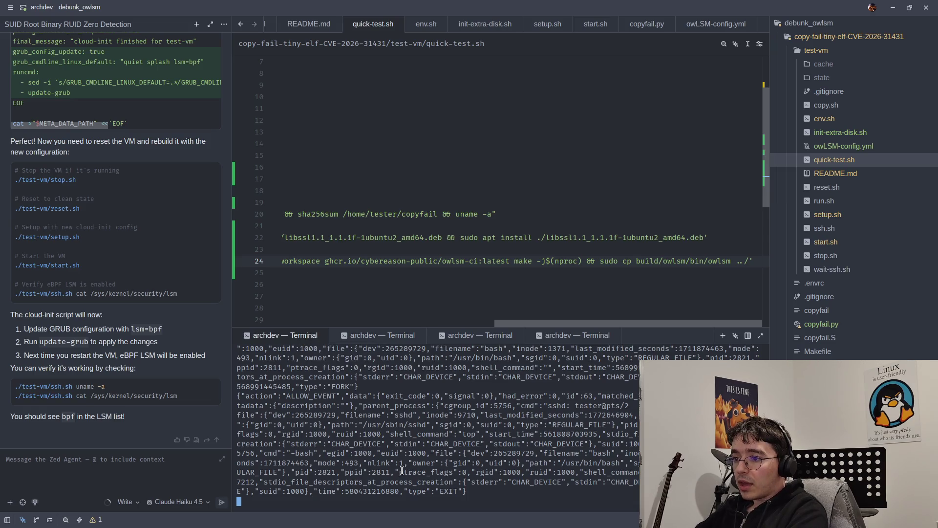
scroll(405, 470, up, 5)
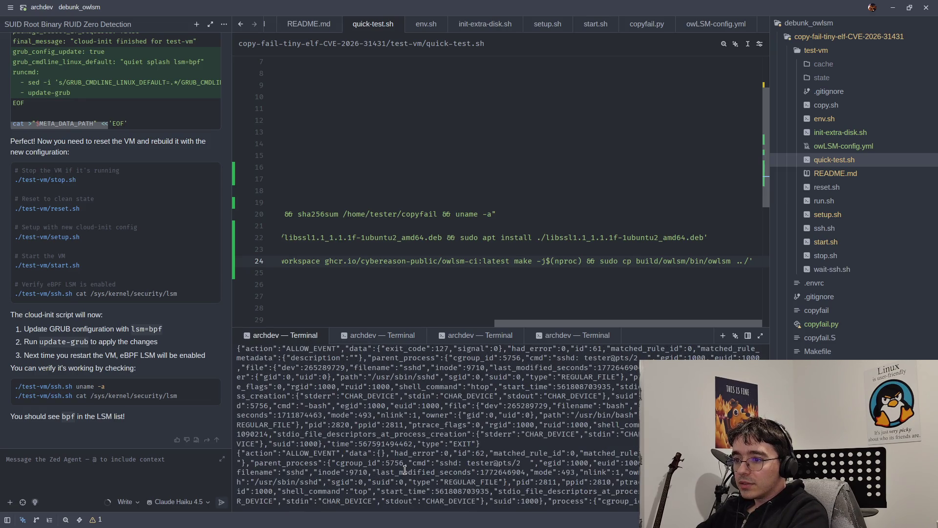
scroll(405, 470, up, 5)
scroll(405, 470, down, 10)
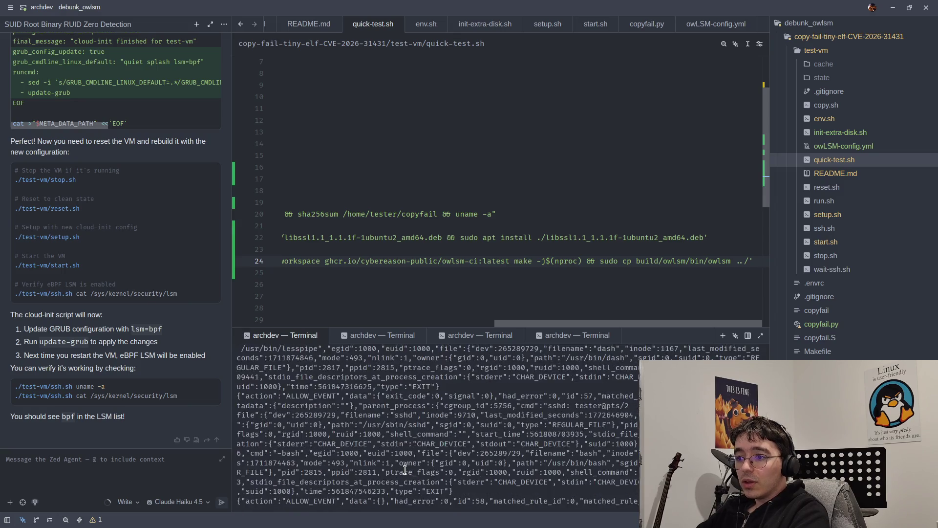
click(470, 337)
click(372, 337)
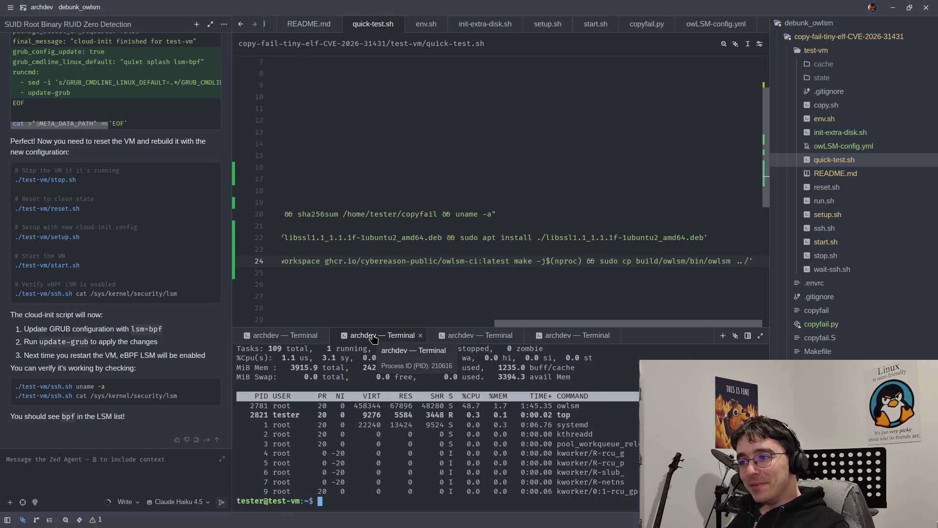
Step: Run ./copyfail in the VM's home folder, using Tab completion
text(./)
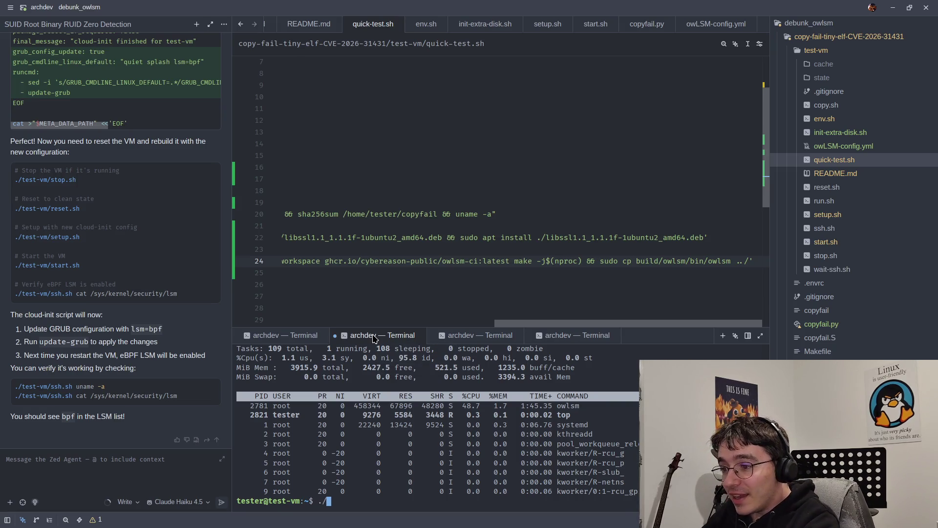
key(Tab)
key(Tab)
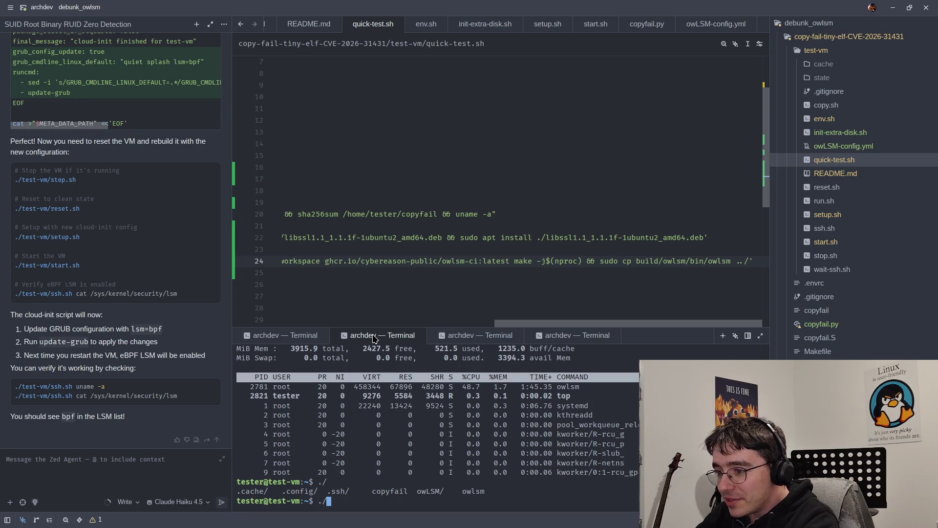
text(copy)
key(Tab)
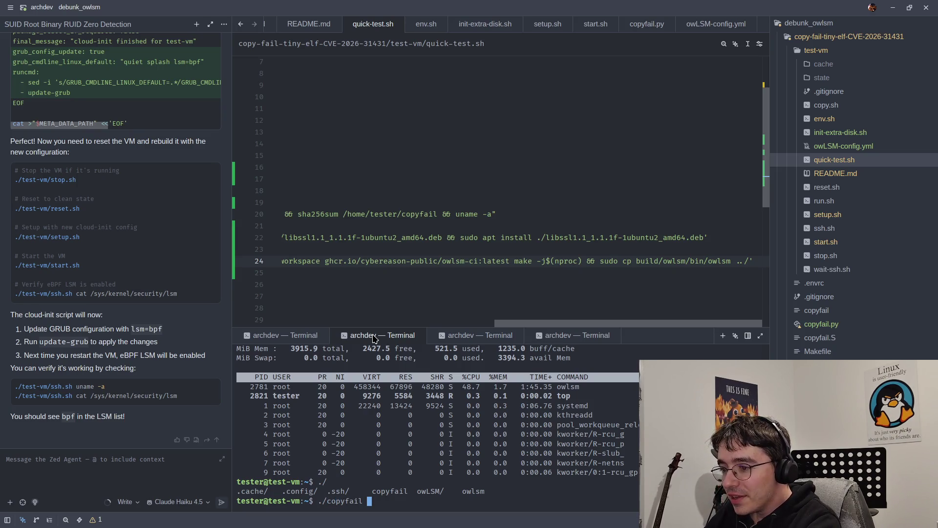
key(BackSpace)
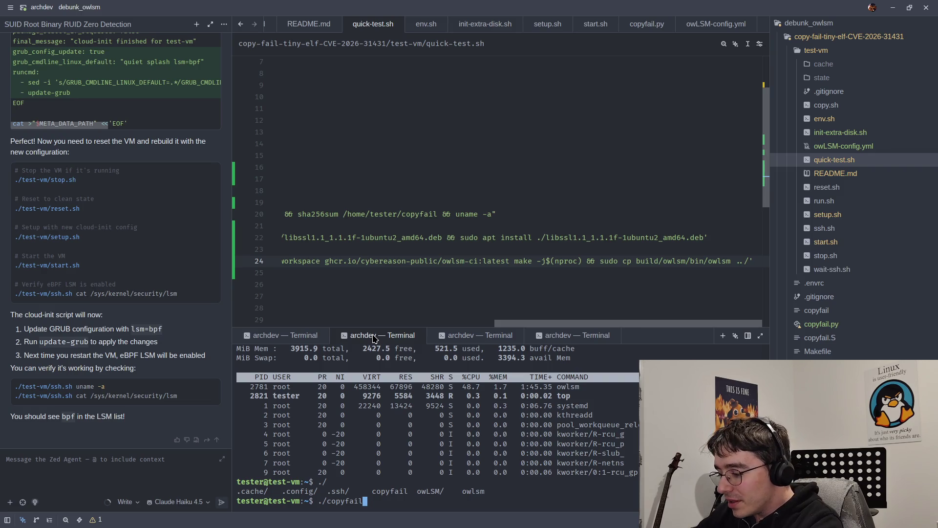
key(Return)
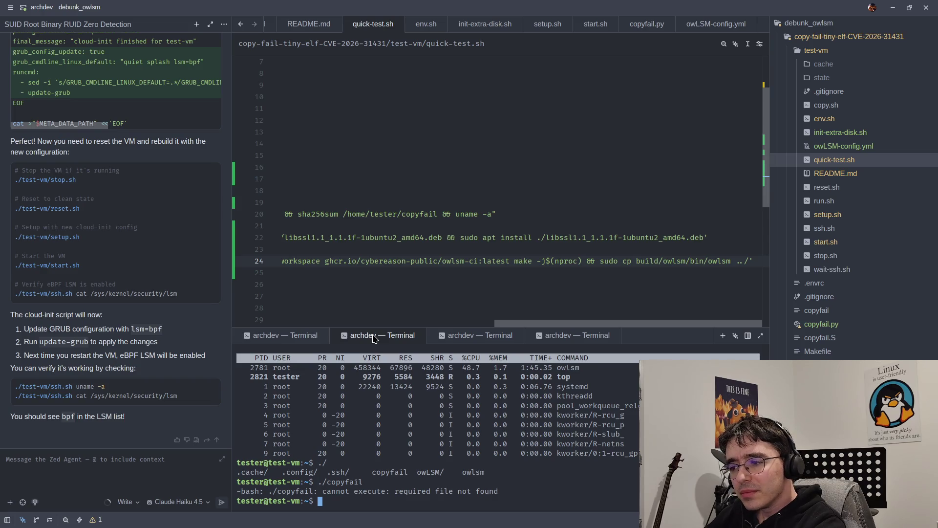
Step: Check owlsm's log for the attempt, then select the 'required file not found' error and type vi copyfail
click(259, 338)
scroll(328, 433, up, 10)
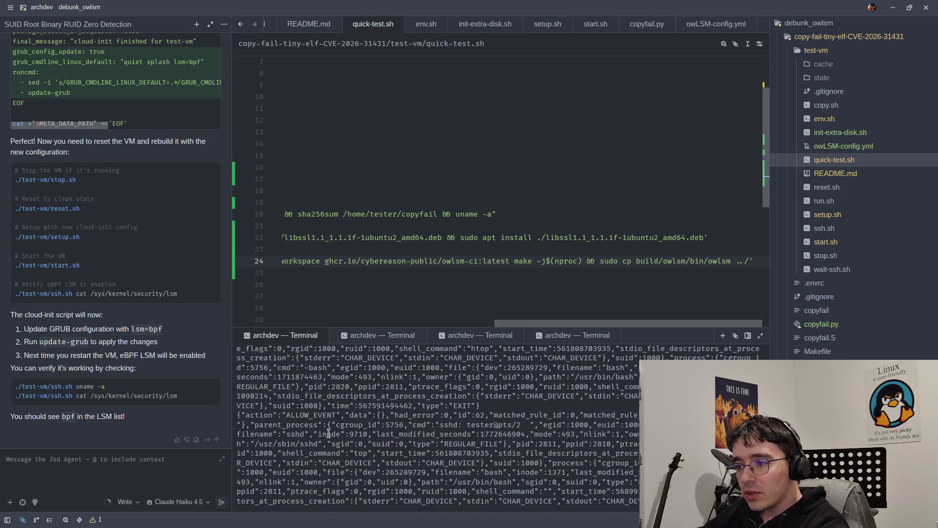
scroll(328, 434, up, 5)
scroll(329, 434, up, 5)
scroll(328, 433, up, 10)
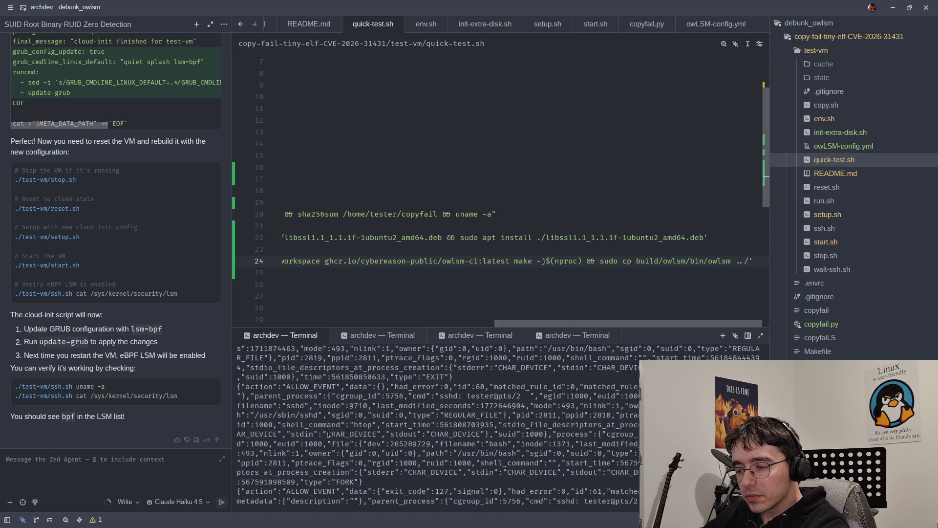
click(381, 337)
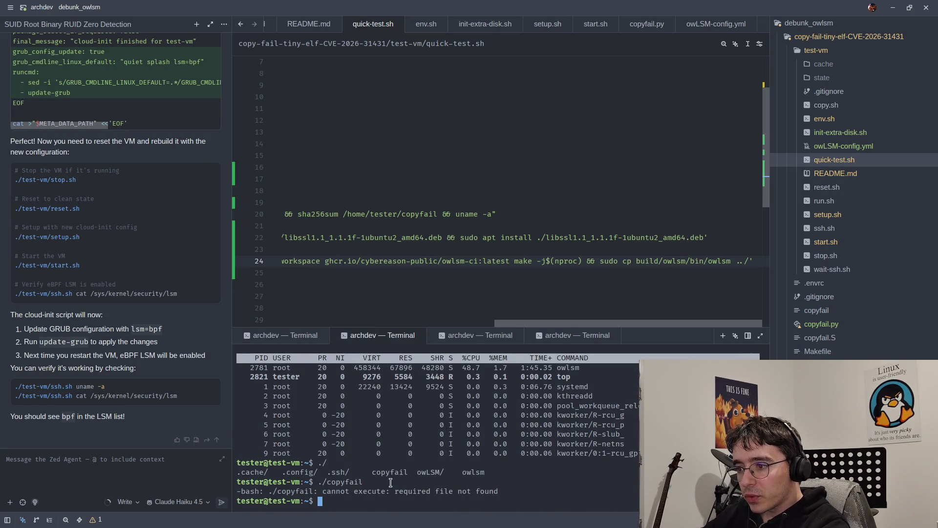
drag(394, 491, 502, 492)
text(v)
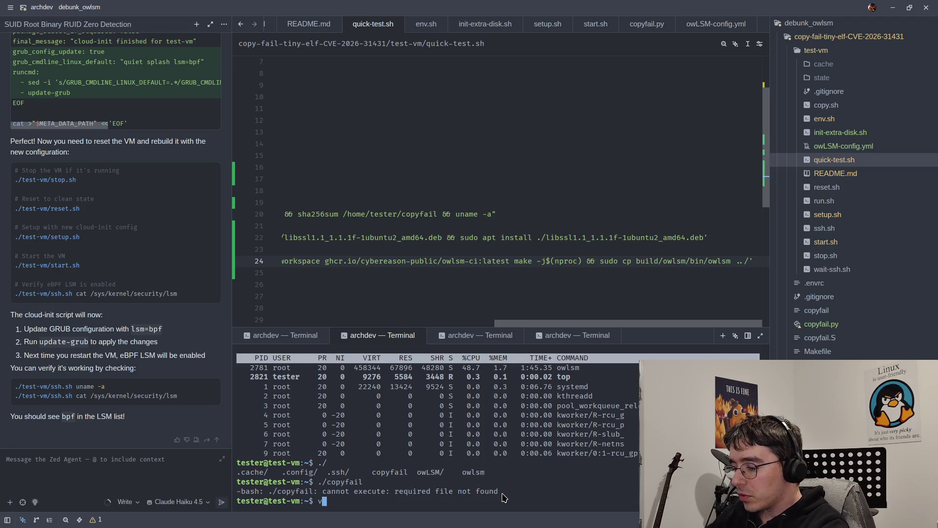
text(i copyfail)
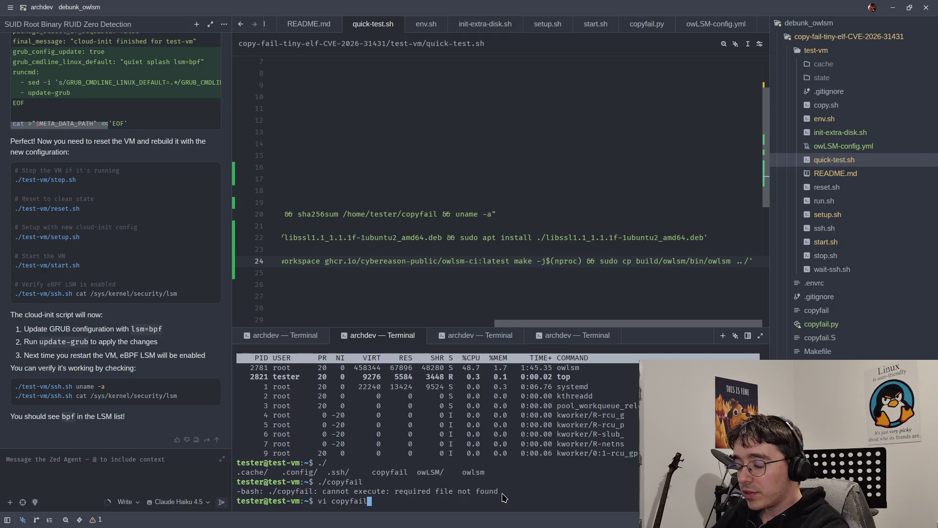
Step: After vi fails on copyfail, install vim on the VM with sudo apt install vim
key(Return)
key(Up)
key(BackSpace)
key(BackSpace)
key(BackSpace)
text(sudo )
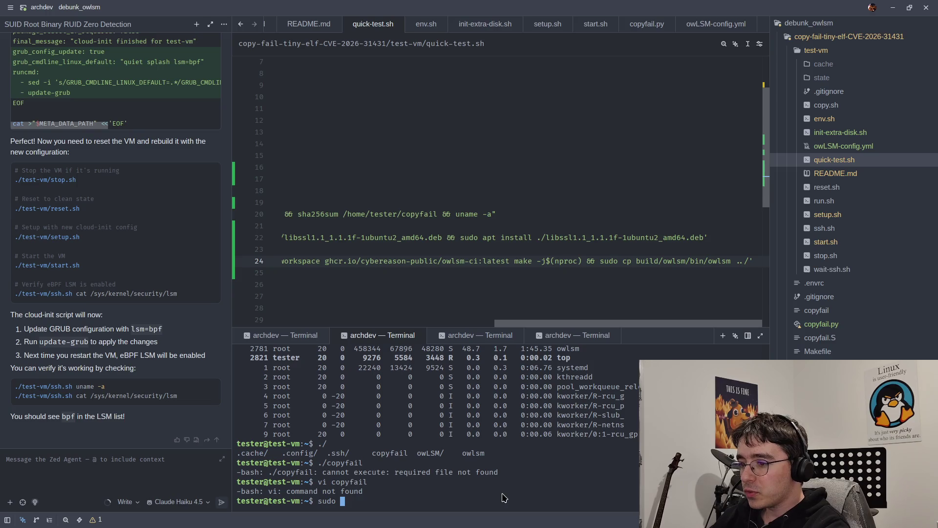
text(apt )
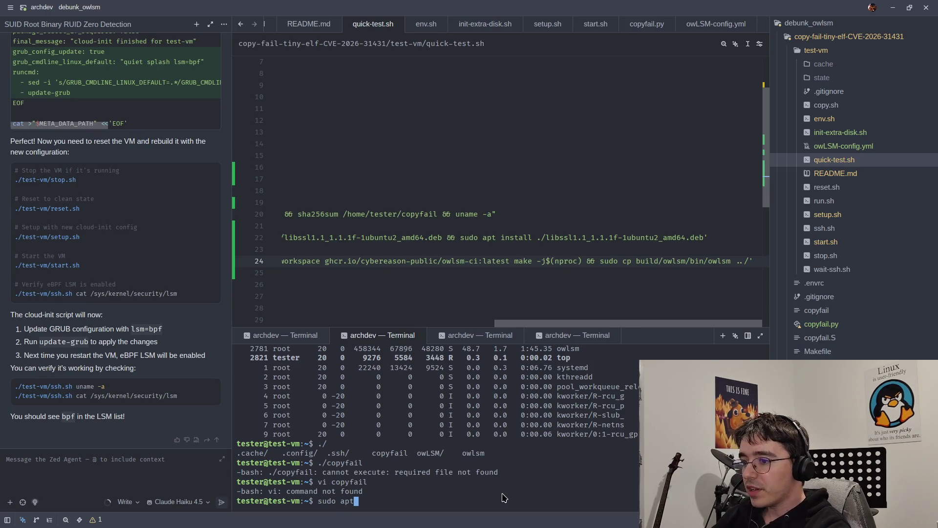
text(i)
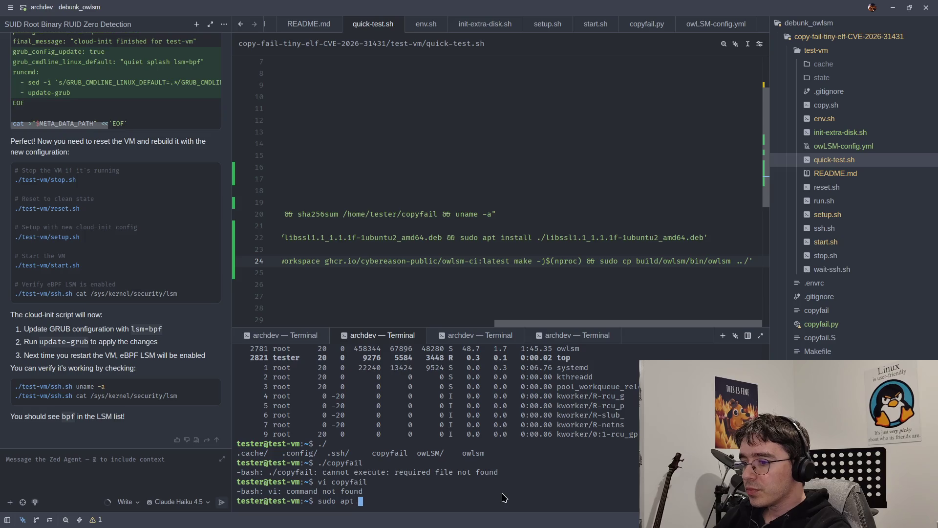
text(nstall)
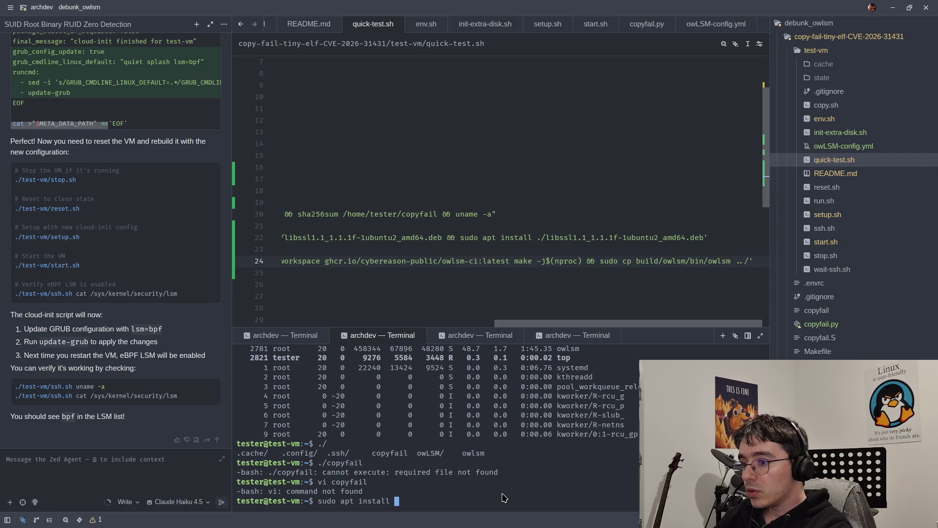
text(vim)
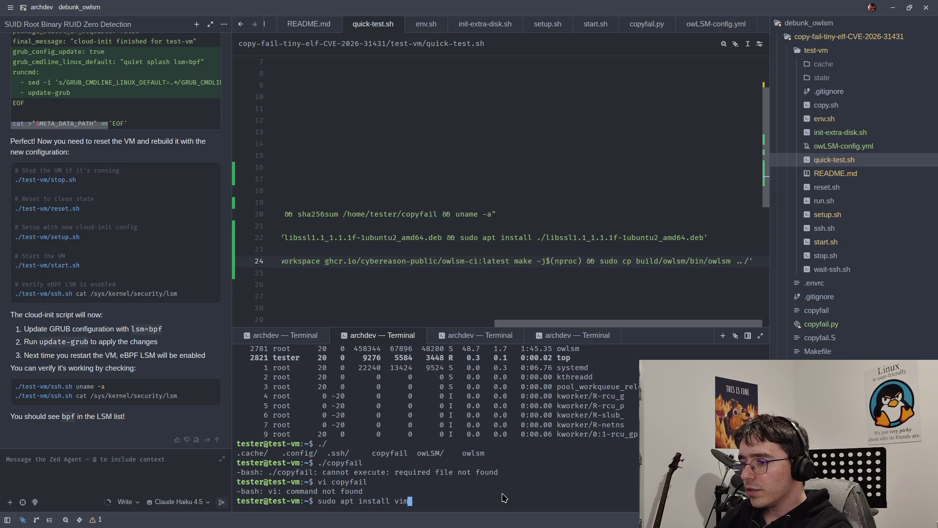
key(Return)
key(Return)
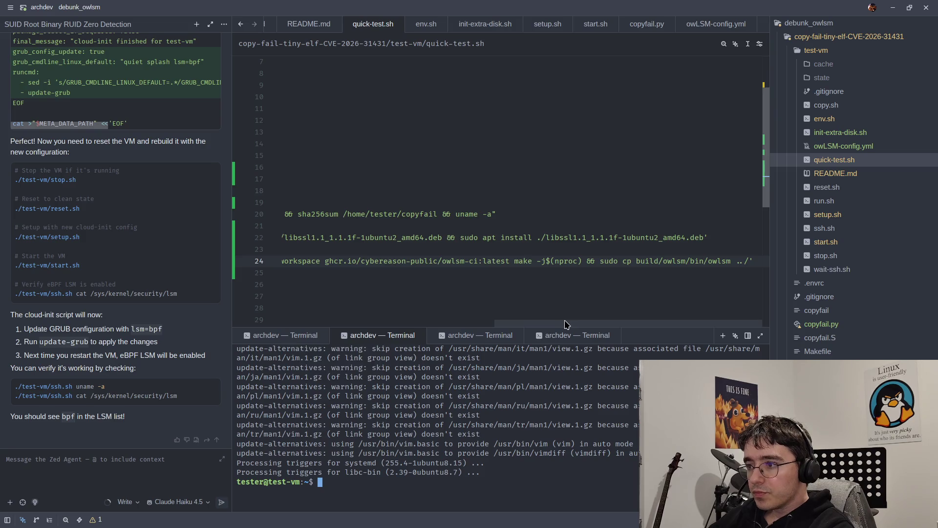
click(449, 336)
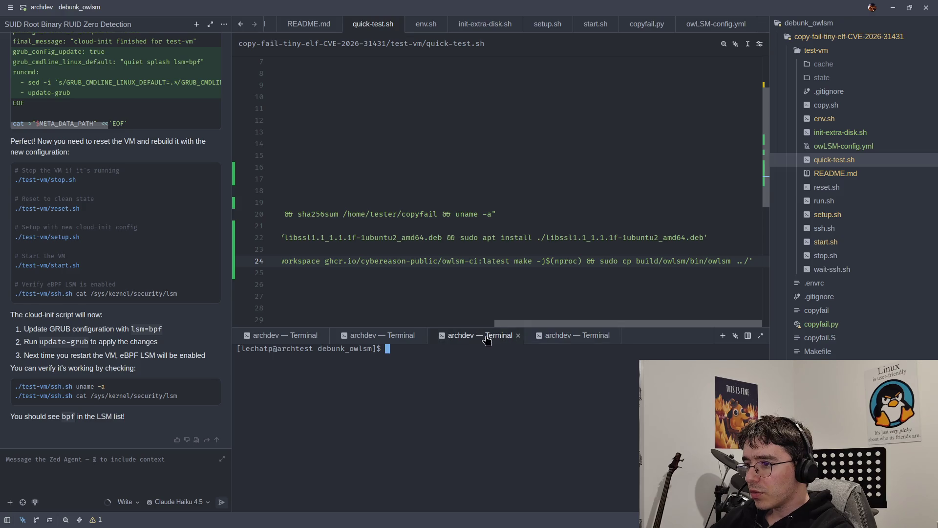
Step: In the local shell, change into the copy-fail exploit's test-vm folder
text(./)
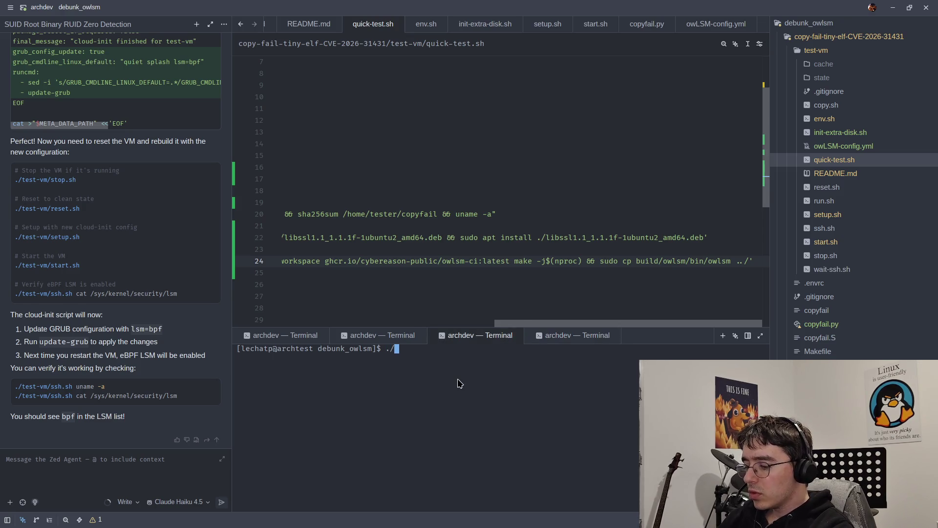
key(BackSpace)
key(BackSpace)
text(cd )
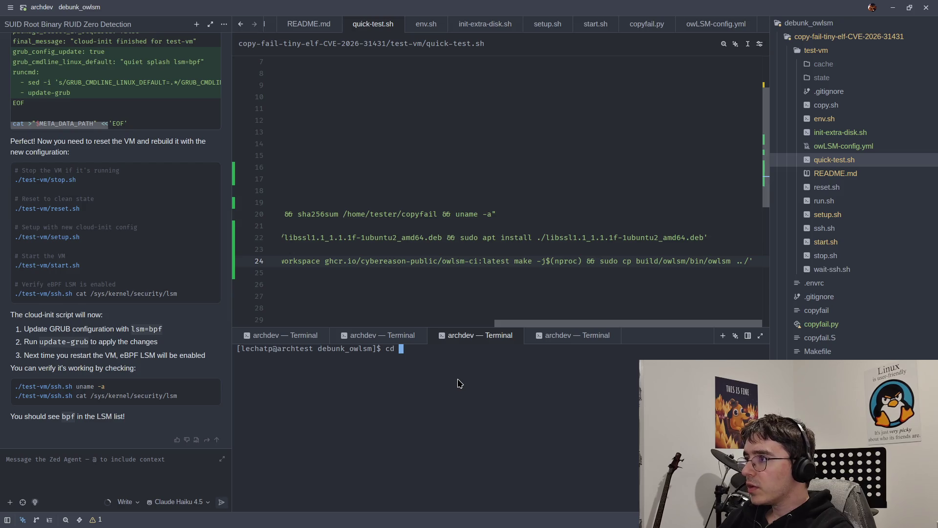
text(copy-)
key(Tab)
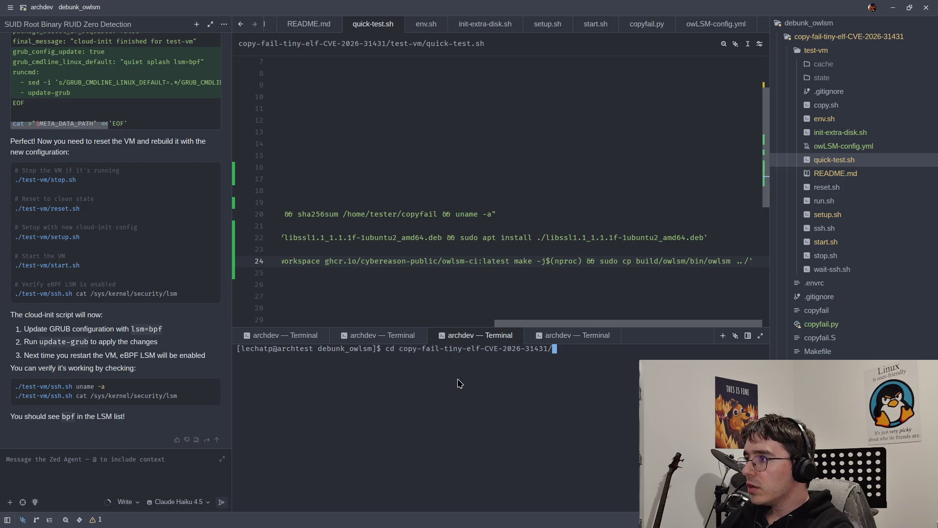
text(te)
key(Tab)
key(Return)
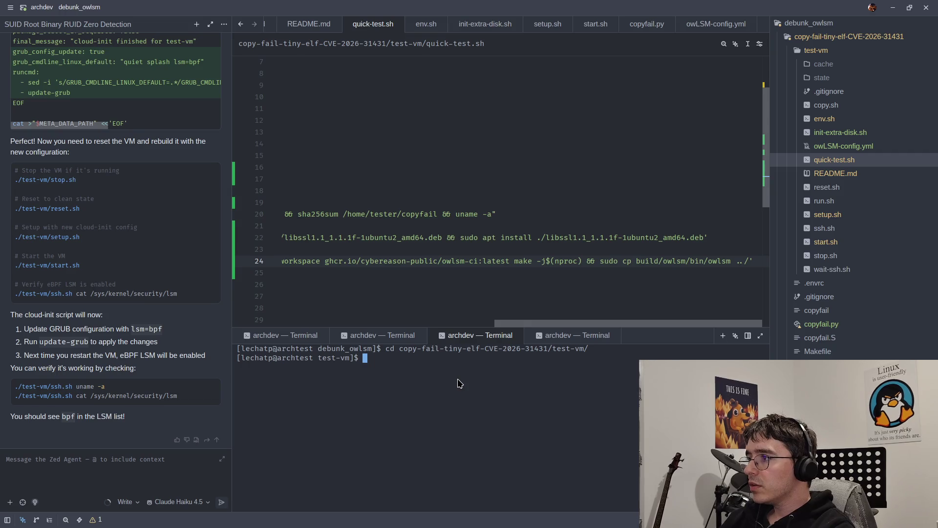
Step: Copy the binary to the VM with ./copy.sh ../copyfail /home/tester/copyfail
text(./cop)
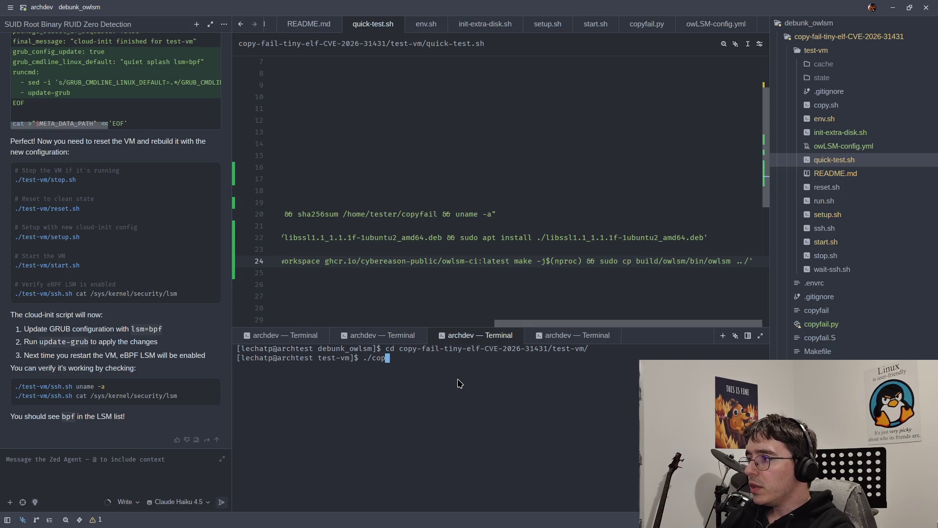
key(Tab)
text(../copyfail)
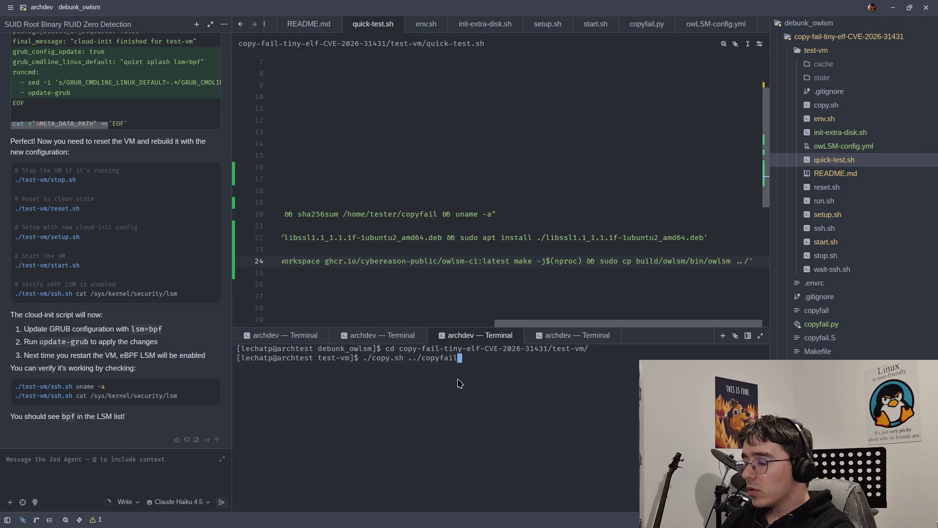
text( /home/)
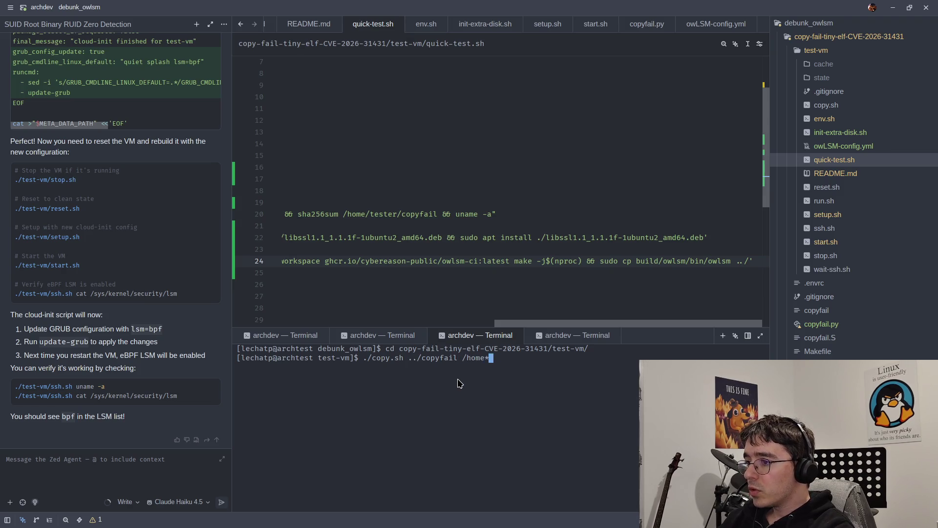
key(BackSpace)
key(BackSpace)
text(e/)
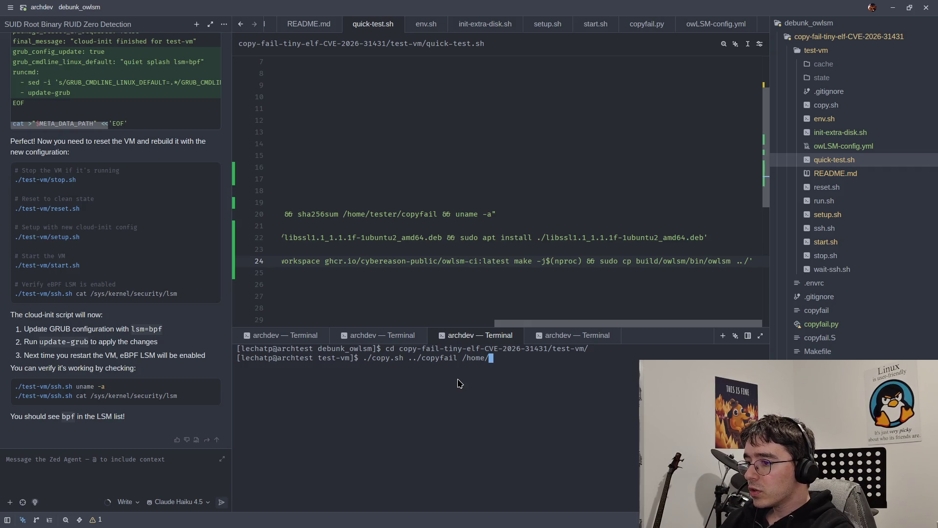
text(tester)
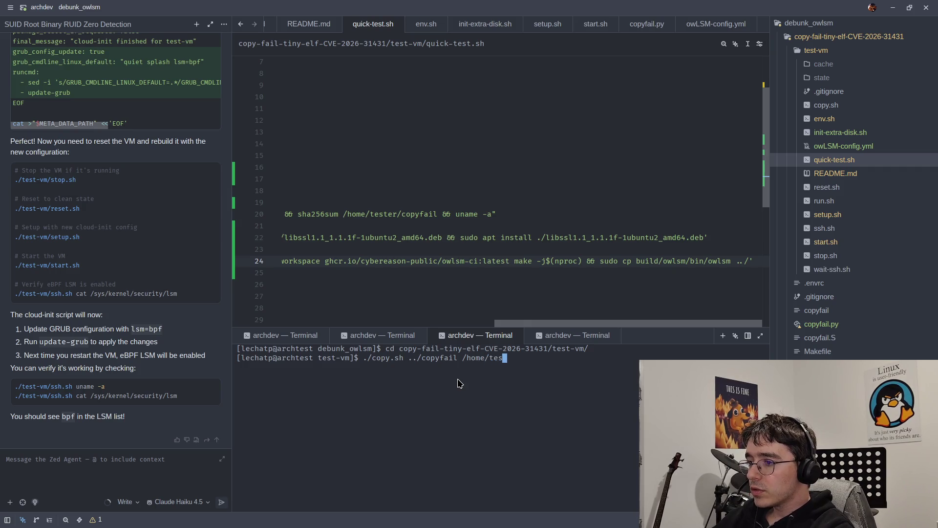
key(BackSpace)
text(/copyfail)
key(Return)
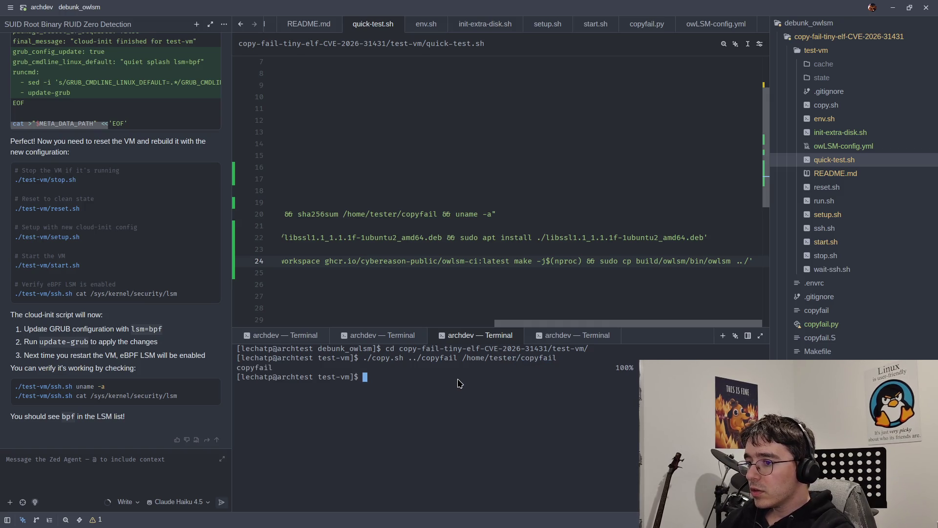
click(381, 334)
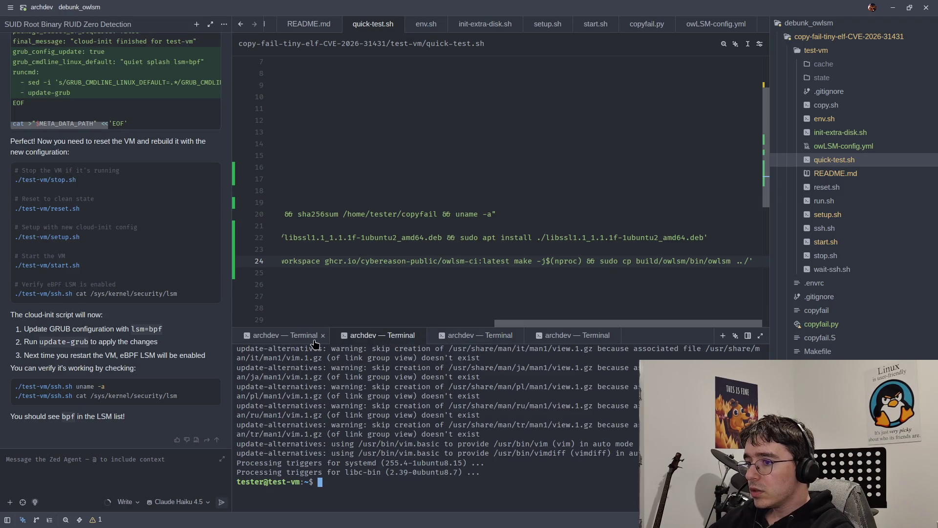
click(299, 340)
click(351, 338)
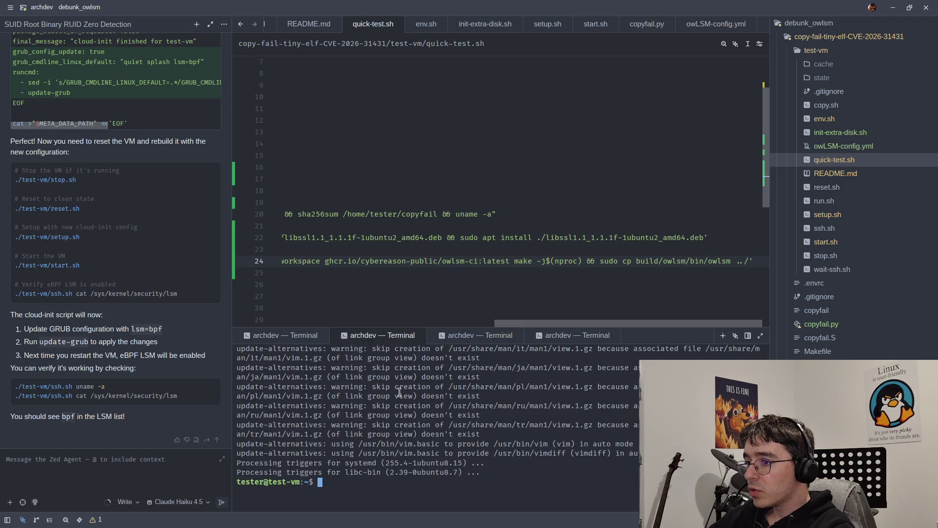
Step: Run ./copyfail in the VM and confirm with id that the shell is uid=0(root)
text(./copyfail)
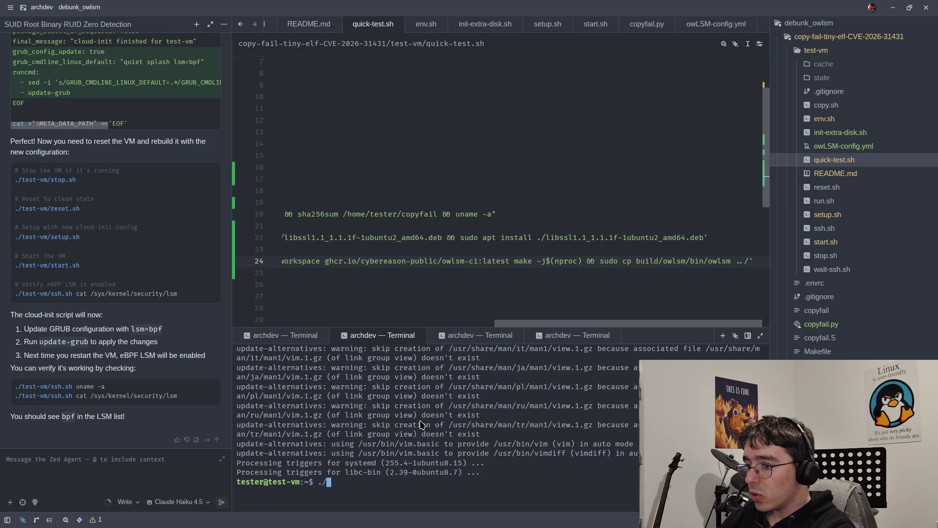
key(Return)
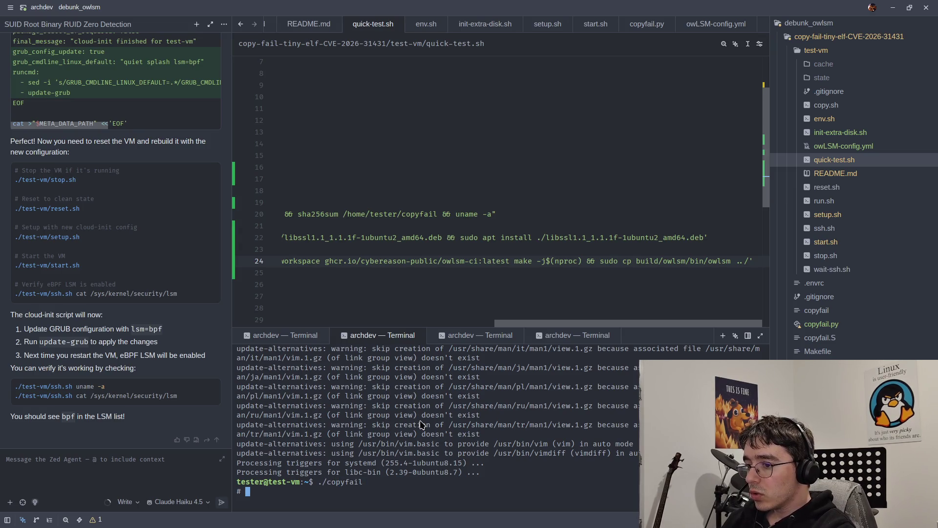
text(id)
key(Return)
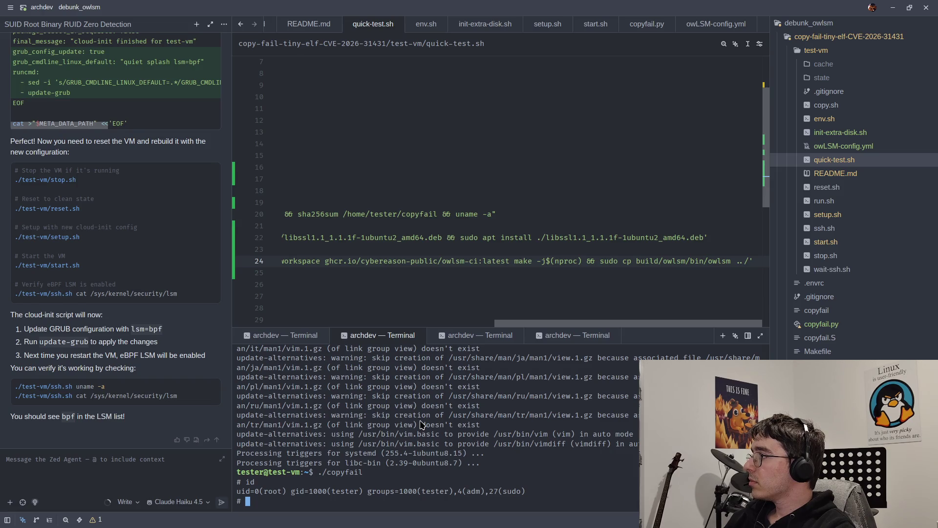
click(246, 336)
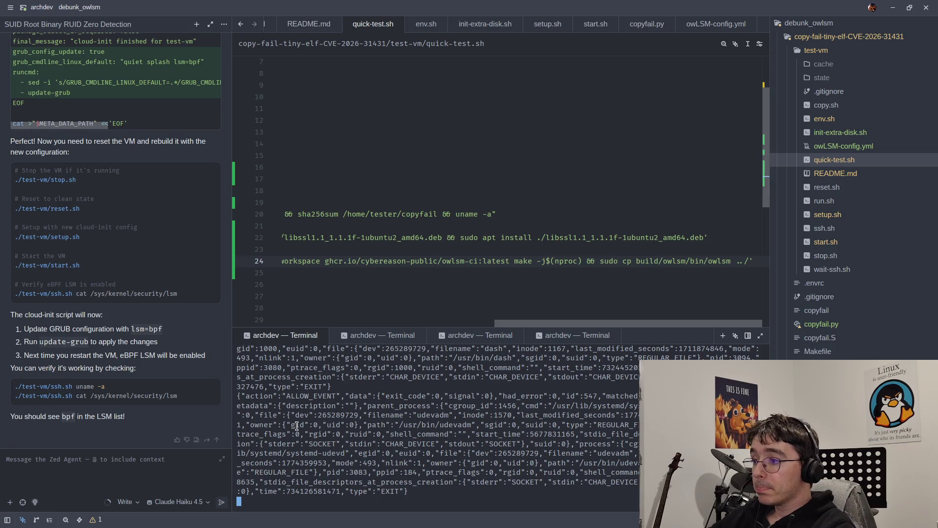
Step: Scroll back through owLSM's log and widen the terminal to inspect the /usr/bin/bash ALLOW_EVENT entries
scroll(315, 430, up, 4)
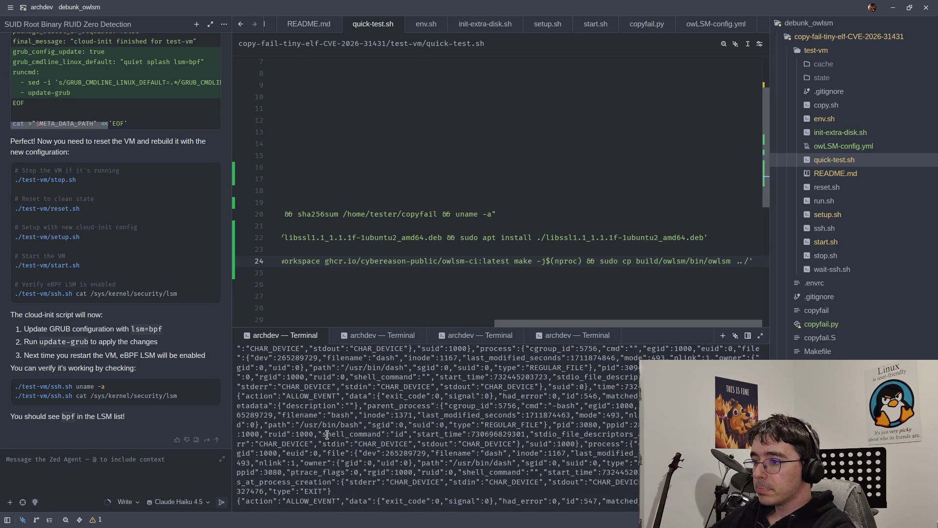
scroll(326, 435, up, 4)
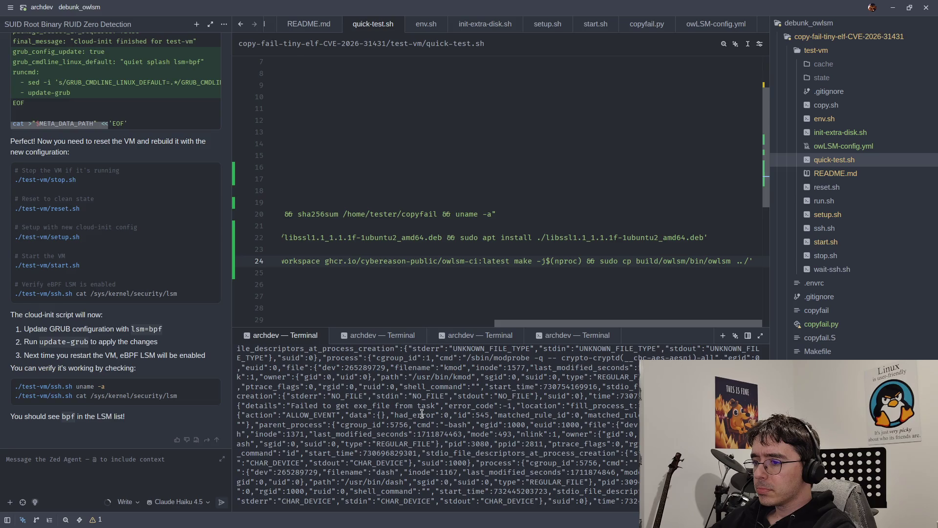
scroll(285, 418, up, 2)
scroll(298, 419, up, 8)
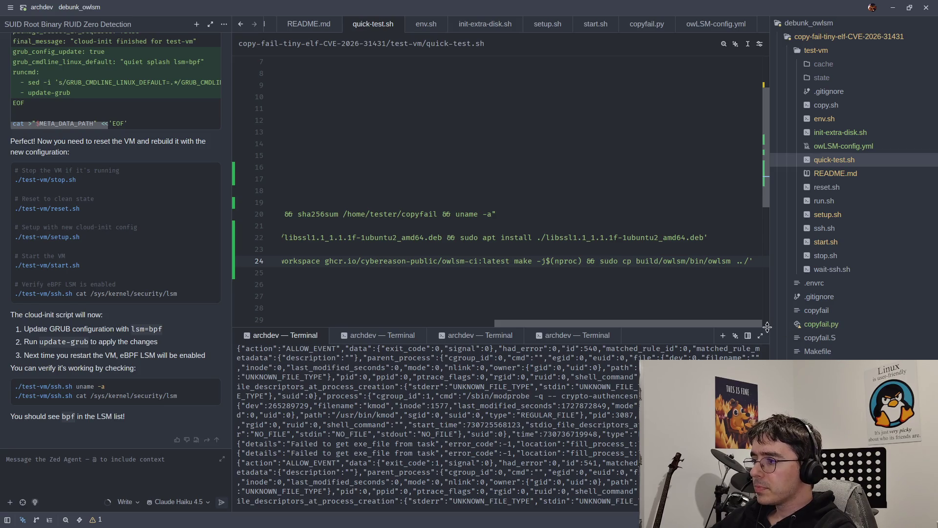
drag(766, 321, 770, 113)
drag(773, 187, 870, 183)
mouse_move(235, 259)
mouse_down()
mouse_move(262, 259)
mouse_move(147, 259)
mouse_up()
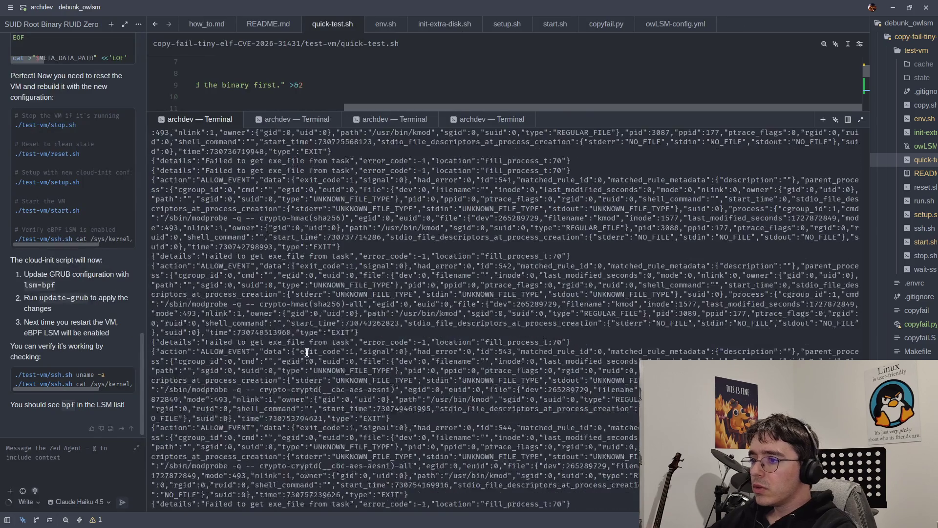
scroll(306, 352, down, 3)
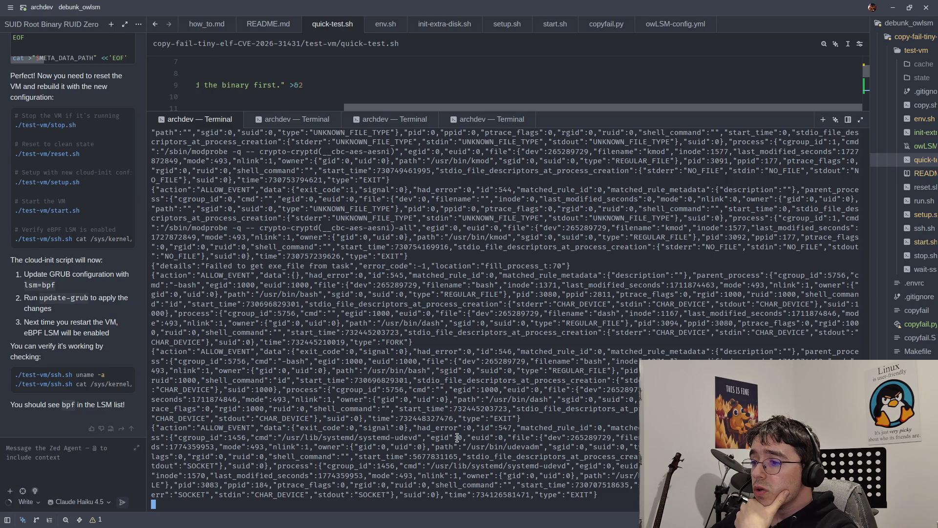
double_click(409, 370)
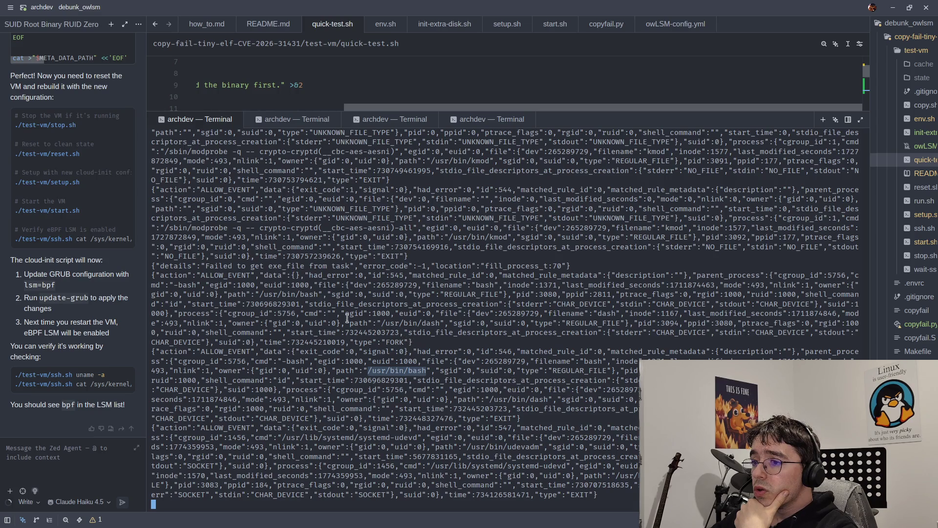
click(405, 345)
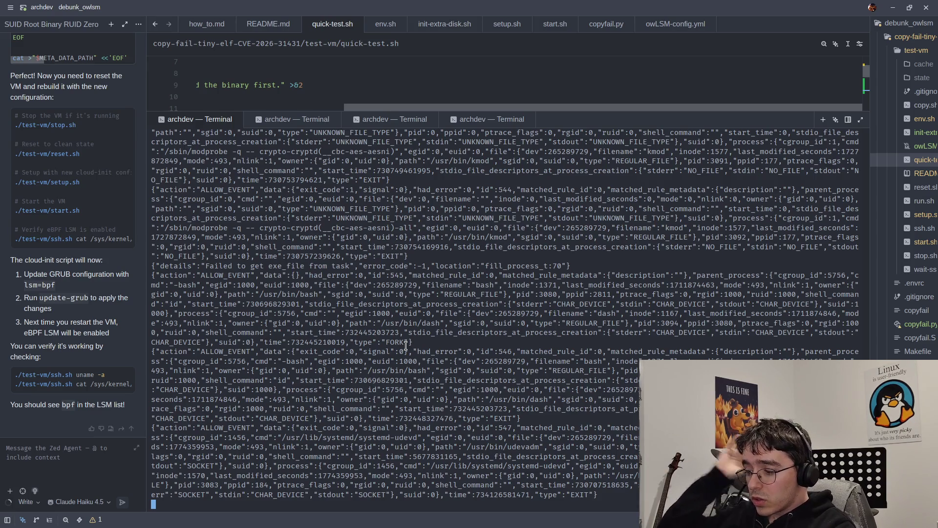
Step: Stop owLSM with Ctrl+C and recall its launch command, sudo ./owlsm ~/owLSM-config.yml
key(ctrl+c)
key(Up)
key(Return)
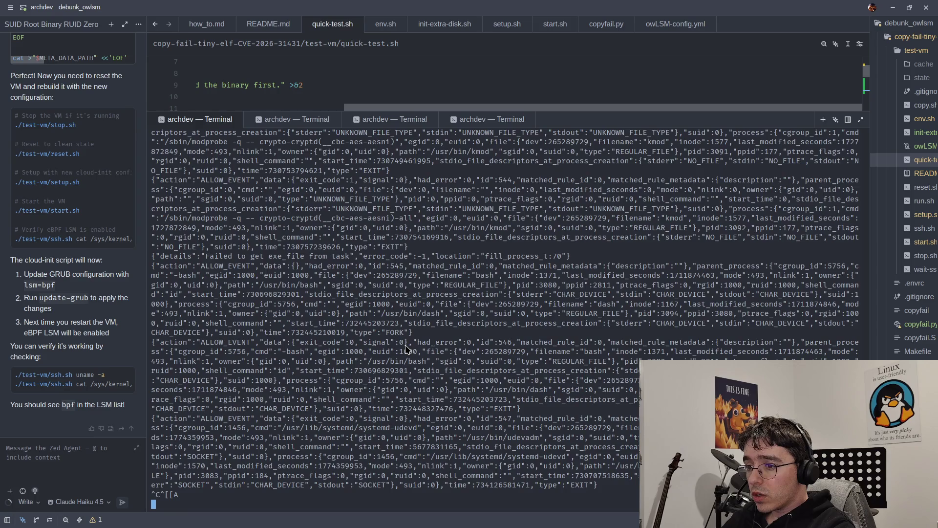
key(ctrl+c)
key(ctrl+c)
key(ctrl+c)
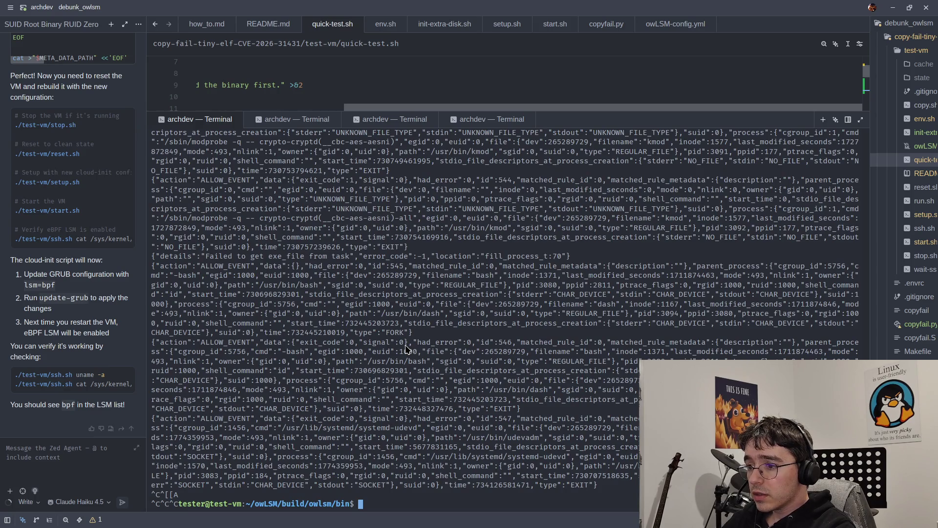
key(Return)
key(Return)
key(Up)
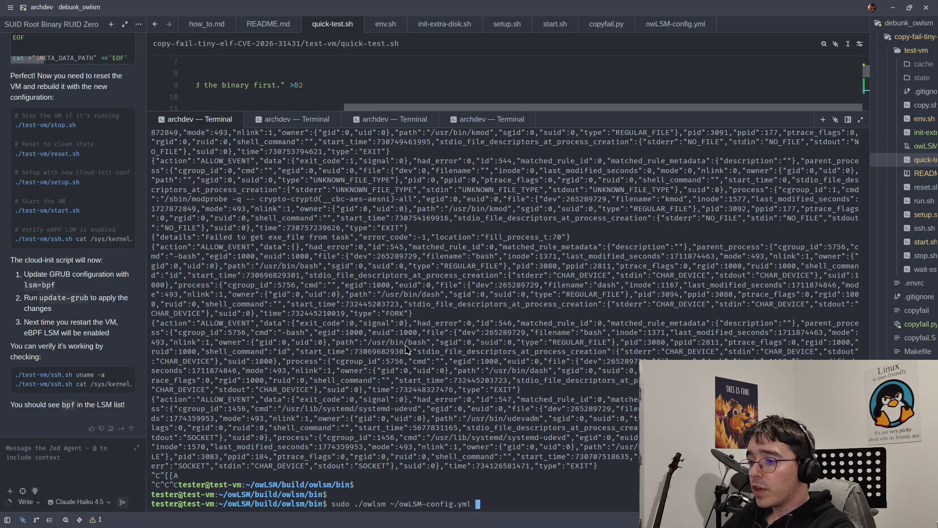
Step: Exit the exploit's root shell in the VM, then relaunch owLSM with its config file
click(296, 121)
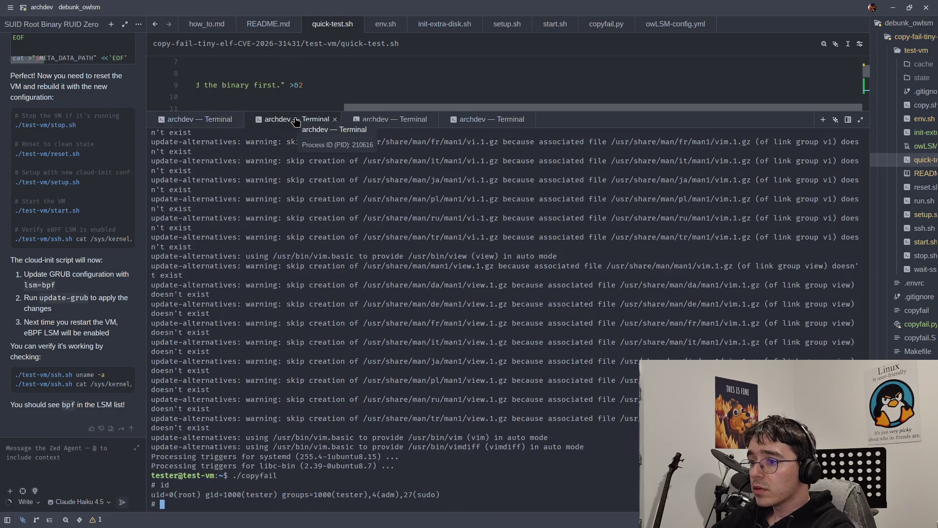
text(exit)
key(Return)
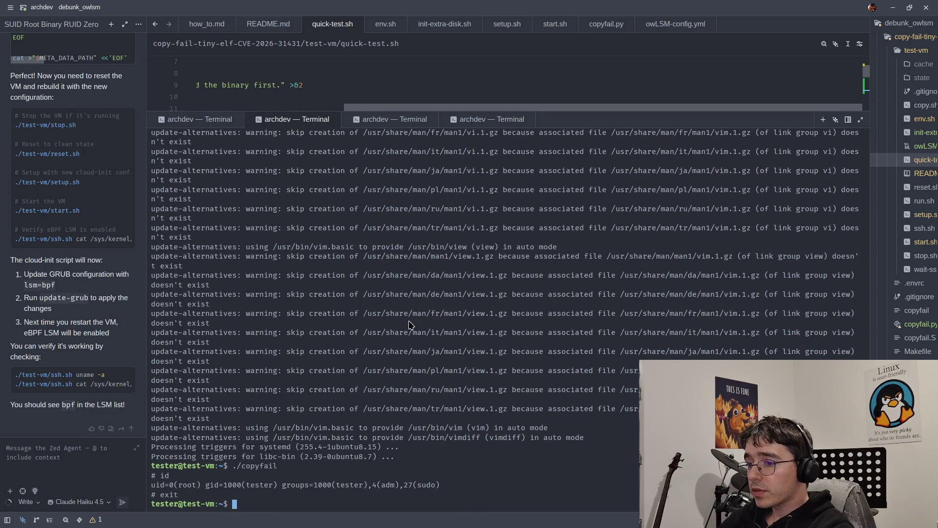
click(211, 122)
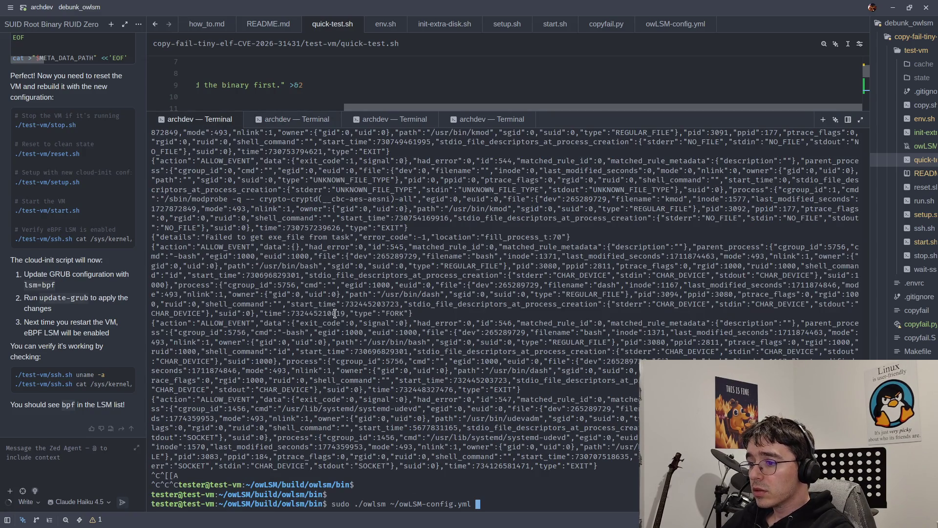
key(Return)
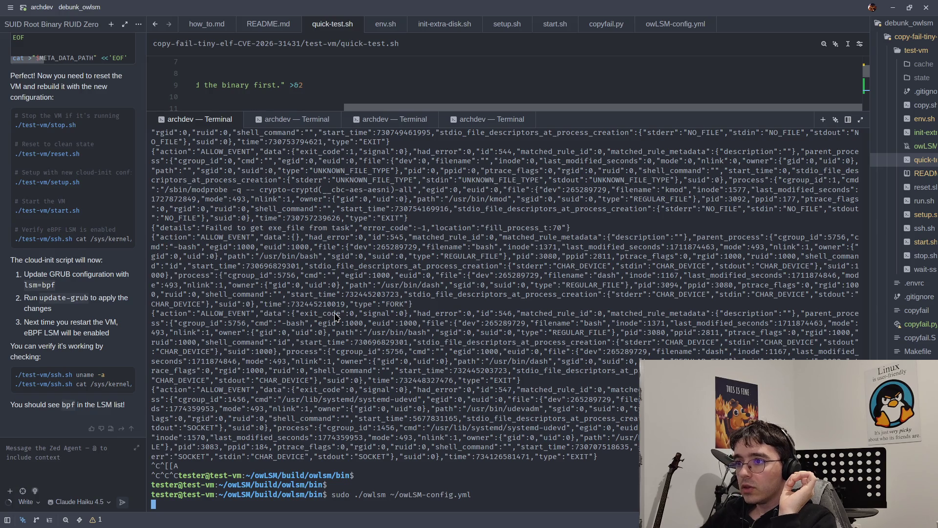
Step: Rerun ./copyfail in the VM, watch owLSM's log, then enlarge the editor and open owLSM-config.yml
click(290, 119)
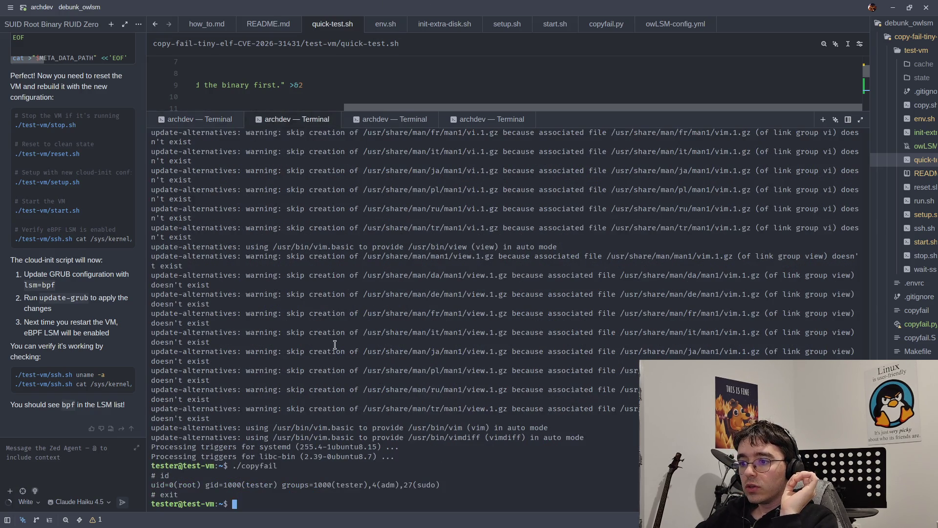
key(Up)
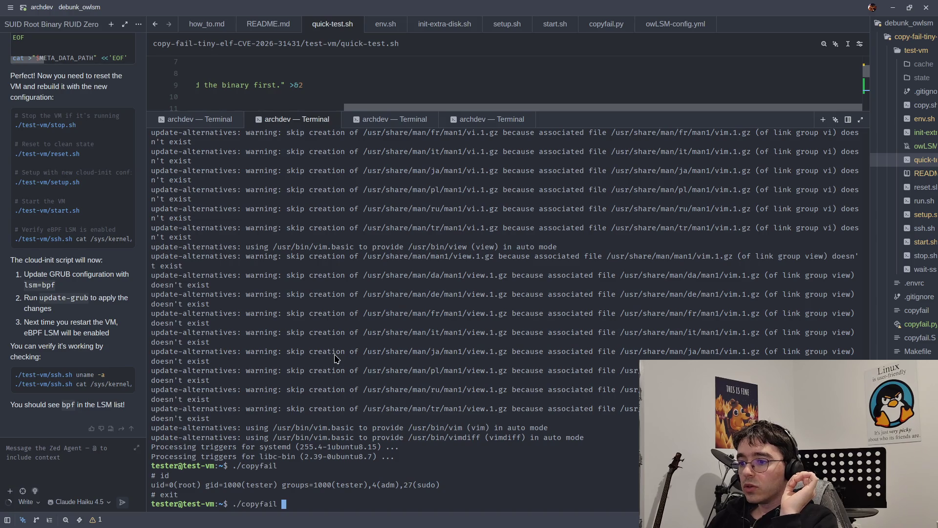
key(Return)
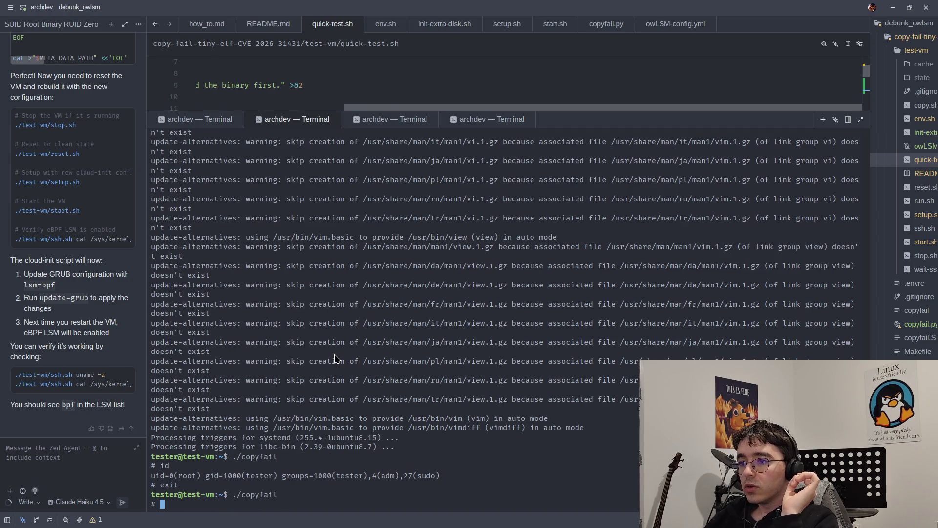
click(219, 120)
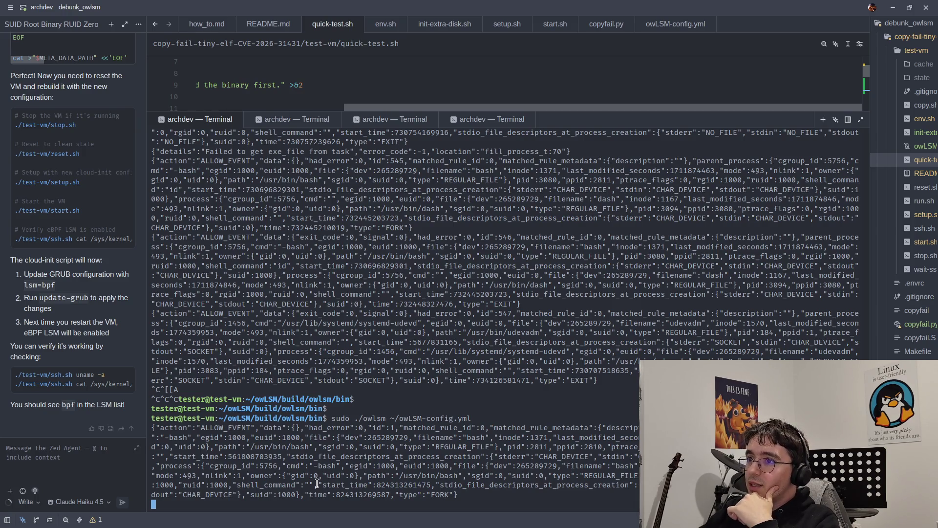
drag(316, 112, 342, 382)
click(645, 27)
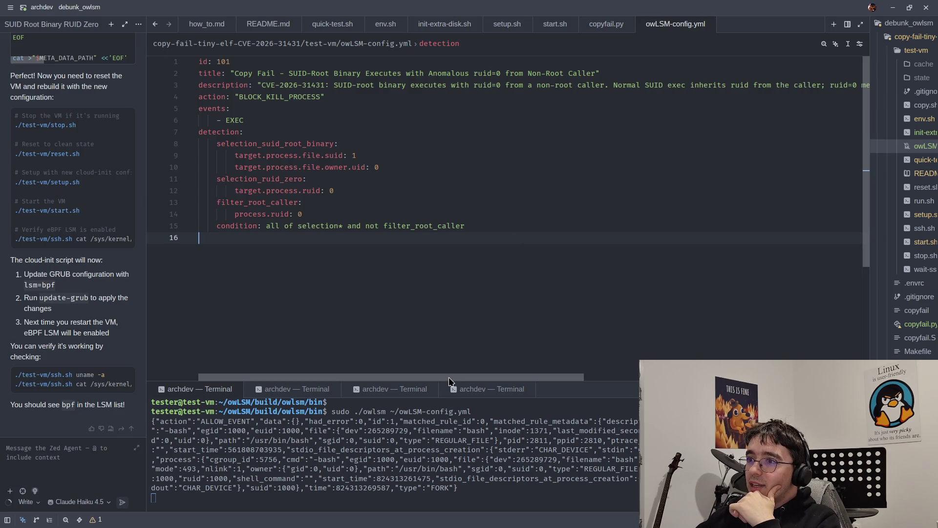
Step: Highlight the rule's BLOCK_KILL_PROCESS action, EXEC event type and selection_suid_root_binary suid 1 condition
double_click(289, 97)
click(284, 131)
click(248, 118)
double_click(243, 120)
click(212, 119)
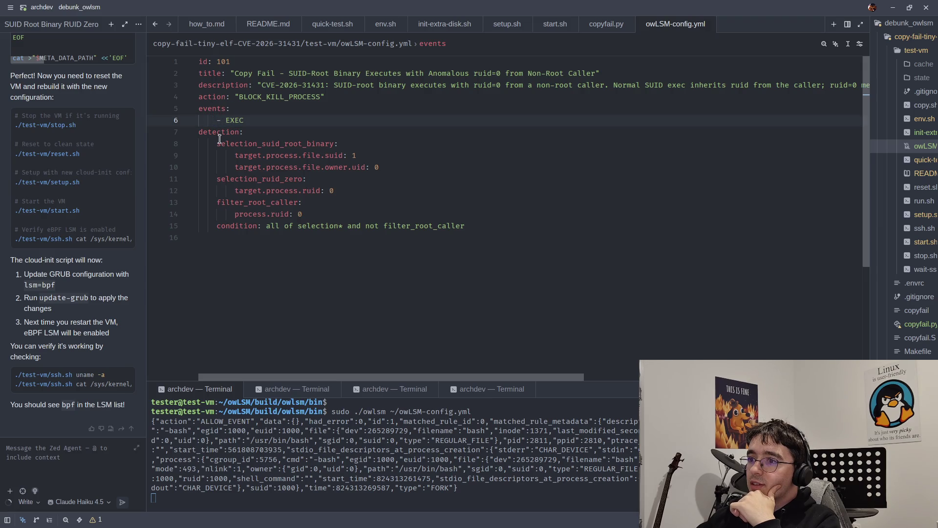
drag(219, 143, 337, 145)
click(345, 154)
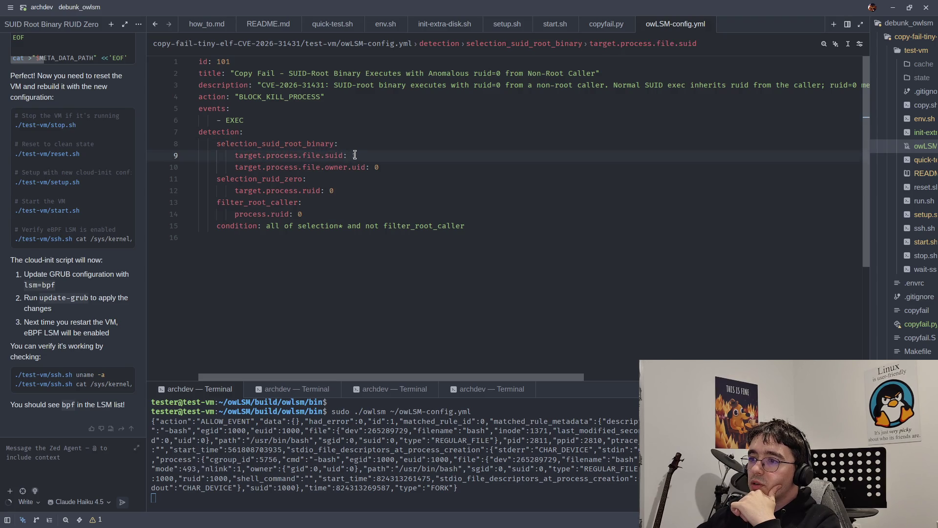
mouse_move(357, 156)
mouse_down()
mouse_move(226, 155)
mouse_move(248, 168)
mouse_move(378, 168)
mouse_up()
click(244, 156)
Step: Highlight the selection_ruid_zero and filter_root_caller blocks on lines 11–14, then widen the file tree
click(377, 168)
click(379, 187)
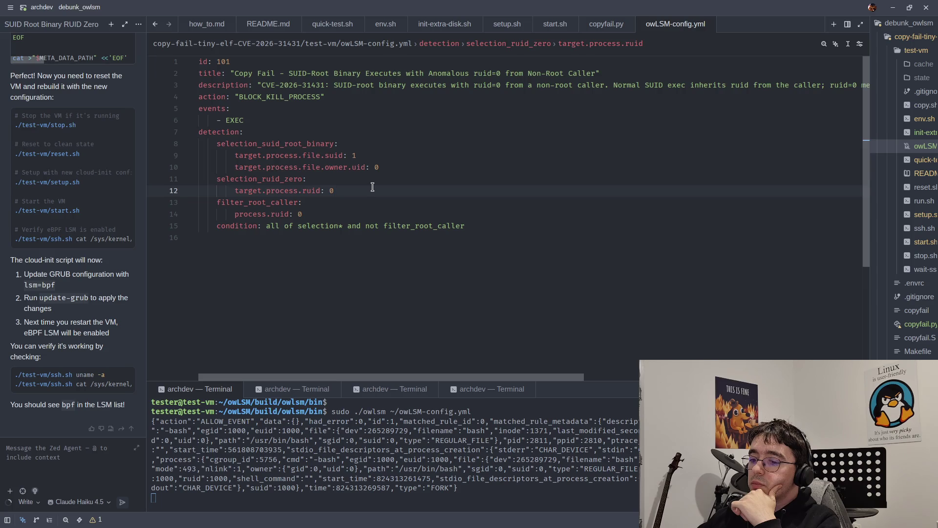
mouse_move(372, 187)
mouse_down()
mouse_move(250, 190)
mouse_move(195, 180)
mouse_up()
click(267, 181)
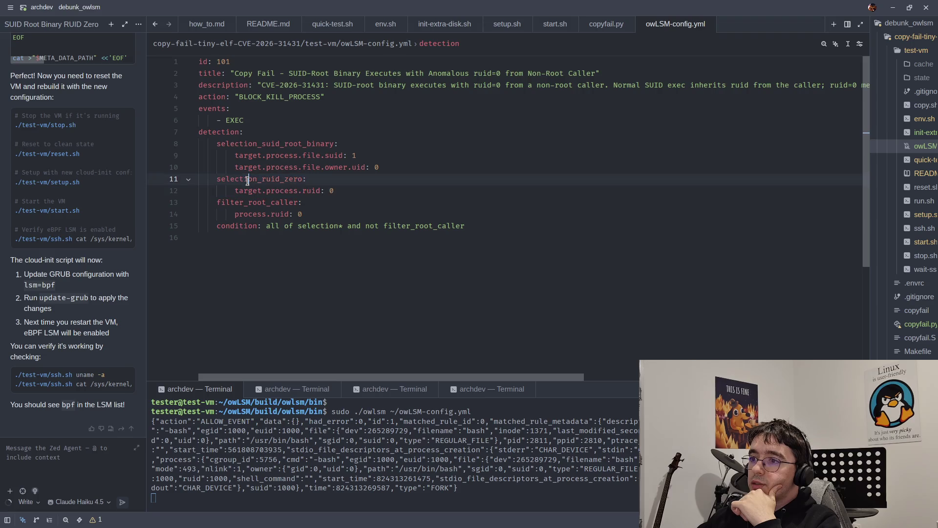
click(337, 192)
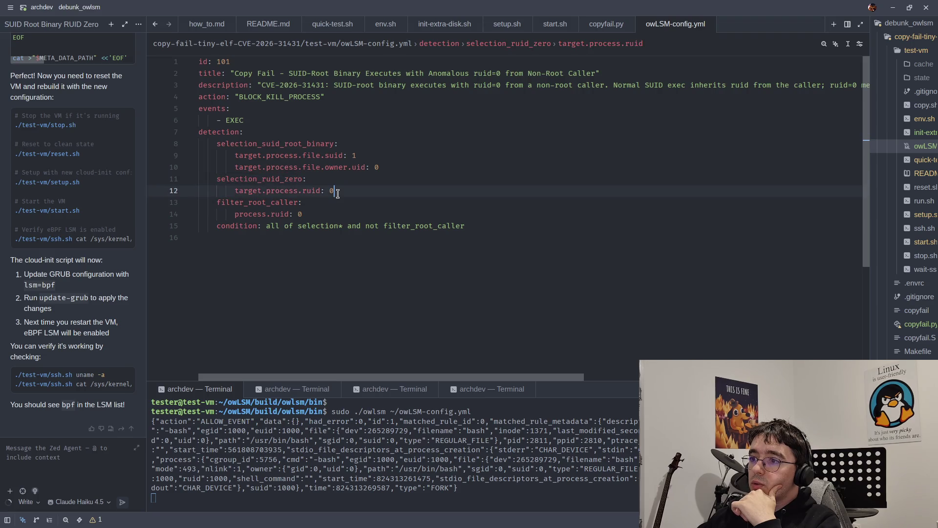
click(338, 211)
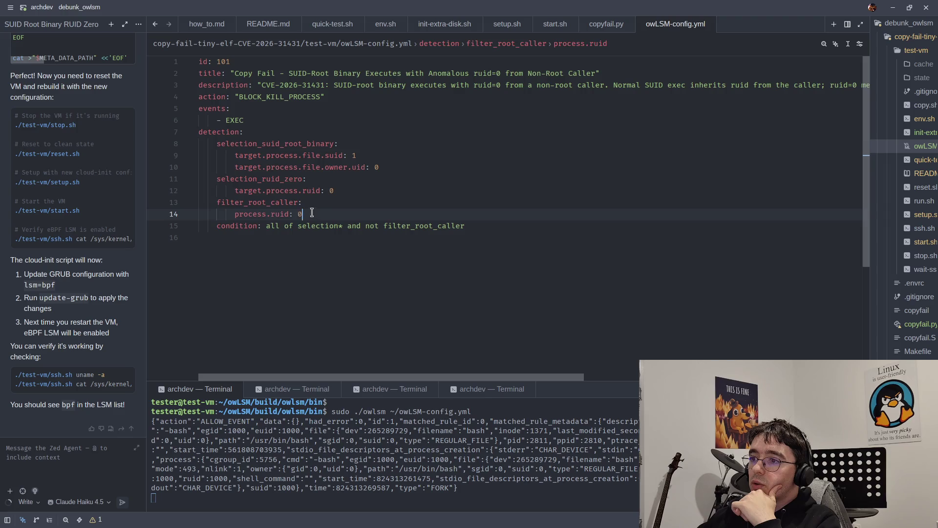
drag(314, 213, 206, 205)
key(Escape)
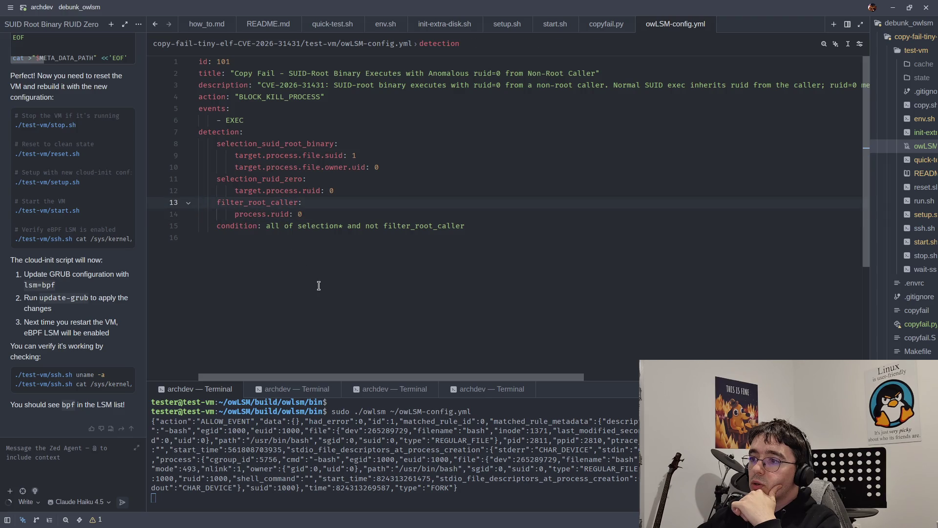
click(320, 215)
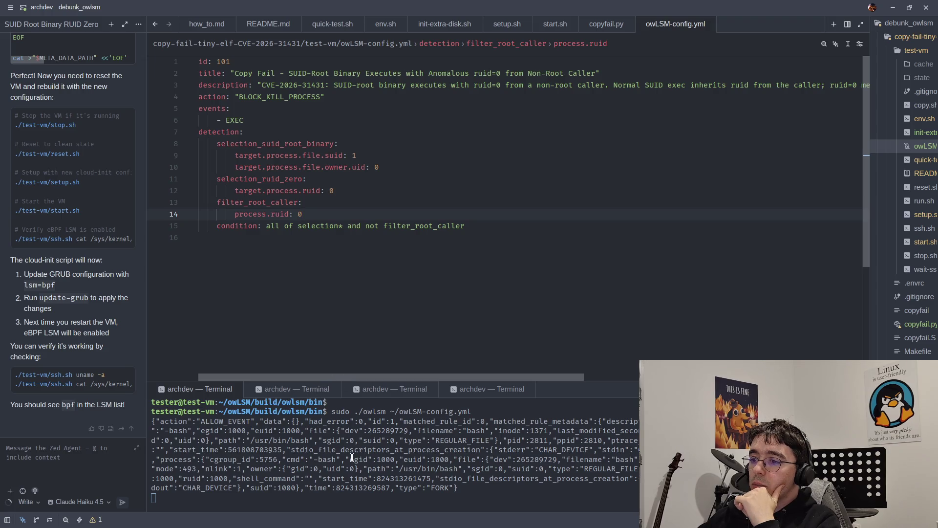
drag(870, 335, 720, 335)
Step: Open copyfail.S and scroll through the exploit assembly source
click(766, 337)
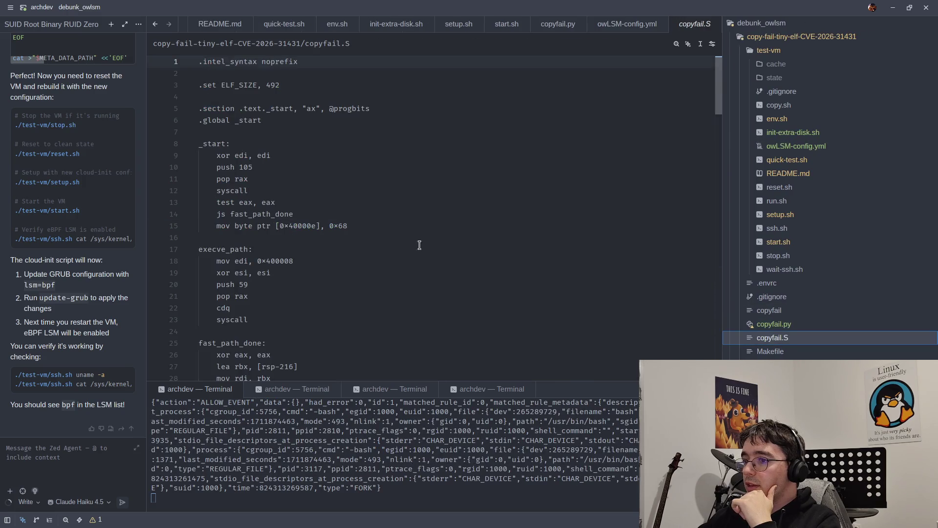
scroll(350, 214, down, 8)
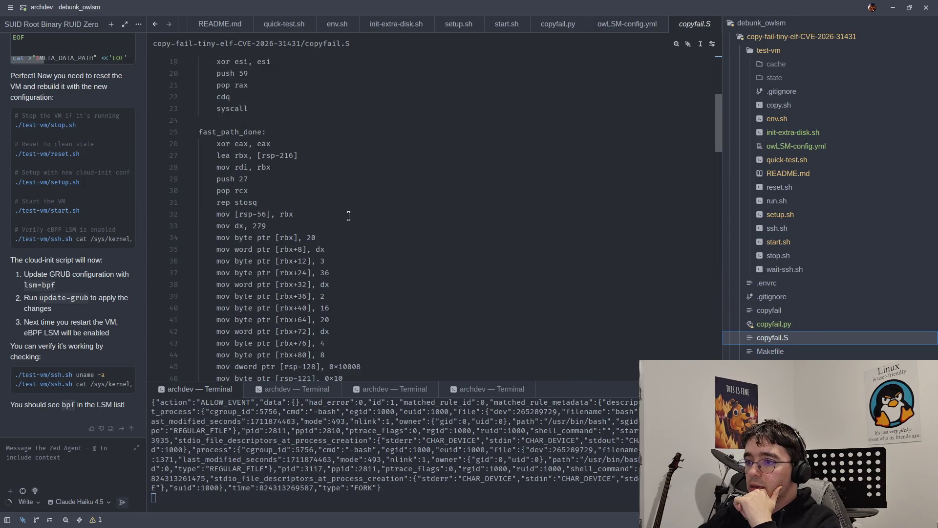
scroll(349, 215, down, 18)
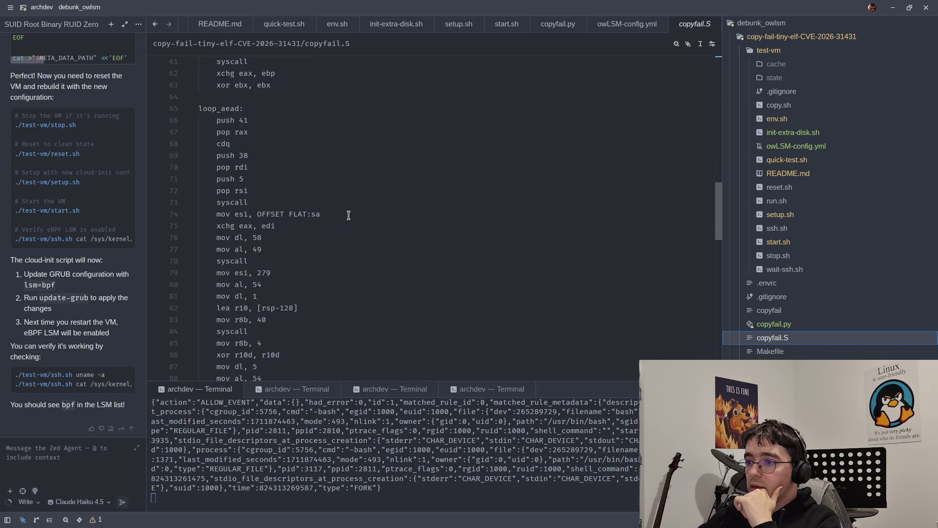
scroll(348, 213, down, 10)
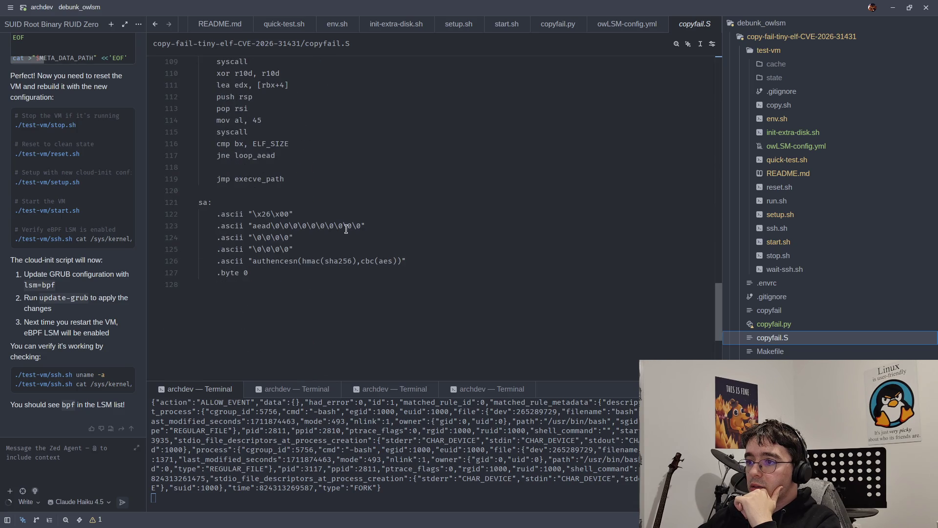
scroll(345, 229, up, 12)
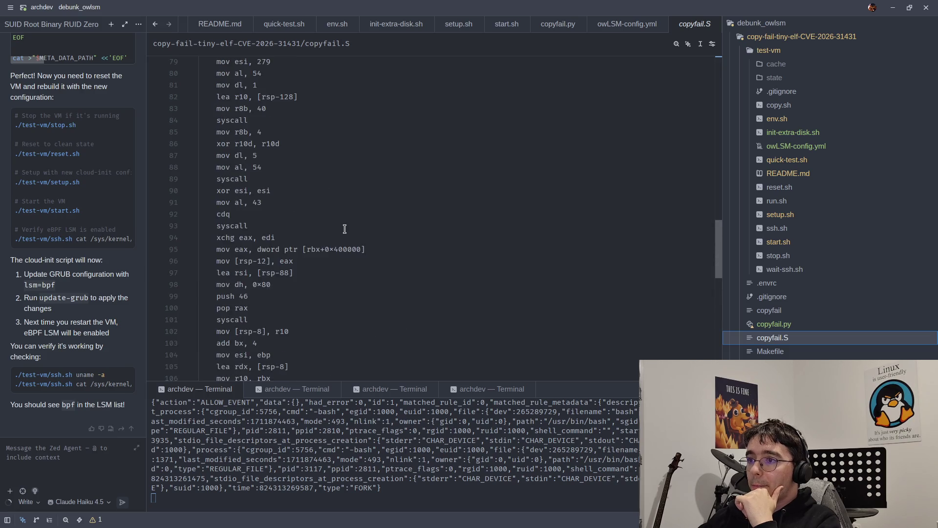
scroll(345, 228, up, 20)
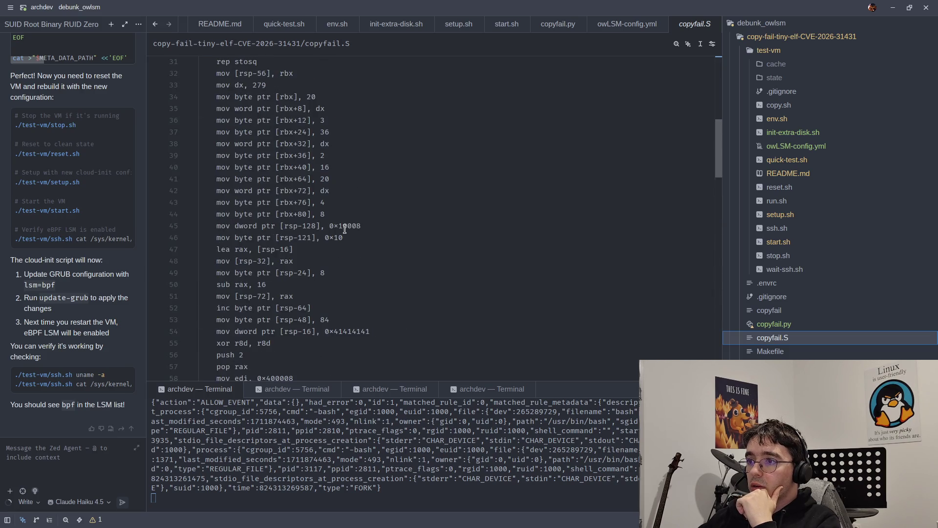
scroll(344, 228, up, 4)
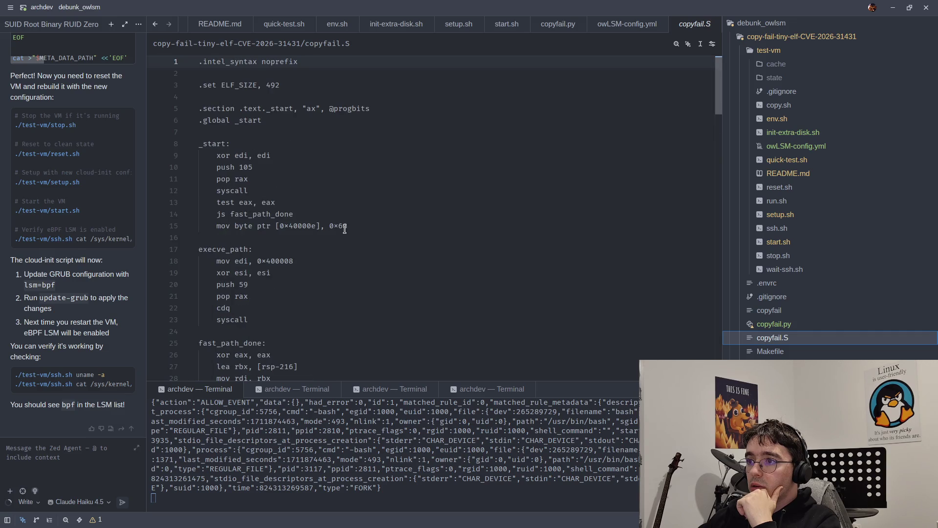
scroll(345, 229, down, 2)
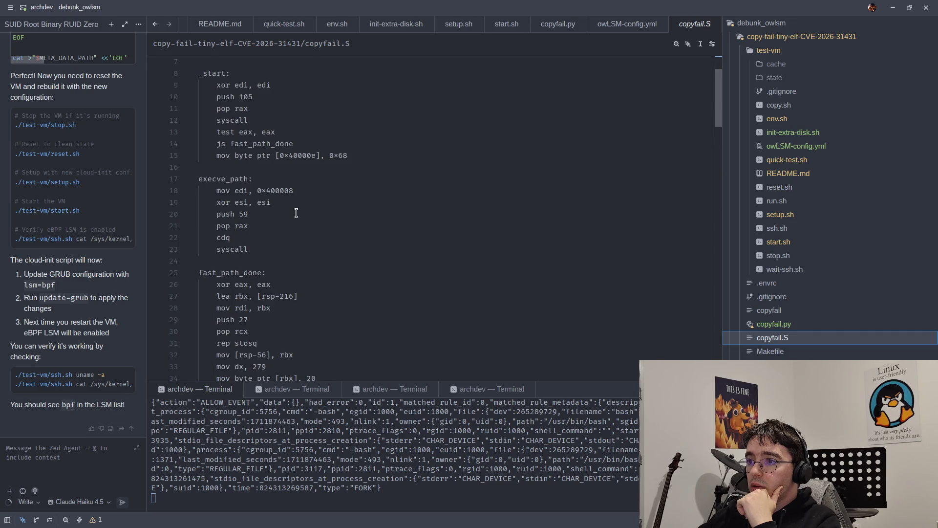
Step: Select address 0x400008 on line 18 and check the copyfail and owLSM log terminals
double_click(281, 191)
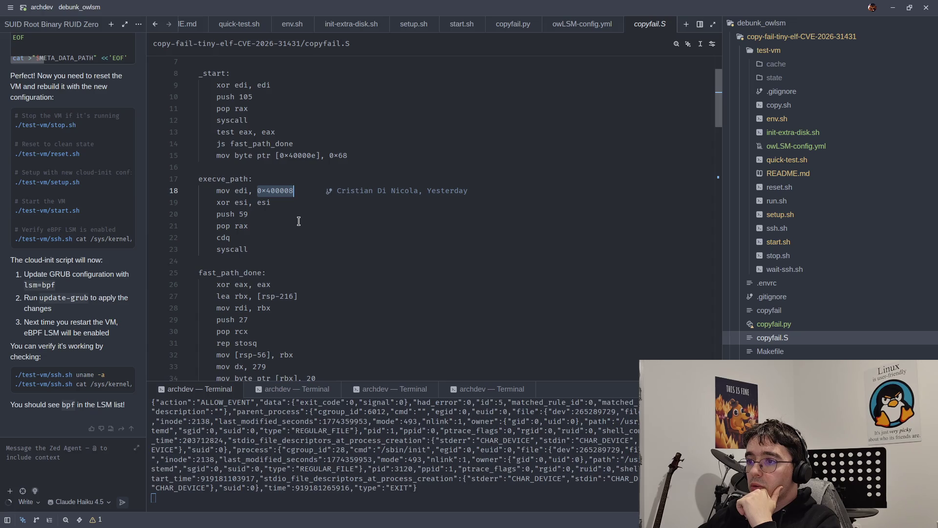
mouse_move(298, 389)
mouse_down()
mouse_move(308, 309)
mouse_move(303, 394)
mouse_up()
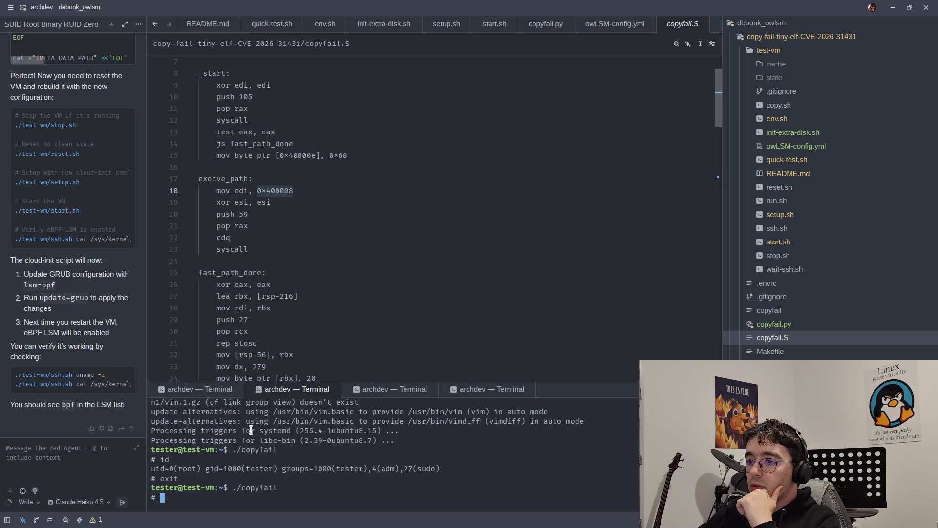
click(208, 394)
scroll(262, 439, up, 2)
scroll(261, 439, down, 3)
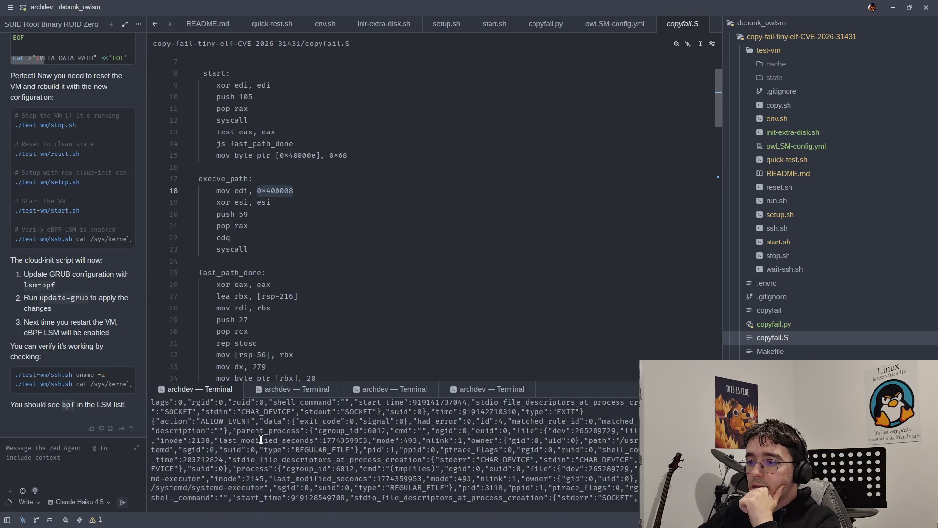
scroll(293, 343, down, 20)
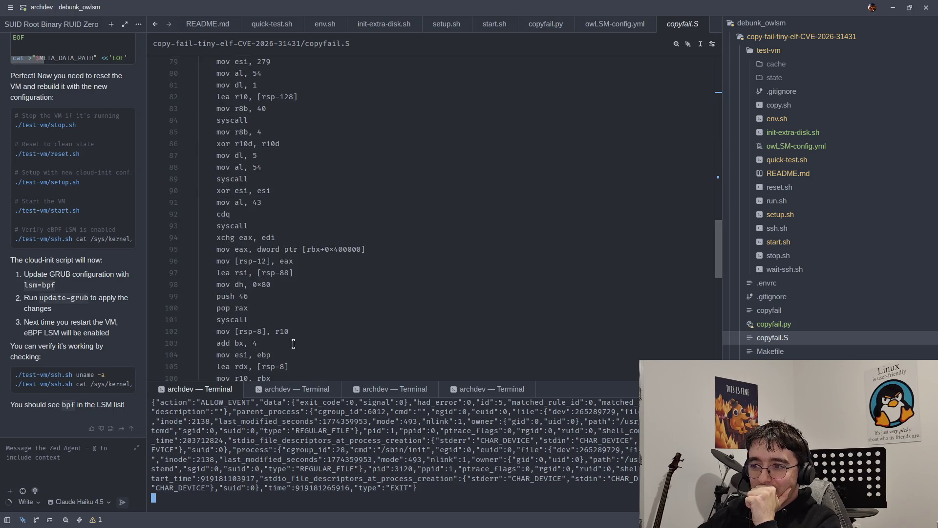
scroll(293, 343, down, 2)
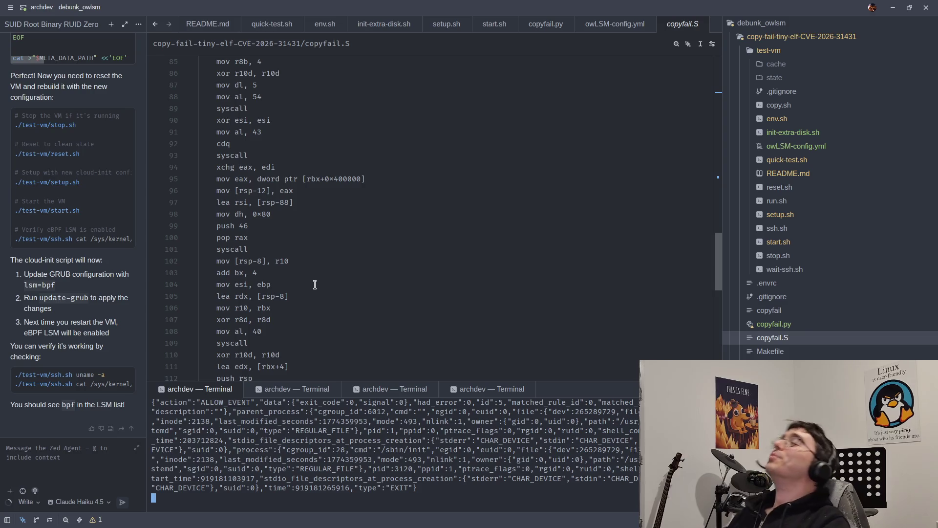
scroll(318, 286, up, 10)
scroll(324, 289, down, 6)
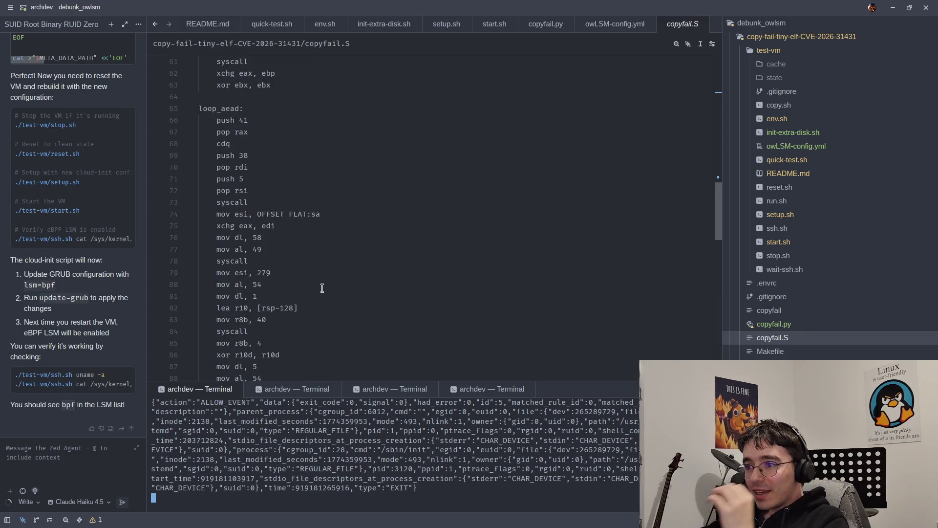
scroll(323, 302, down, 12)
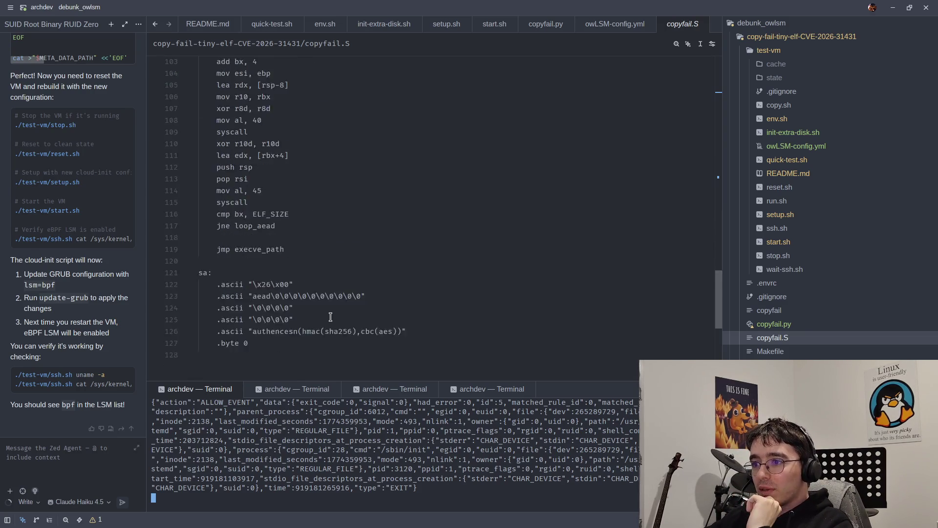
Step: Scroll back to the top of copyfail.S, put the caret on line 22, and widen the agent panel
click(299, 271)
scroll(250, 277, up, 20)
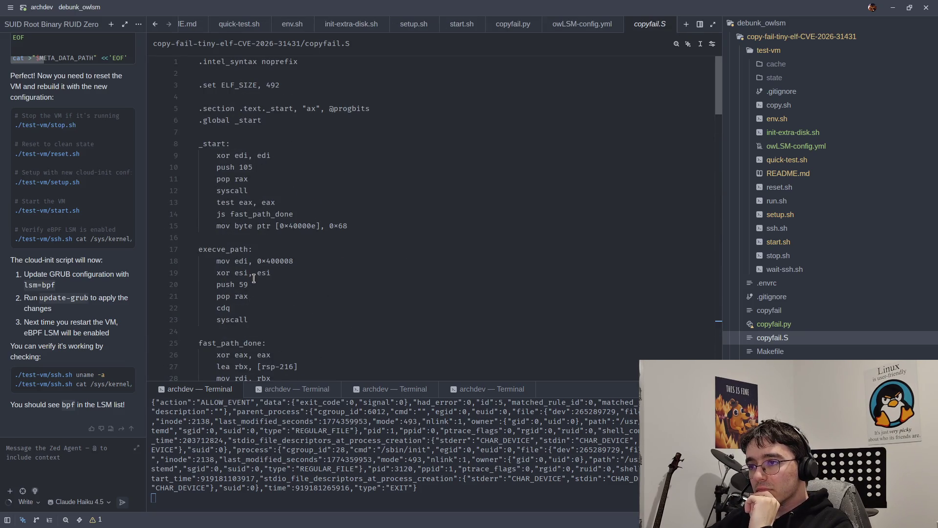
scroll(254, 278, down, 10)
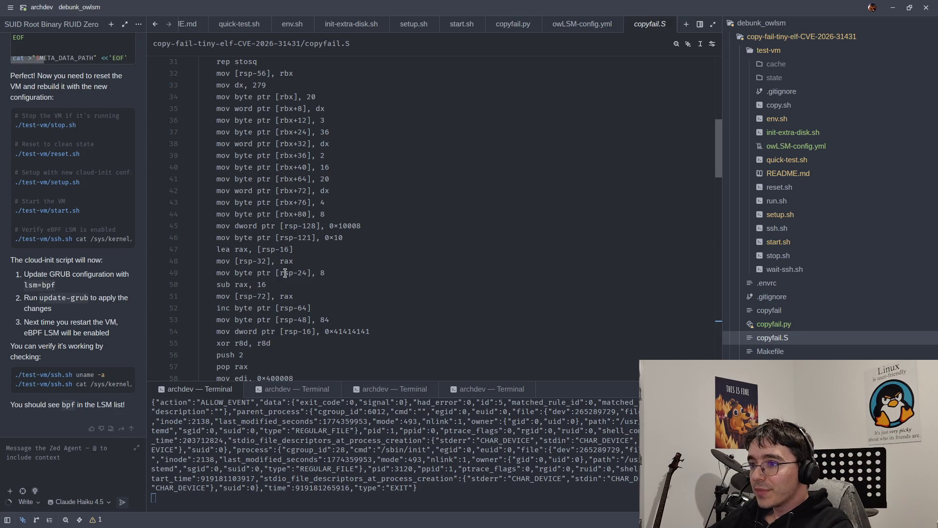
scroll(272, 274, up, 4)
scroll(290, 271, up, 6)
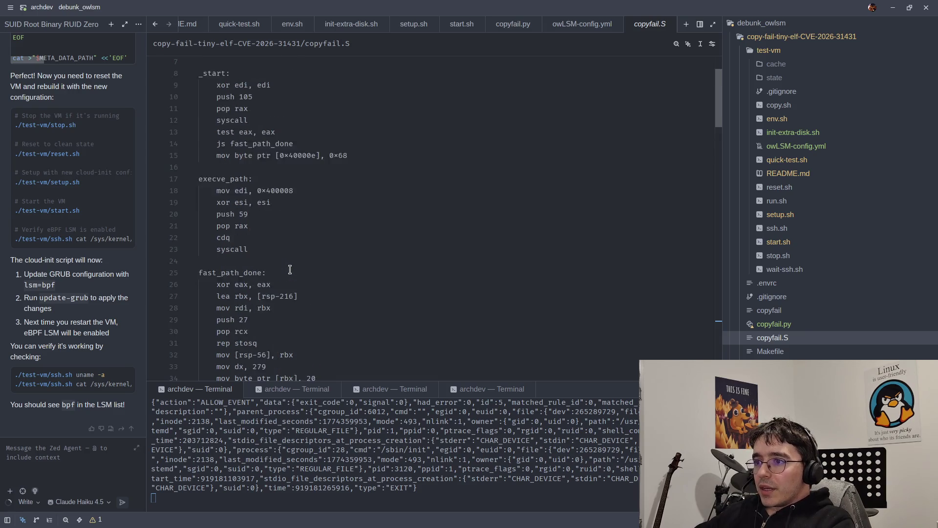
scroll(291, 272, down, 10)
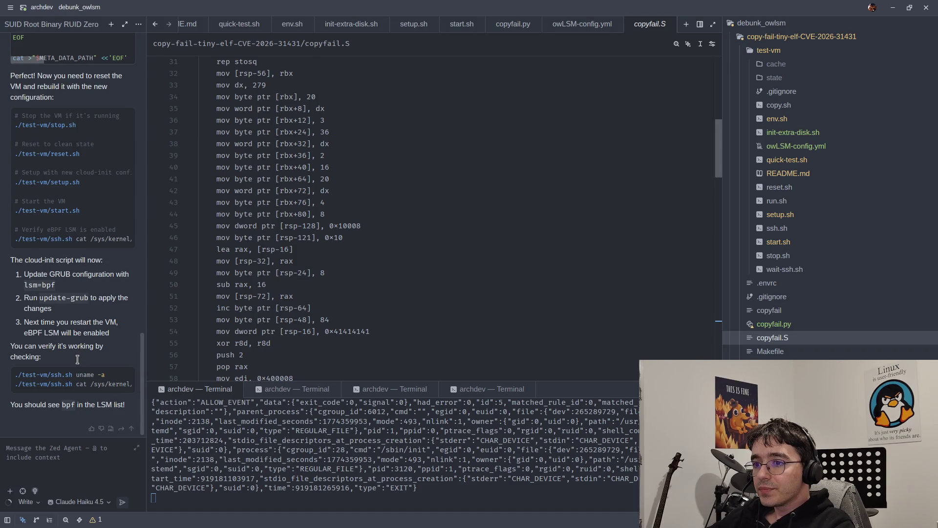
scroll(248, 302, up, 10)
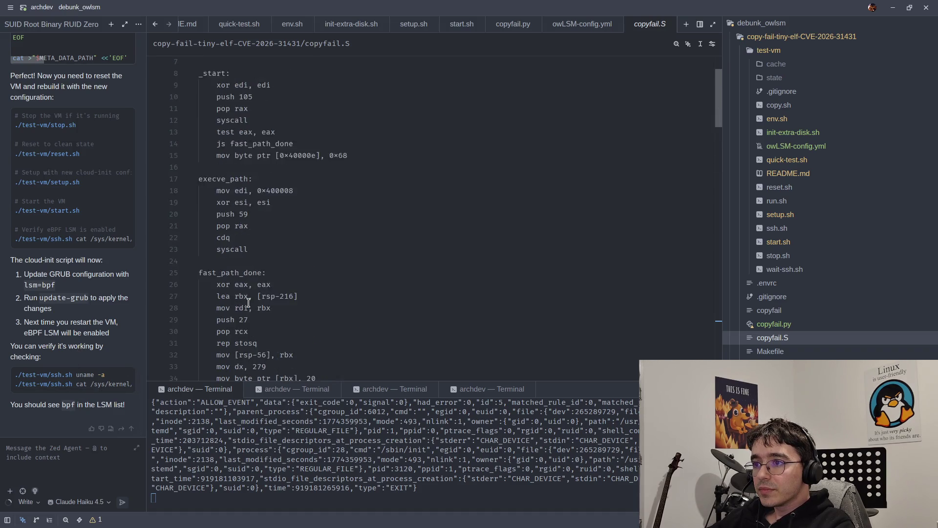
click(248, 303)
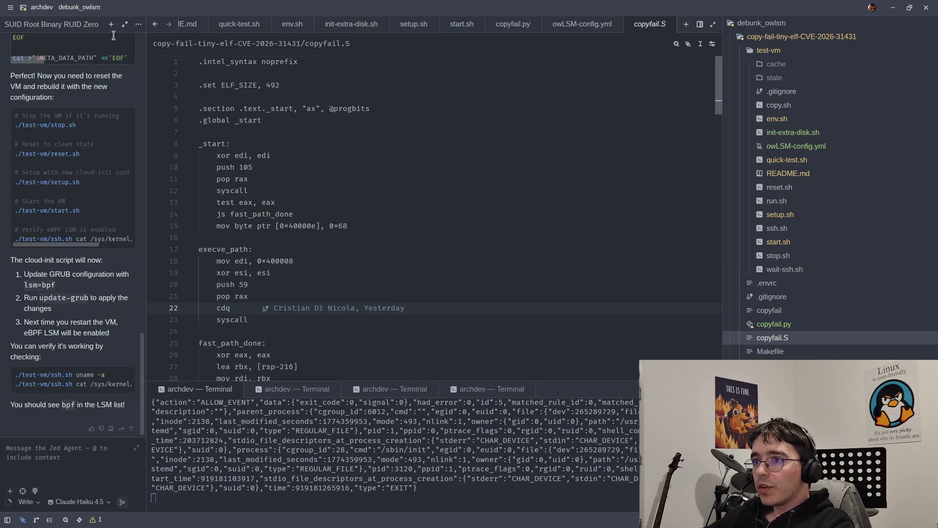
drag(146, 80, 225, 79)
click(188, 26)
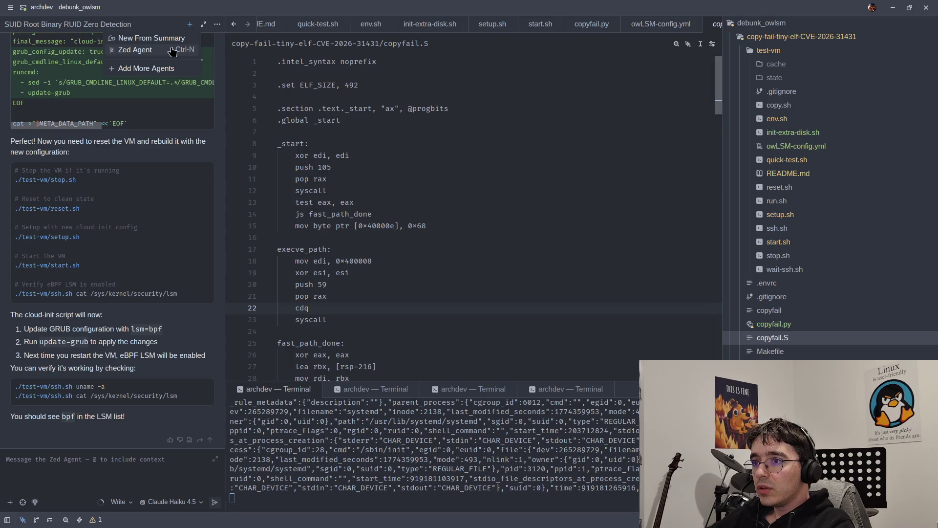
Step: Start a new Zed Agent thread with copyfail.S attached, asking how this program gets root uid
click(172, 51)
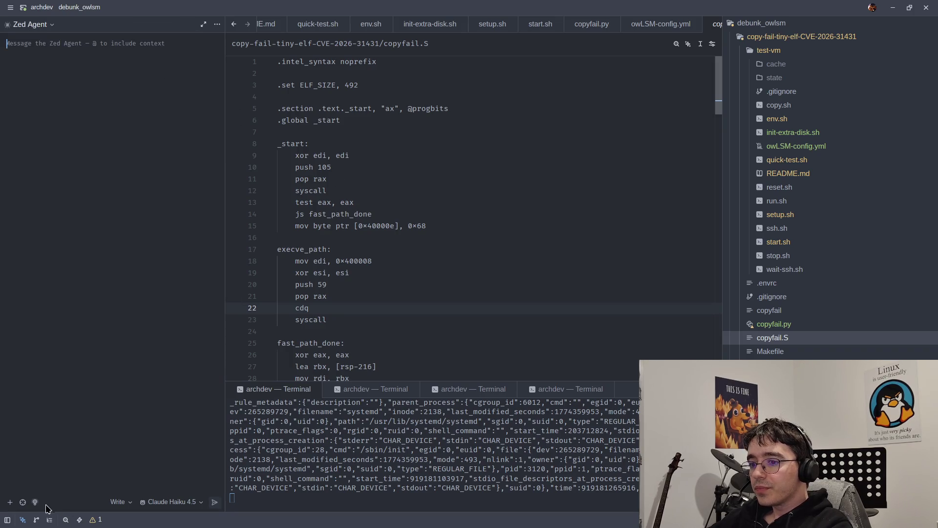
click(22, 502)
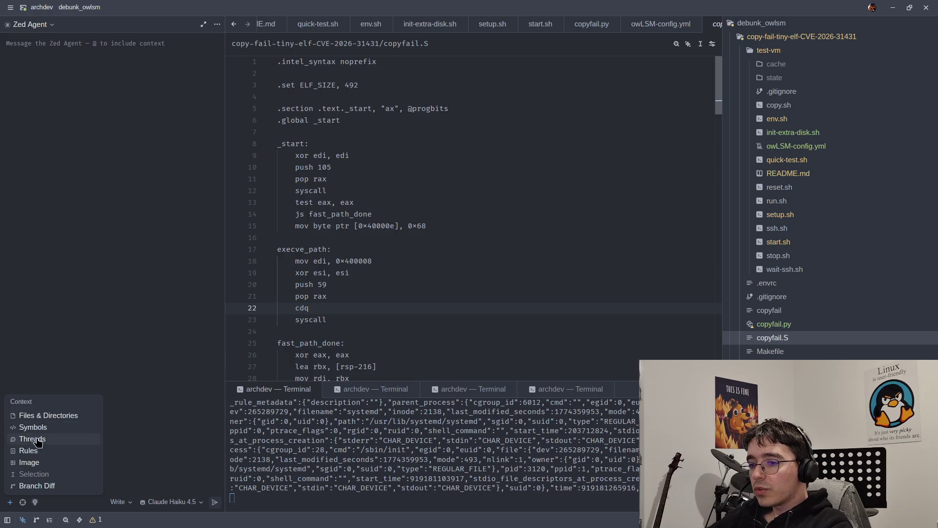
click(42, 416)
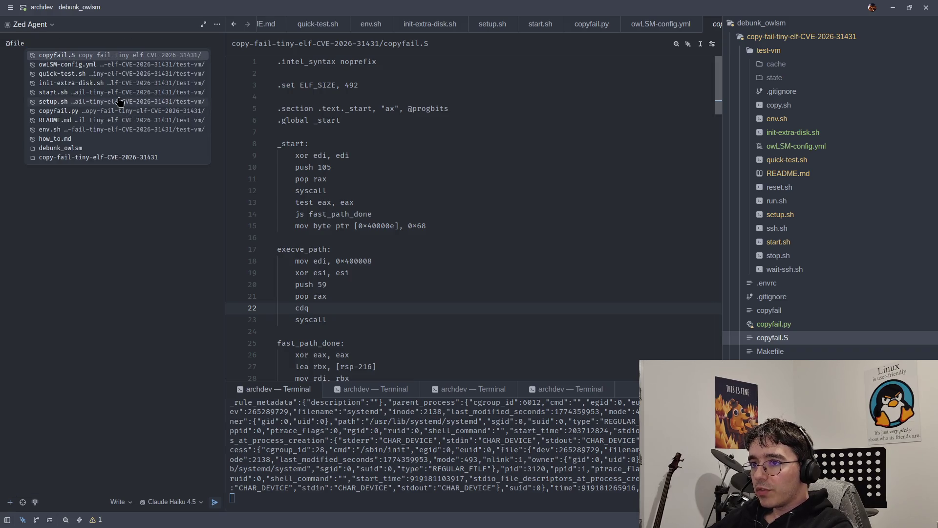
click(84, 55)
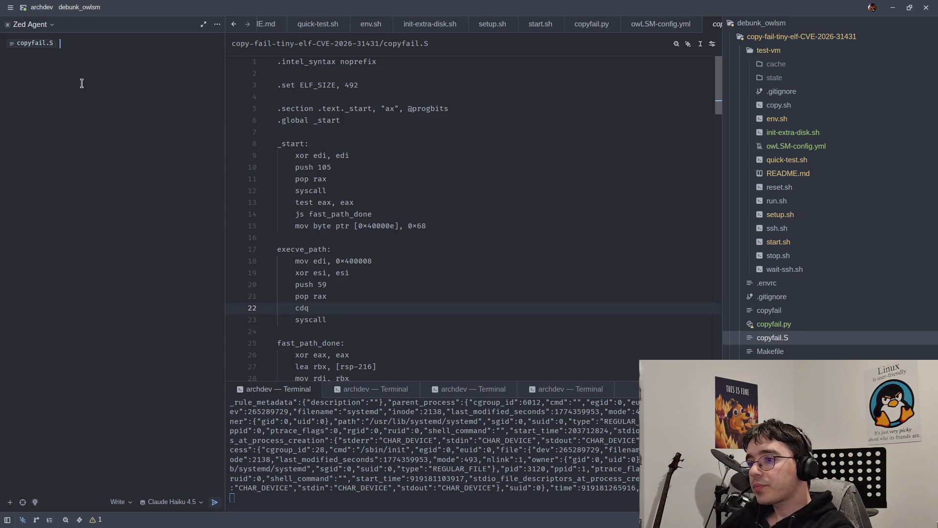
scroll(315, 317, down, 6)
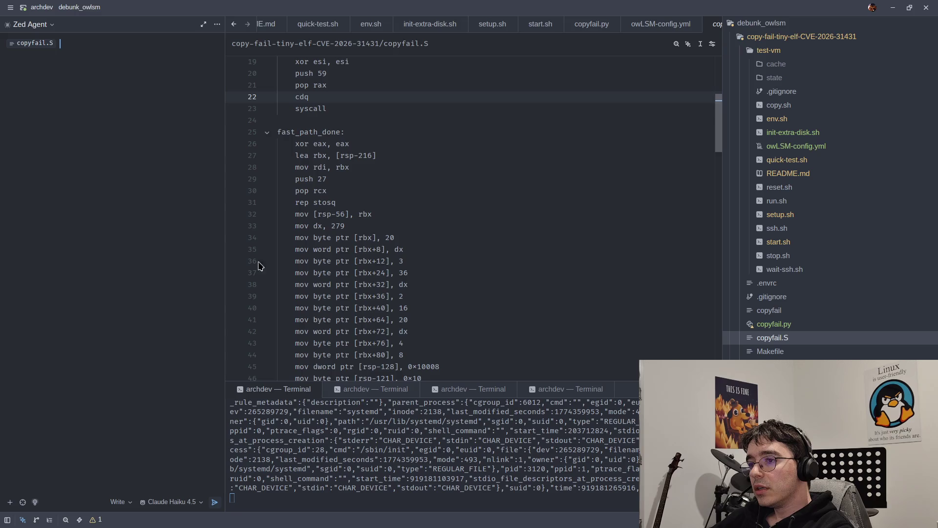
text(How )
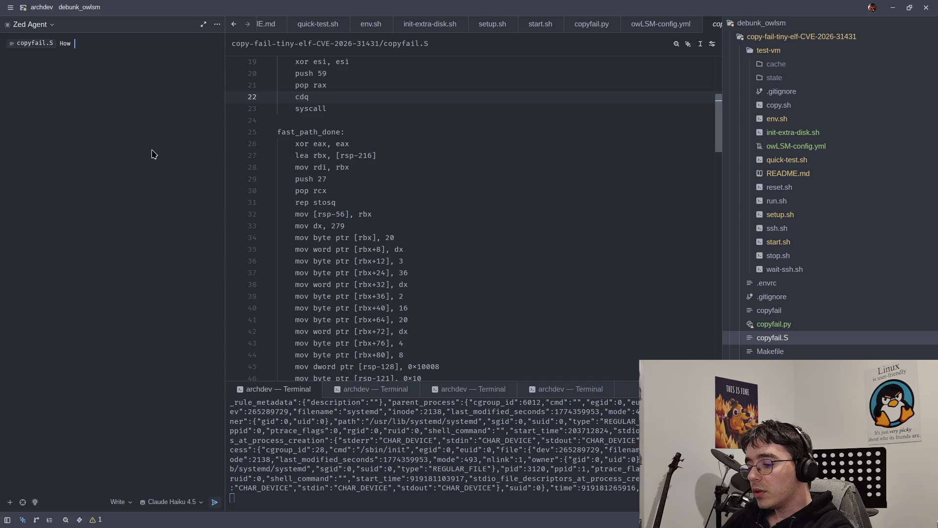
text(this)
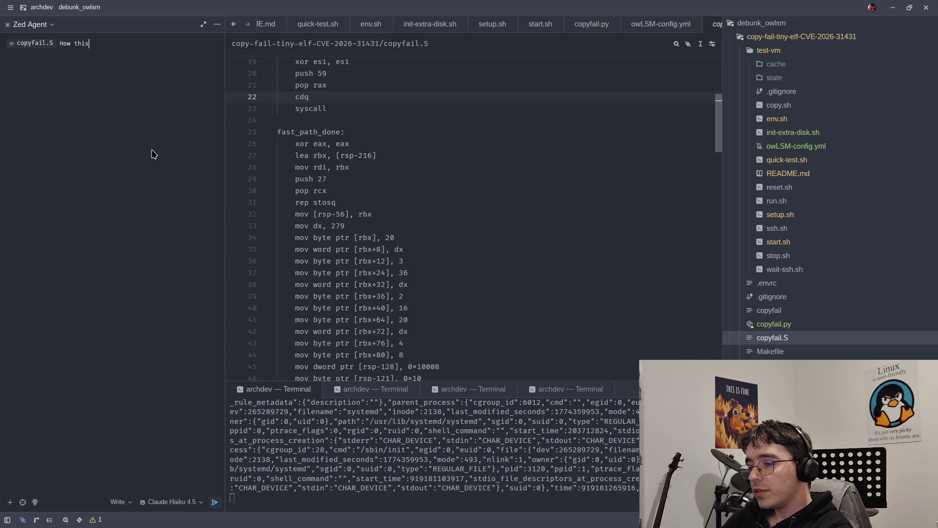
text( program gets root)
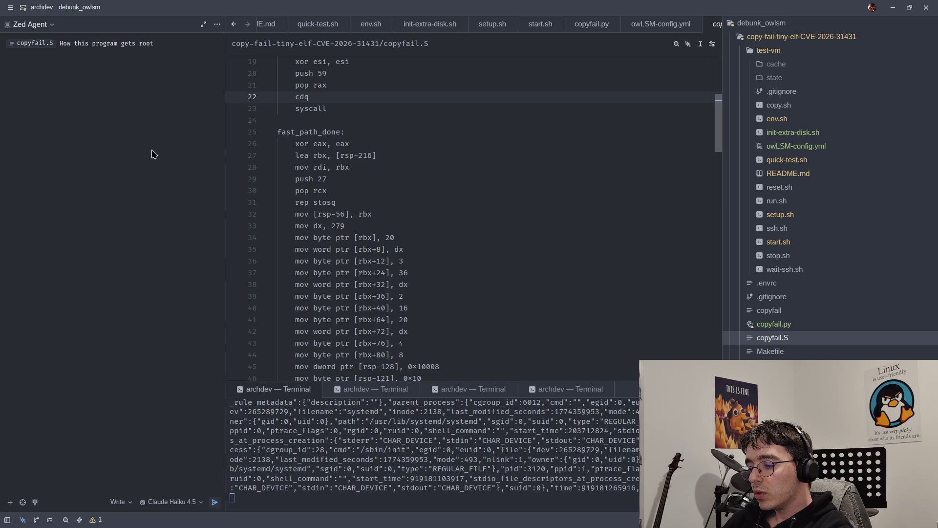
text( uid ?)
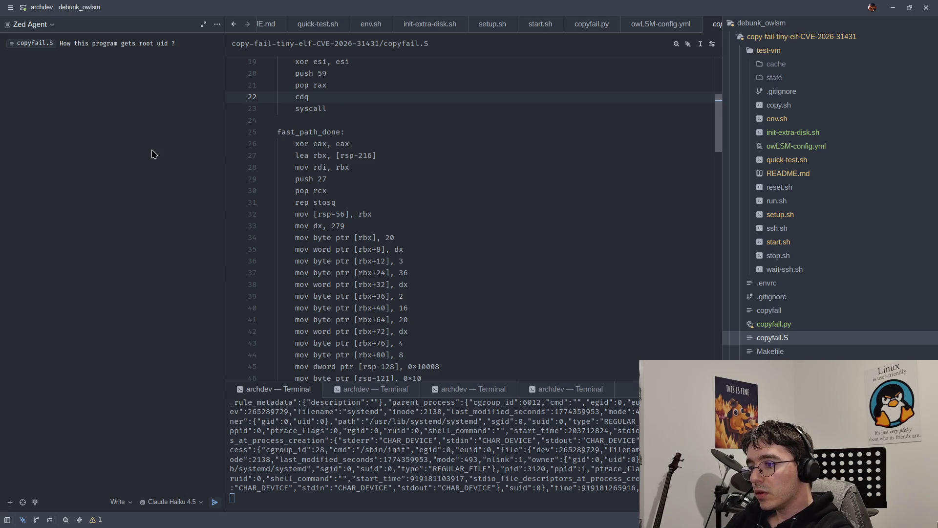
text(and why)
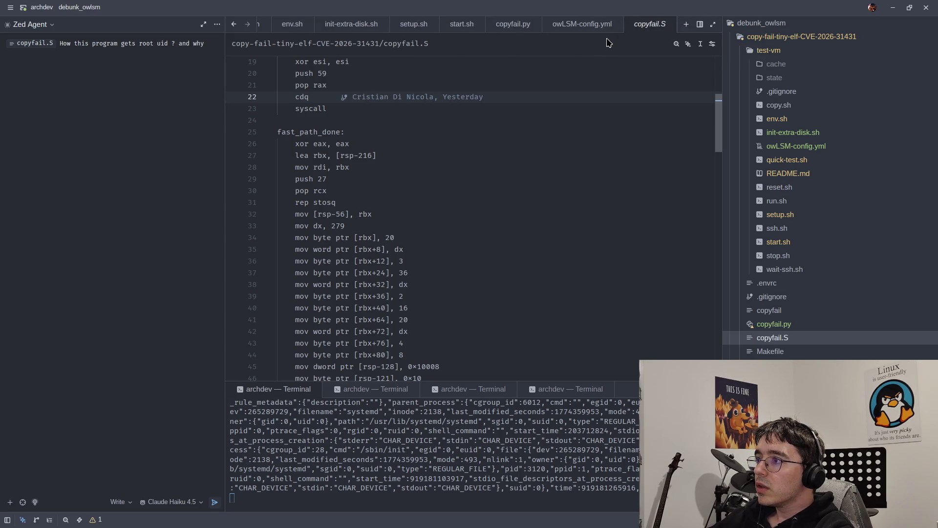
Step: Attach owLSM-config.yml, finish the question with why it didn't catch it, and send
click(642, 27)
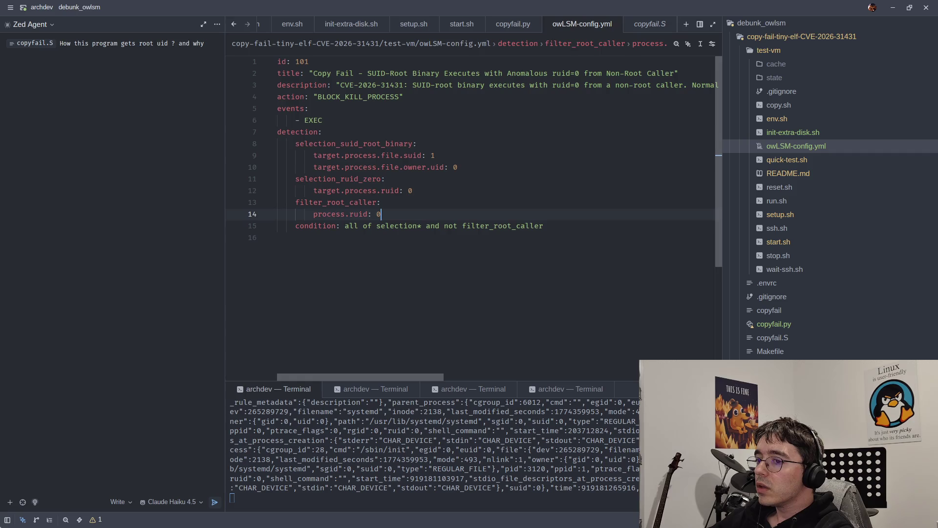
click(10, 502)
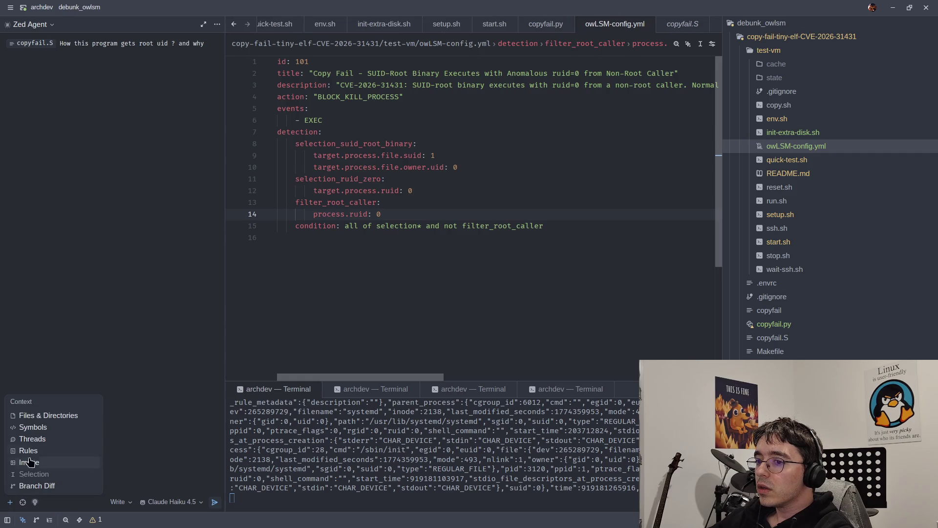
click(45, 418)
click(51, 64)
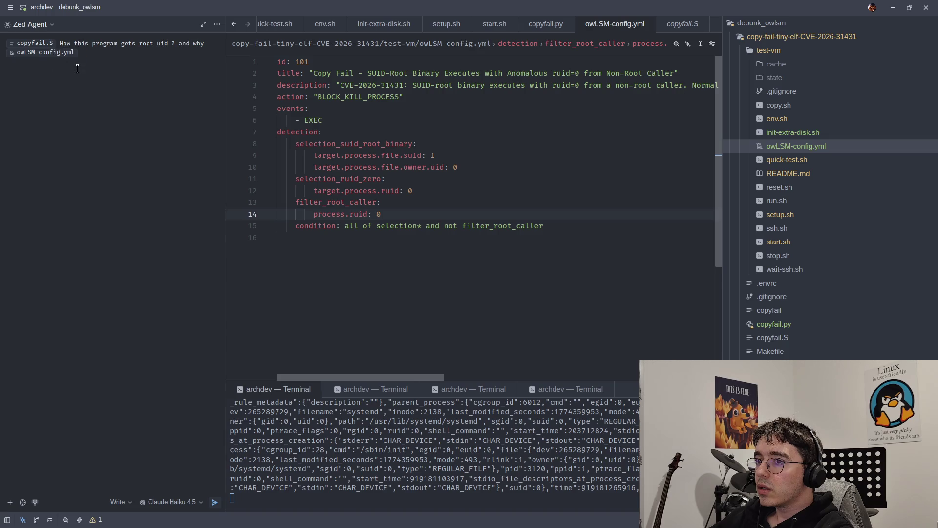
text(didn't )
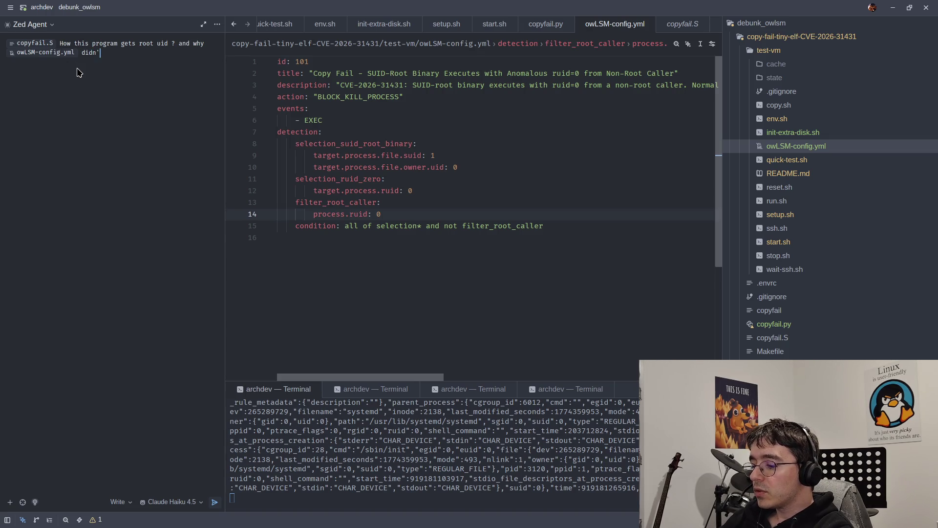
text(catch it ?)
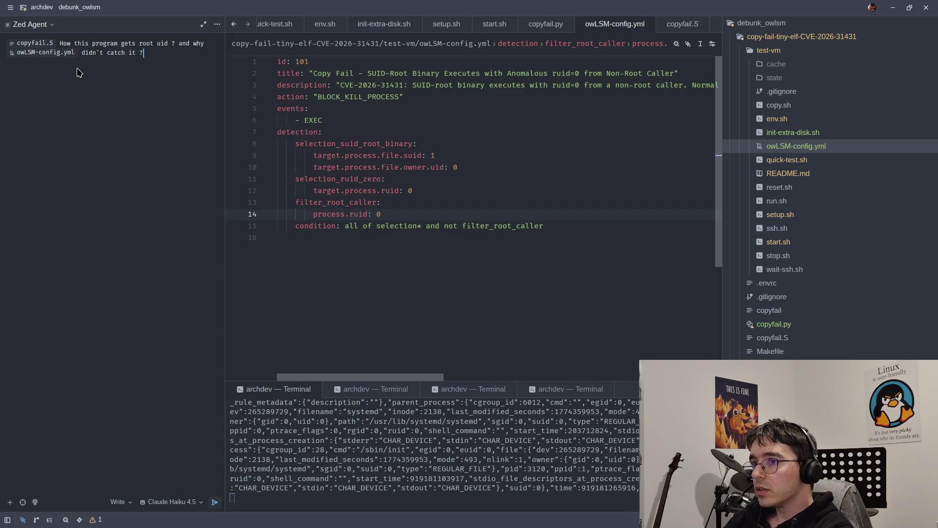
key(Return)
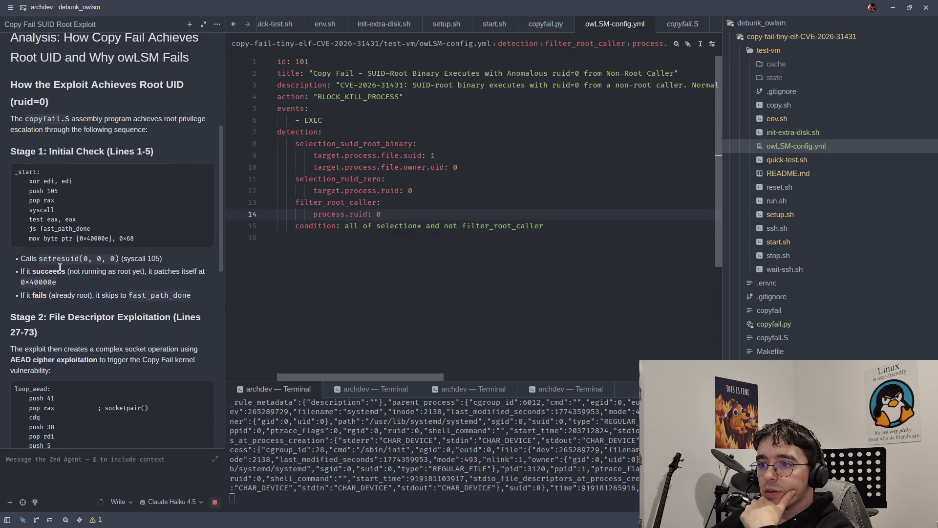
Step: Highlight the setresuid call and the note about patching at 0x40000e in the explanation
mouse_move(39, 257)
mouse_down()
mouse_move(169, 266)
mouse_move(80, 277)
mouse_up()
click(114, 261)
click(76, 278)
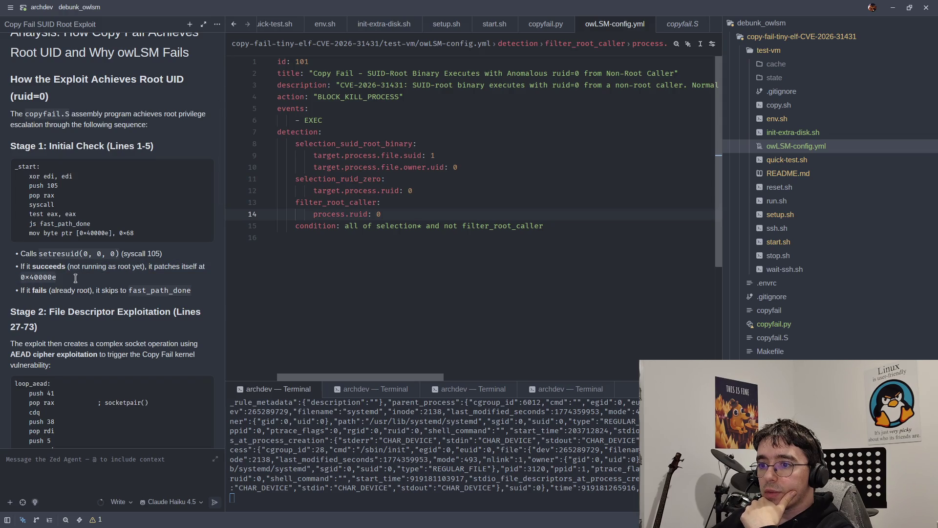
scroll(36, 285, down, 3)
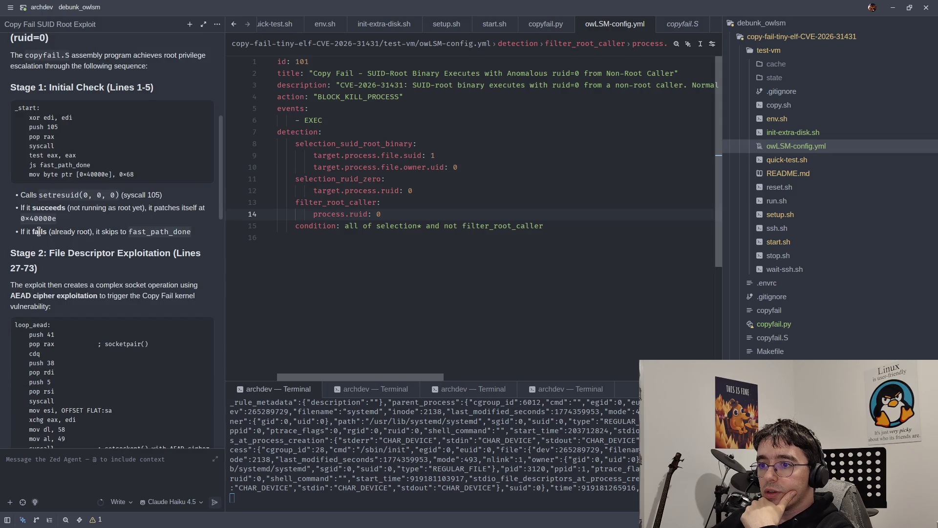
drag(21, 232, 193, 234)
scroll(170, 237, down, 1)
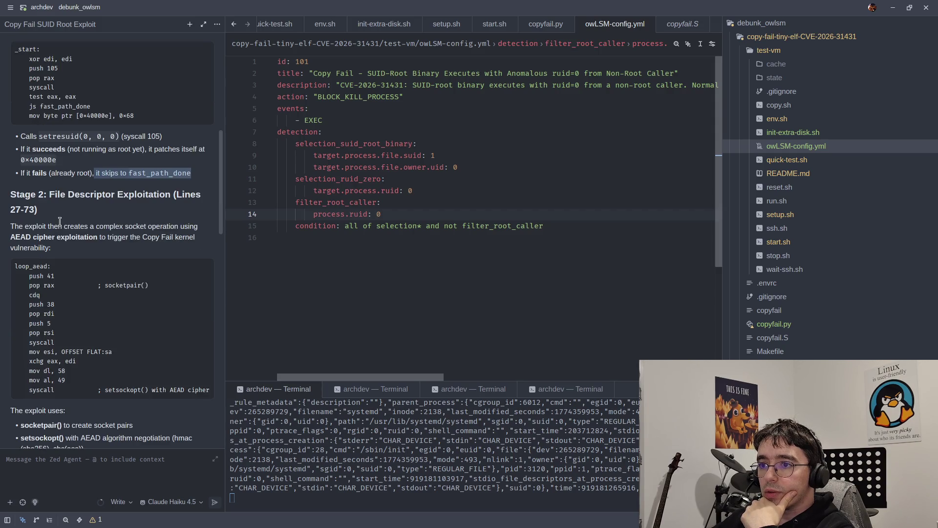
scroll(59, 222, down, 2)
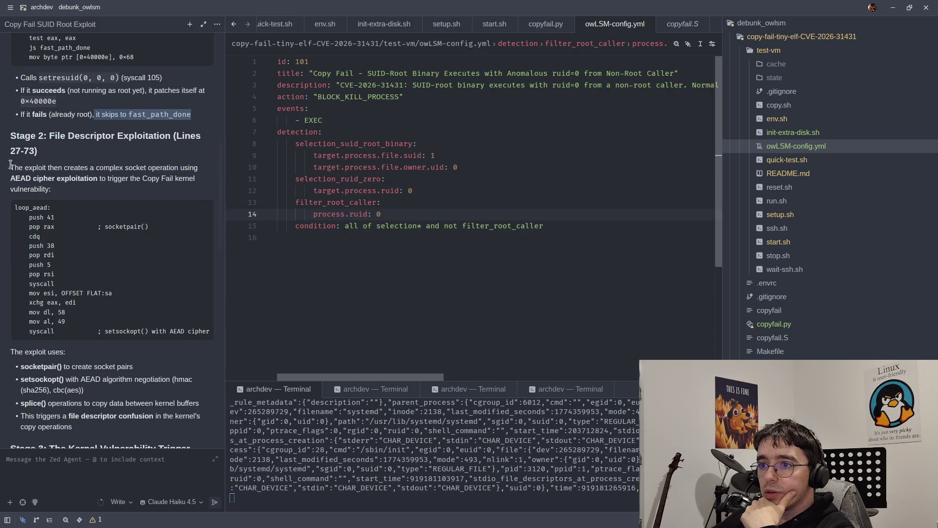
Step: Highlight the start of the Stage 2 paragraph and lines of the loop_aead code block
drag(10, 167, 61, 186)
click(62, 186)
scroll(62, 185, down, 2)
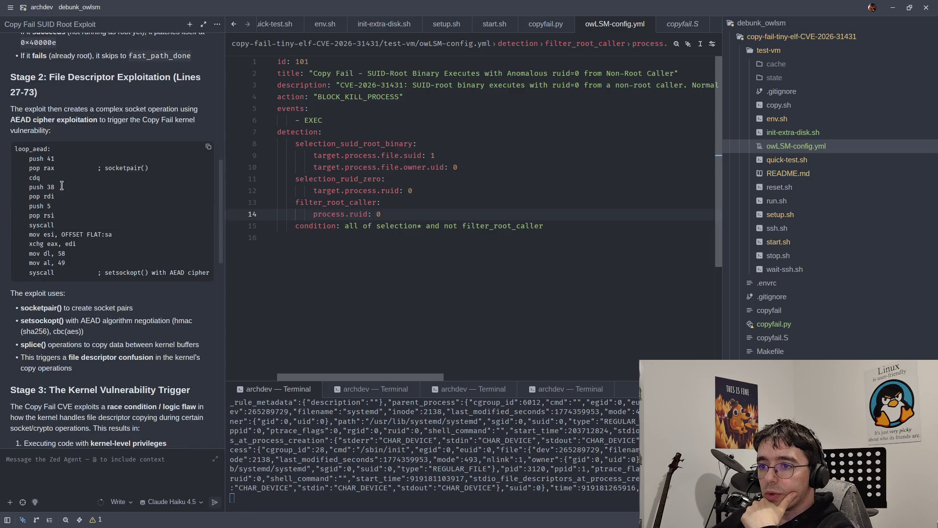
mouse_move(20, 146)
mouse_down()
mouse_move(74, 230)
mouse_move(84, 270)
mouse_up()
click(84, 271)
scroll(84, 270, down, 2)
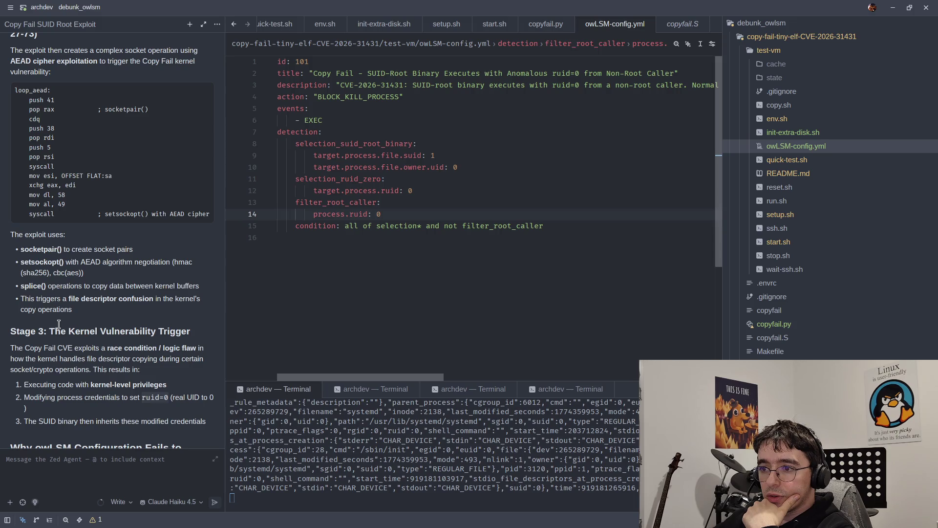
scroll(62, 319, down, 2)
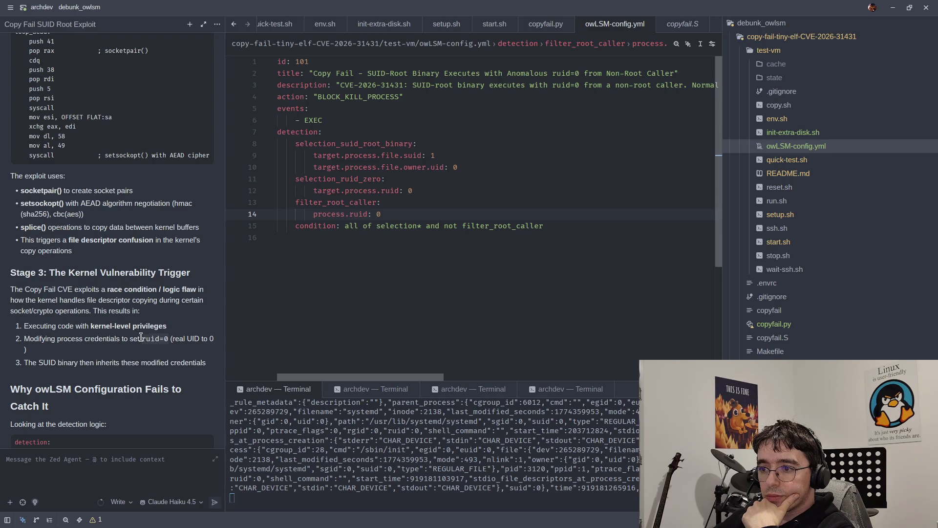
scroll(166, 344, down, 3)
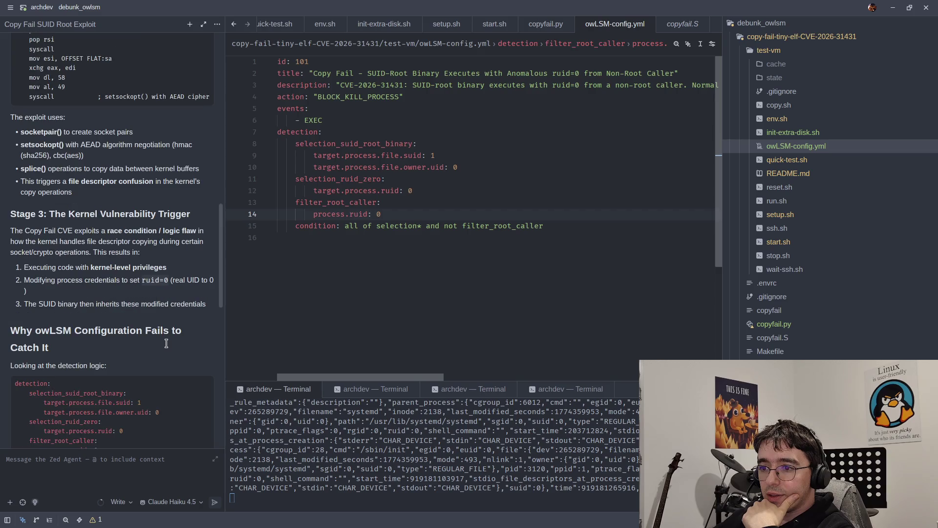
Step: Highlight the Stage 3 line about inheriting modified credentials
triple_click(132, 304)
scroll(130, 320, down, 3)
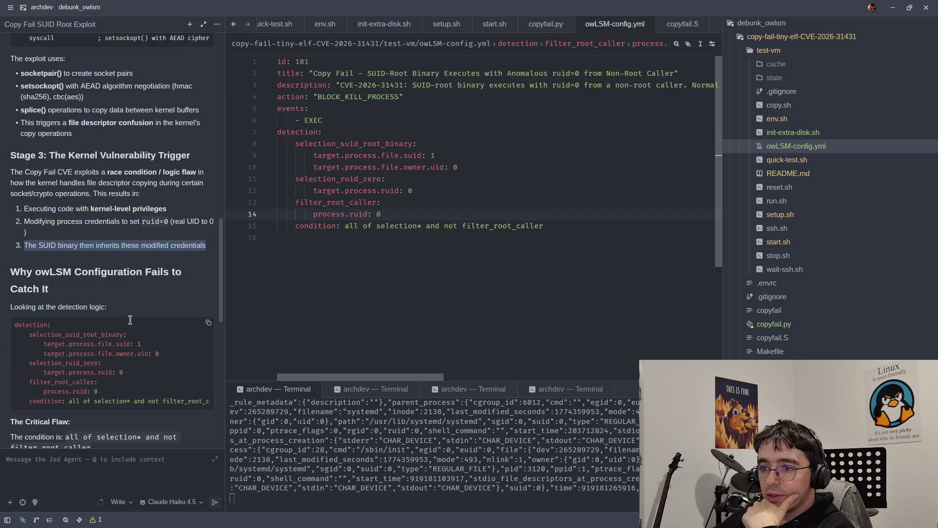
scroll(129, 320, down, 3)
drag(131, 348, 142, 347)
scroll(142, 354, down, 3)
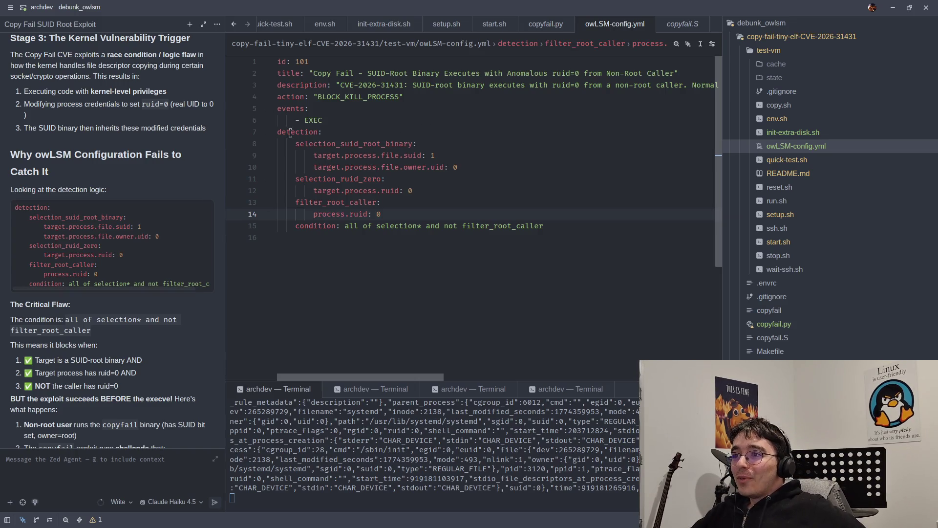
scroll(64, 198, up, 10)
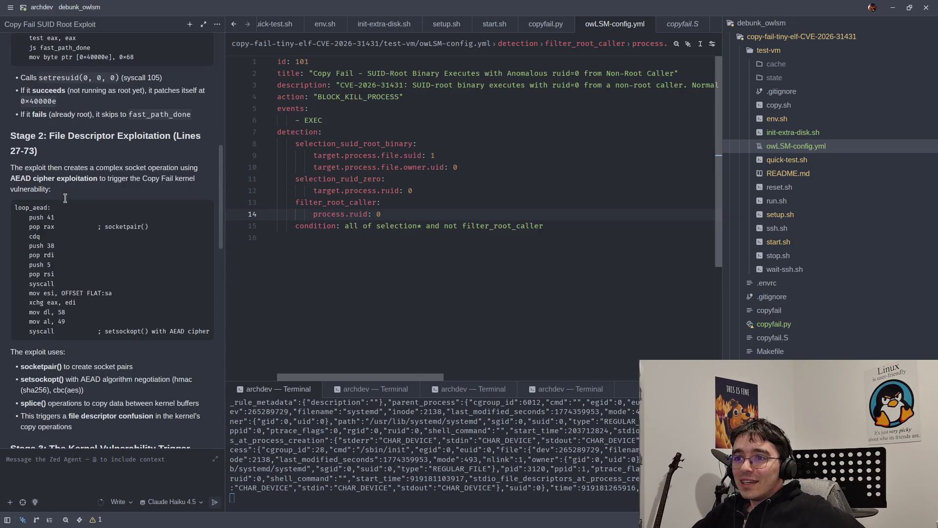
scroll(75, 185, down, 3)
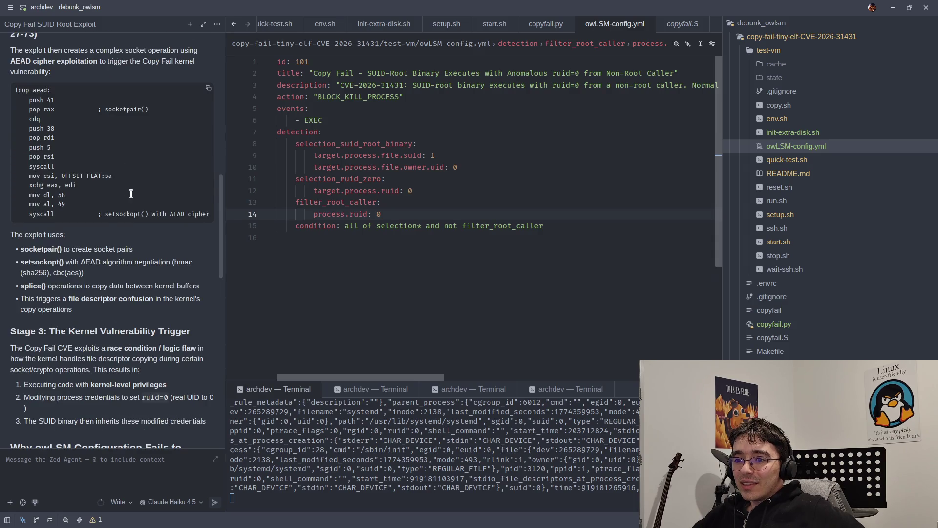
scroll(120, 228, down, 2)
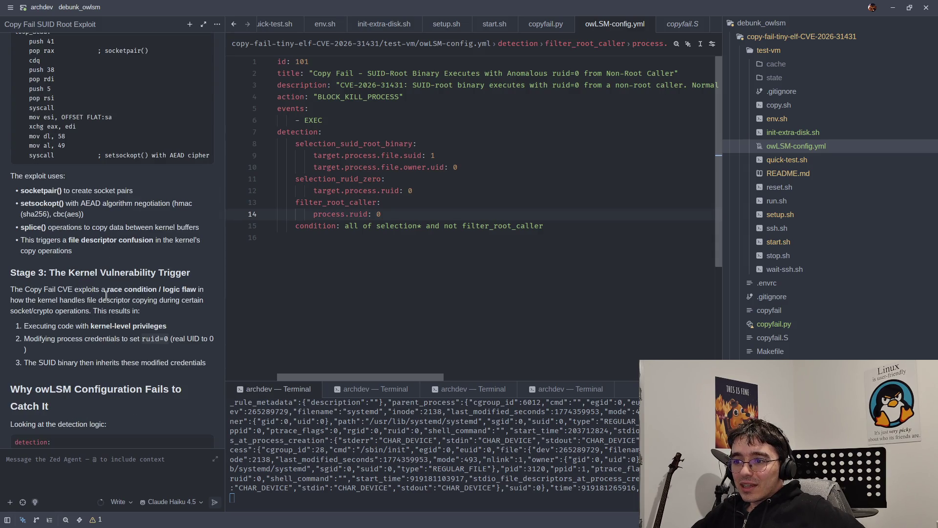
Step: Highlight the phrases kernel-level privileges, process credentials and ruid=0 in the credentials step
drag(90, 329, 132, 328)
click(130, 330)
mouse_move(61, 339)
mouse_down()
mouse_move(122, 340)
mouse_move(57, 339)
mouse_up()
click(122, 340)
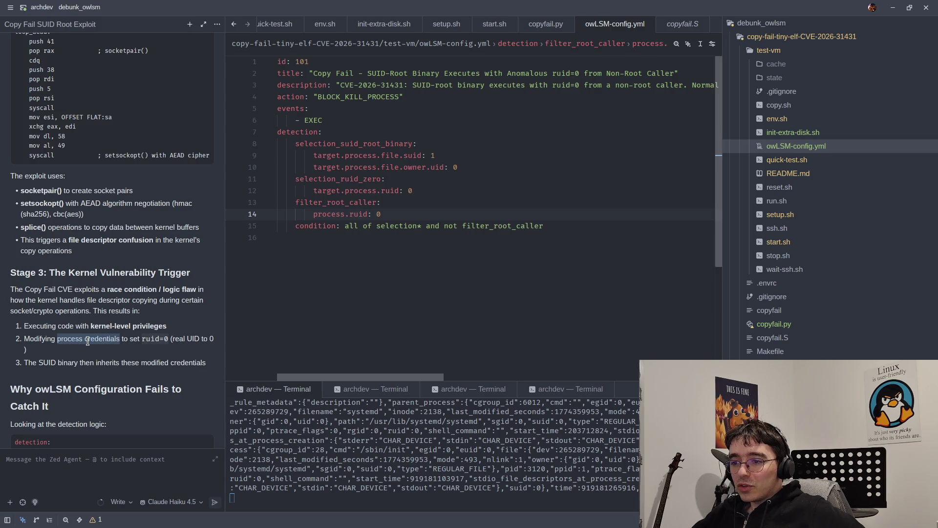
drag(142, 339, 160, 339)
click(163, 339)
scroll(162, 350, down, 5)
scroll(162, 349, down, 12)
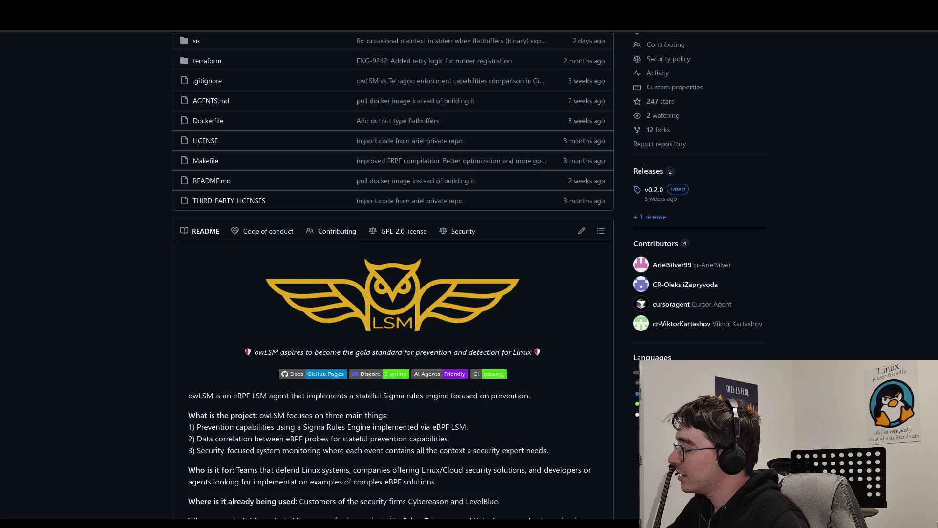
Step: Scroll to the top of the owLSM repo page and switch to the r/linux Copy-Fail CVE-2026-31431 post
scroll(767, 157, up, 5)
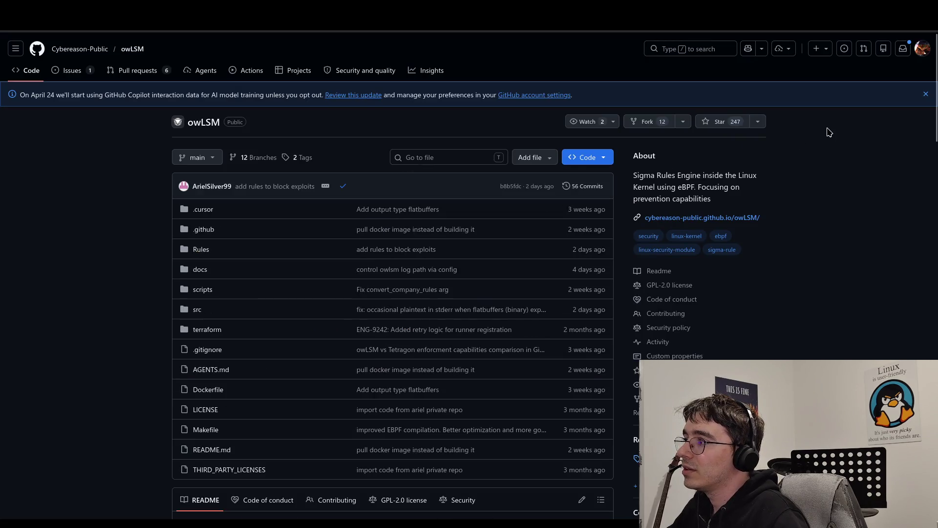
key(alt+Tab)
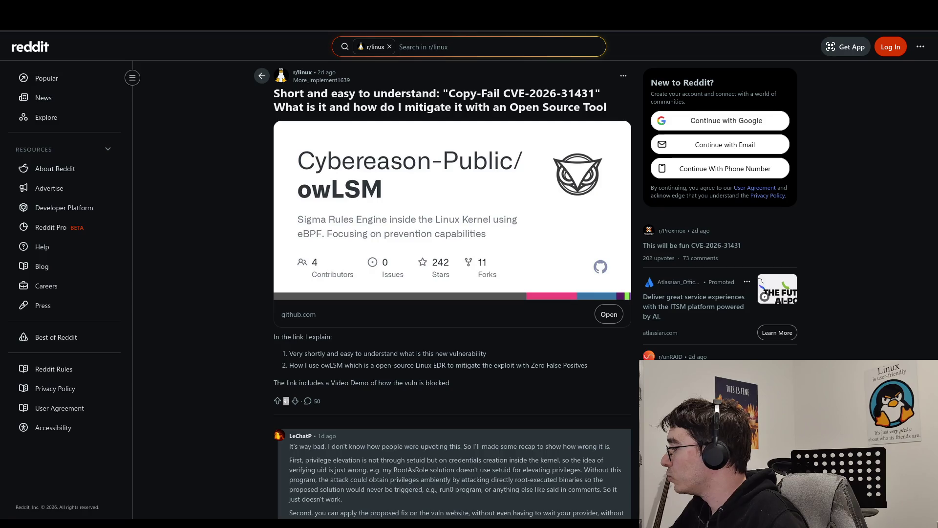
key(alt+Tab)
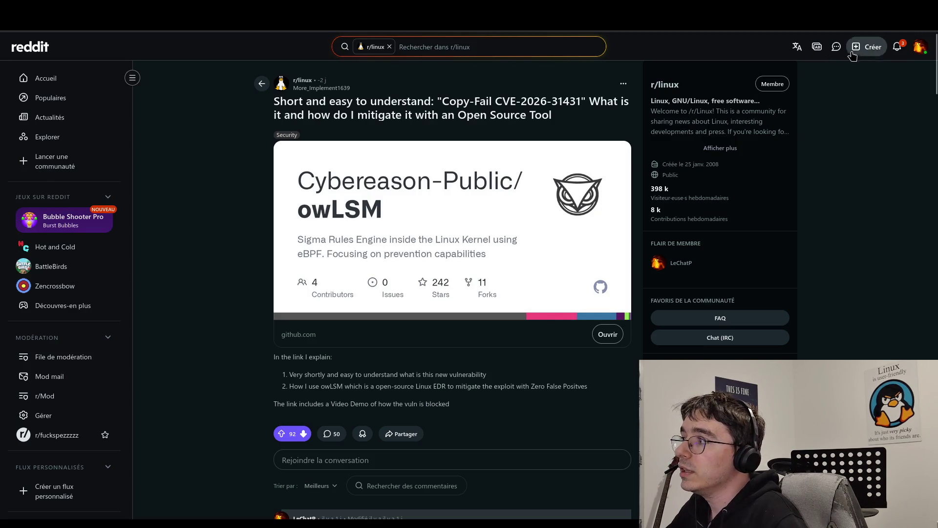
Step: Check Reddit notifications, then return to the Copy-Fail post and scroll through it
click(897, 51)
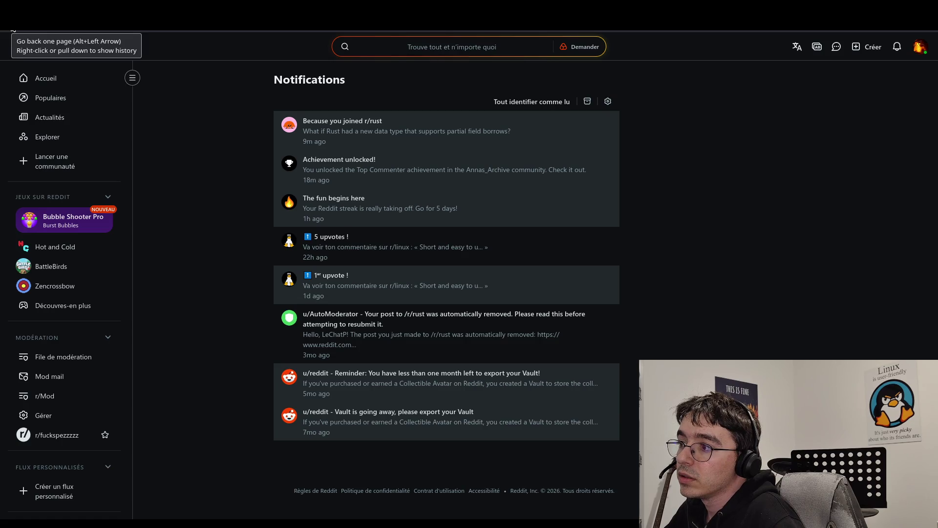
click(13, 30)
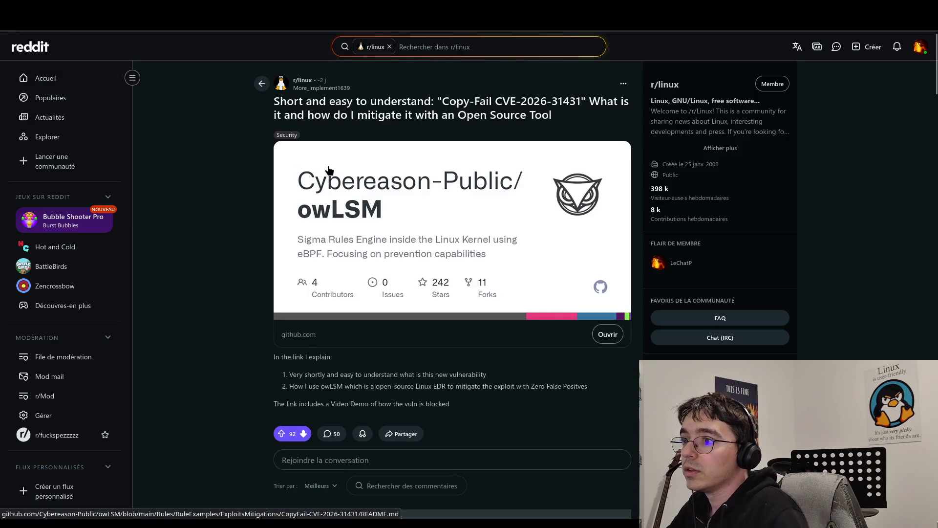
scroll(339, 307, down, 3)
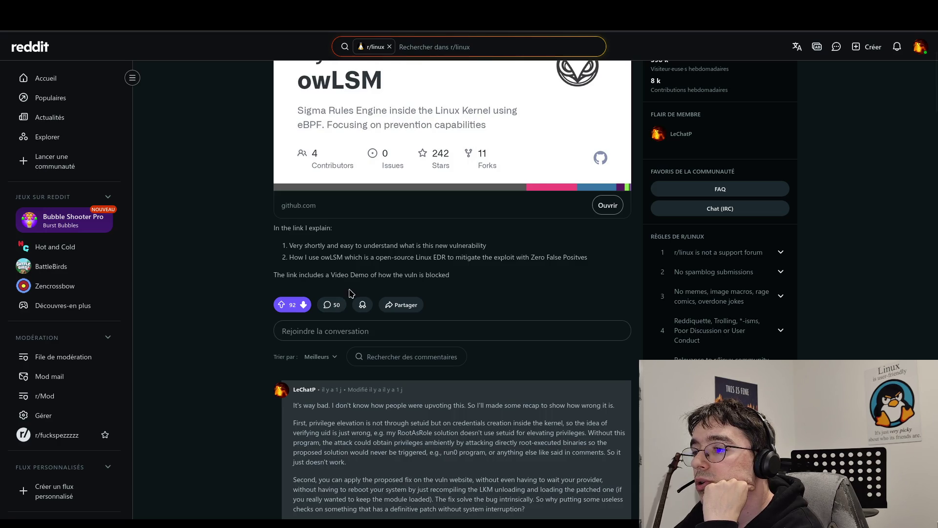
scroll(362, 272, up, 3)
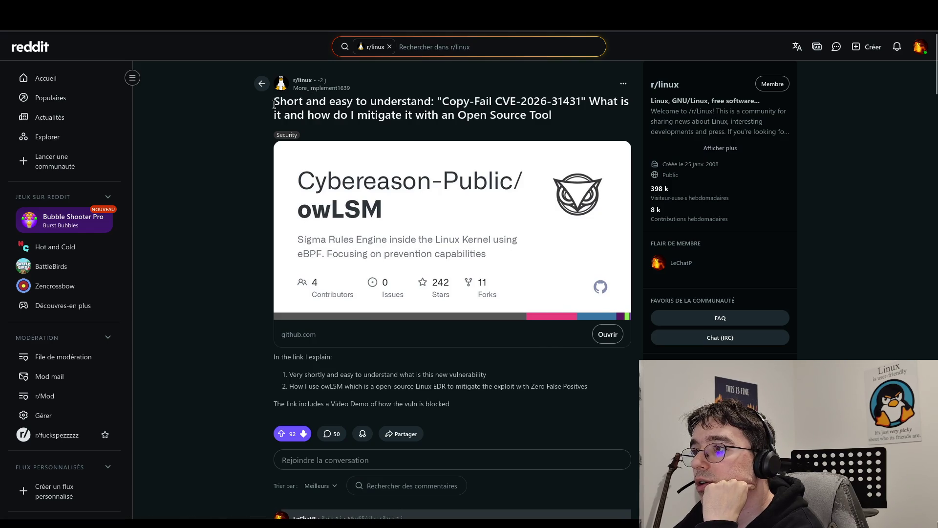
Step: Highlight Copy-Fail CVE-2026-31431 in the title, go back to r/linux, and start a new post
drag(445, 101, 580, 100)
key(ctrl+c)
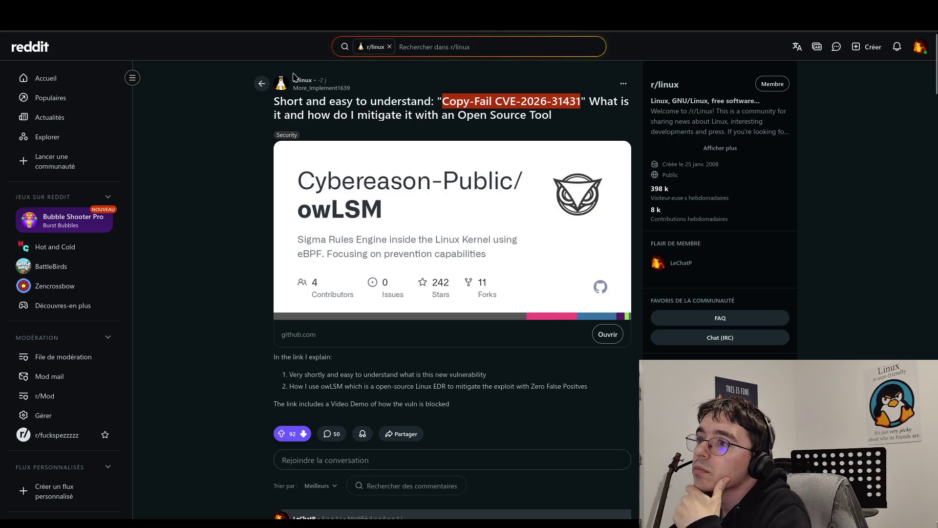
click(271, 84)
click(264, 84)
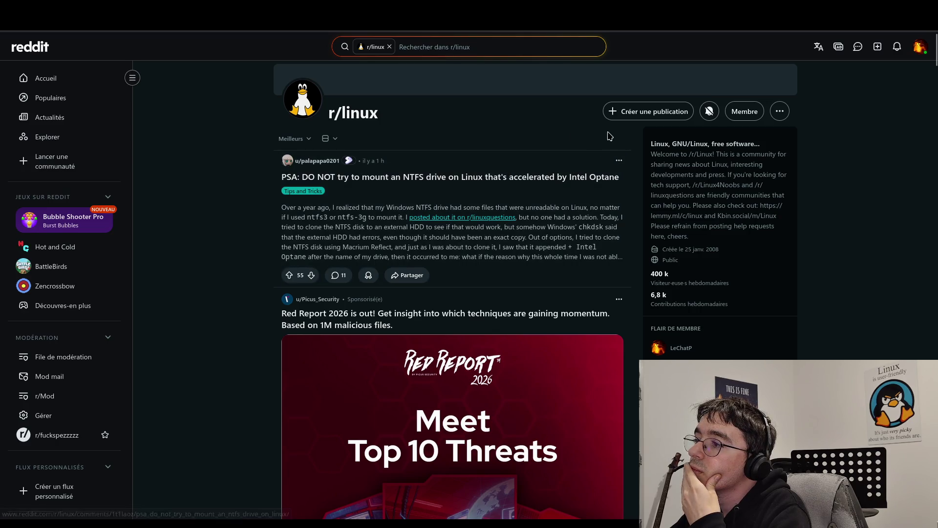
click(610, 110)
Step: Title the post 'How owLSM fails successfully to mitigate' followed by the pasted CVE name
click(397, 164)
text(How )
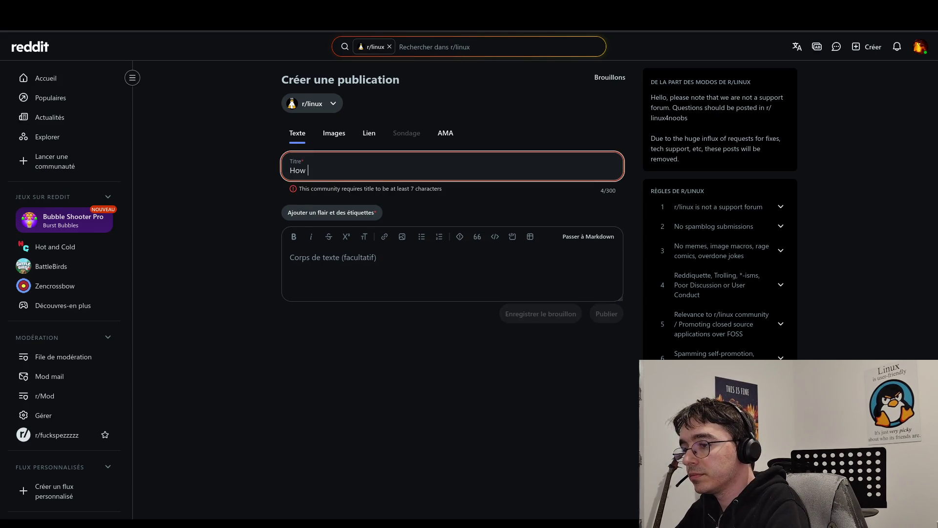
text(ow)
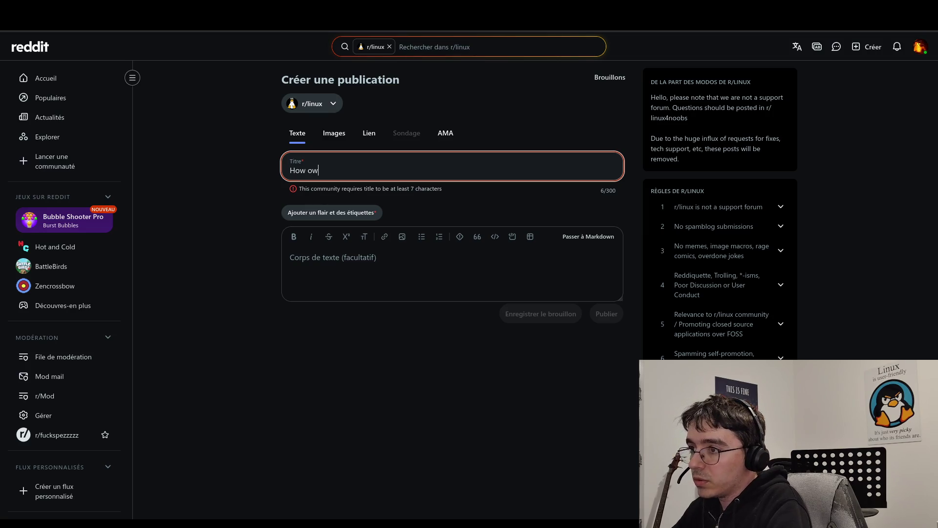
text(LSM f)
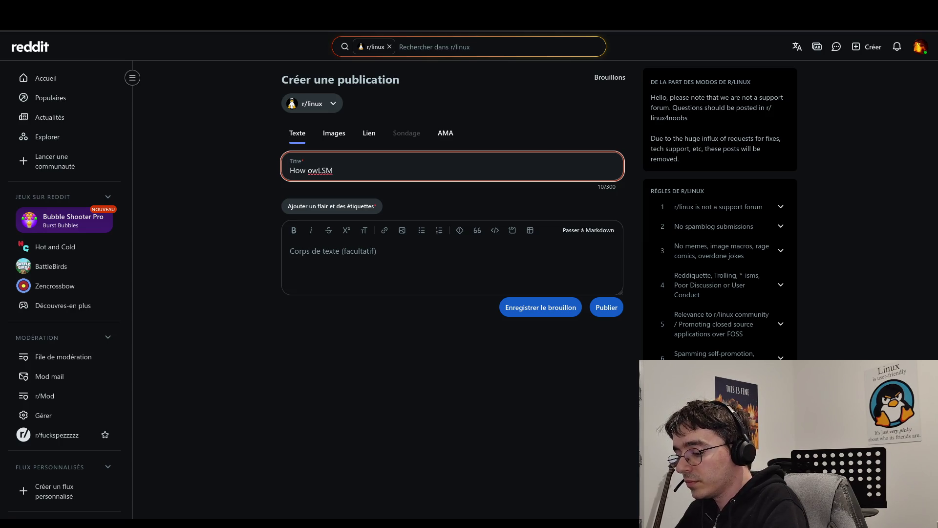
text(ails successfult)
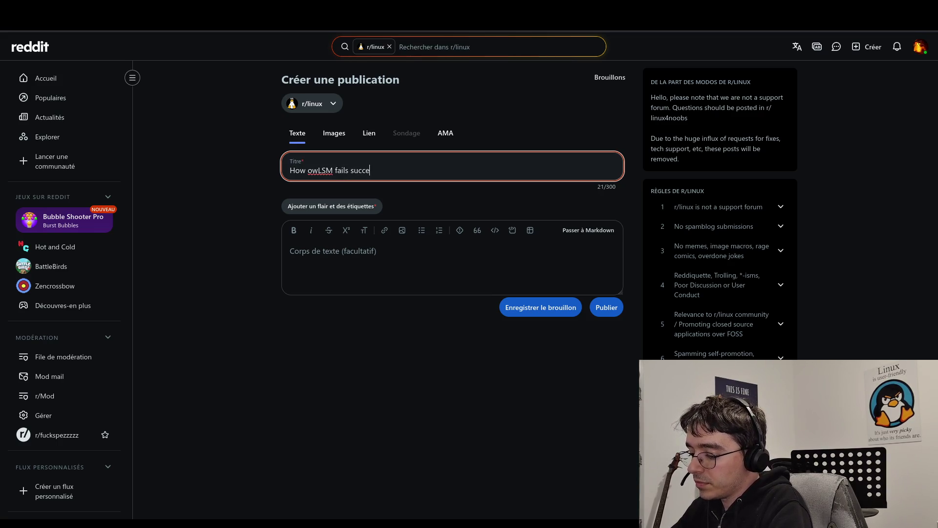
key(BackSpace)
text(ly )
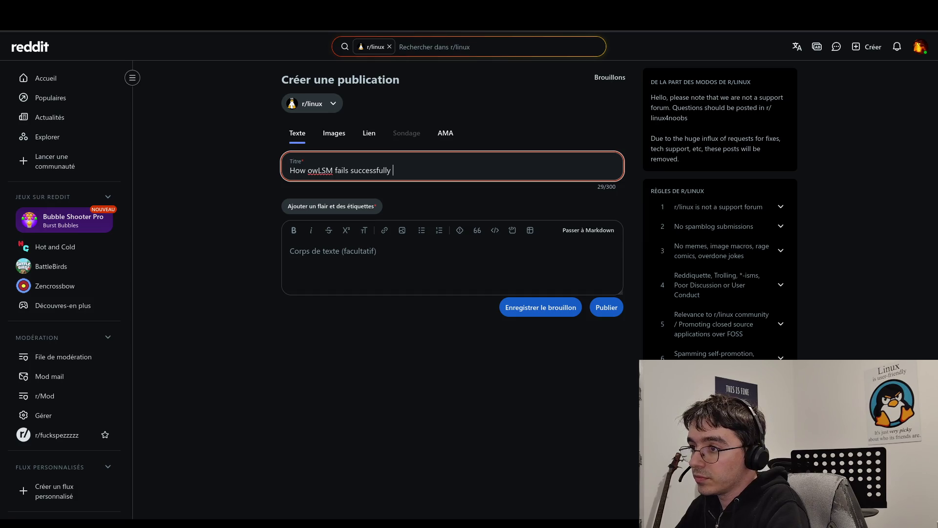
text(to mitigate)
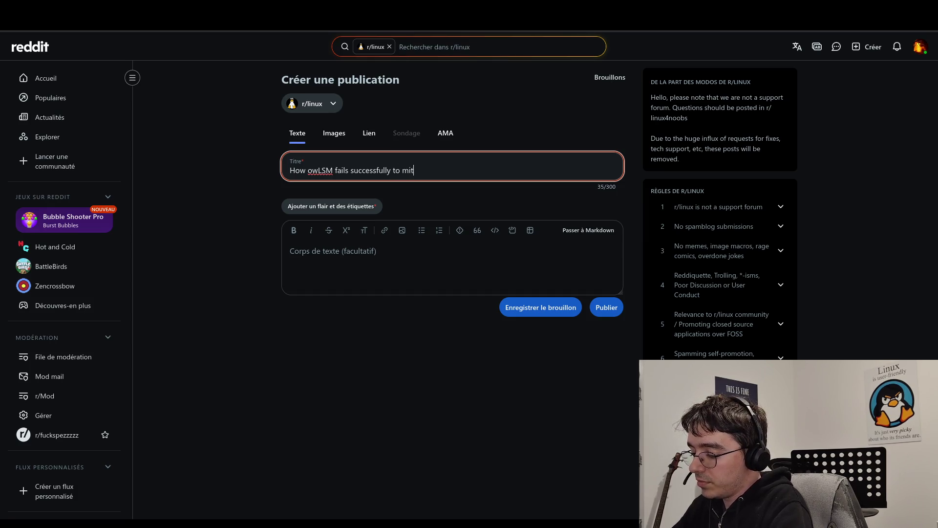
key(ctrl+v)
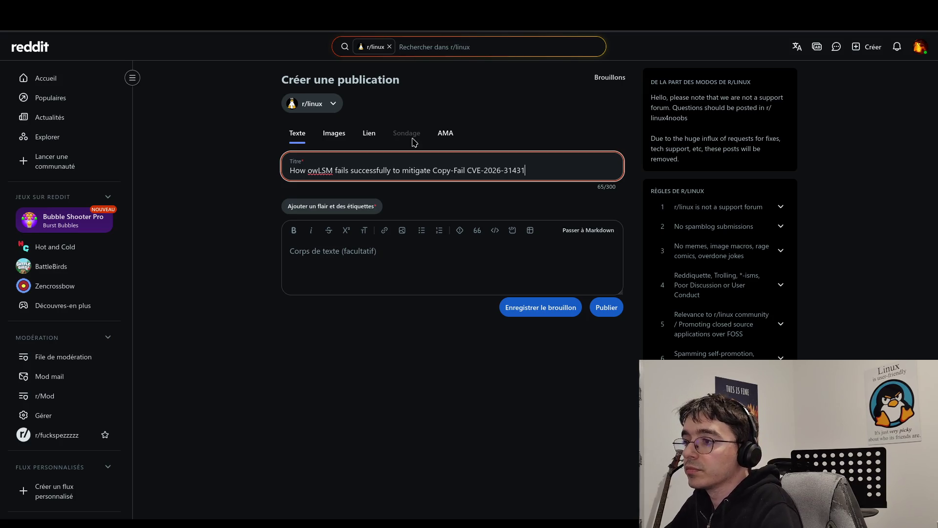
Step: Rearrange the title into '[Copy-Fail] How owLSM fails successfully to mitigate CVE-2026-31431'
drag(434, 170, 535, 169)
key(BackSpace)
click(295, 168)
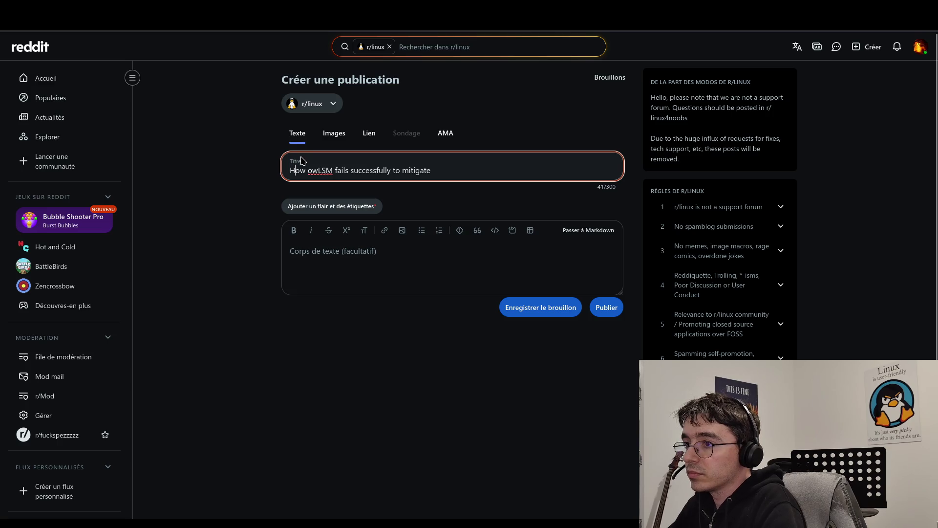
text([)
key(ctrl+v)
text(])
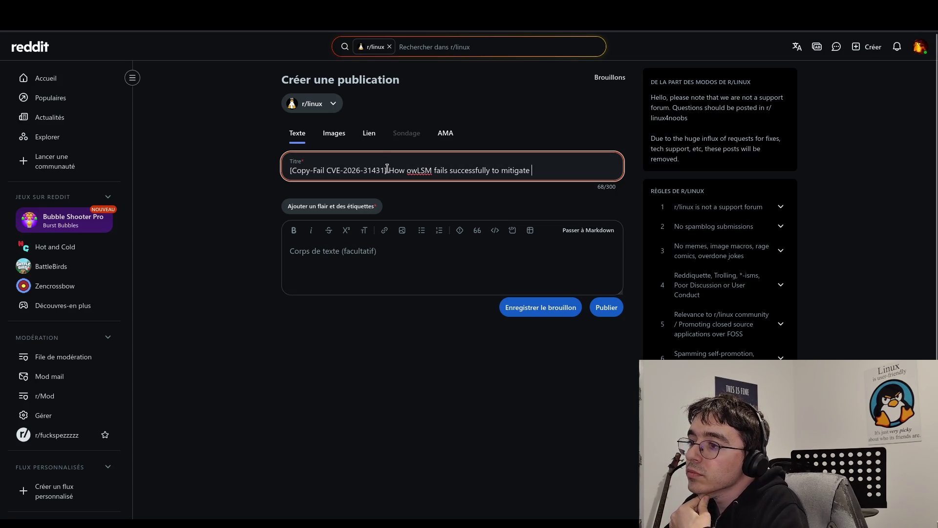
drag(385, 169, 327, 170)
key(ctrl+c)
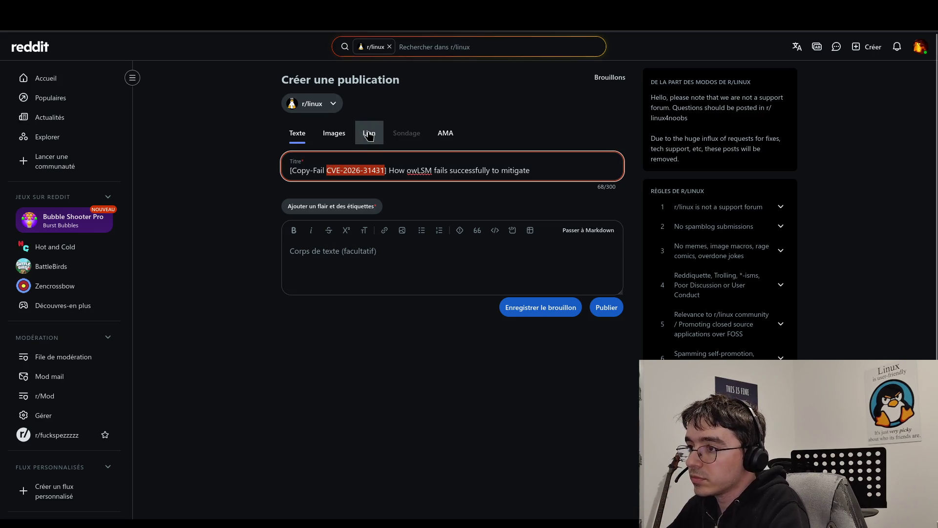
key(BackSpace)
key(End)
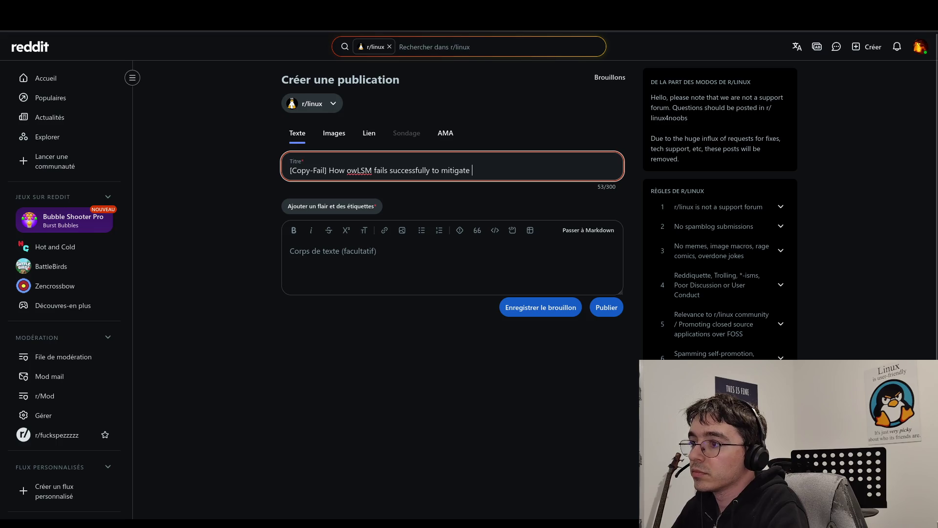
key(ctrl+v)
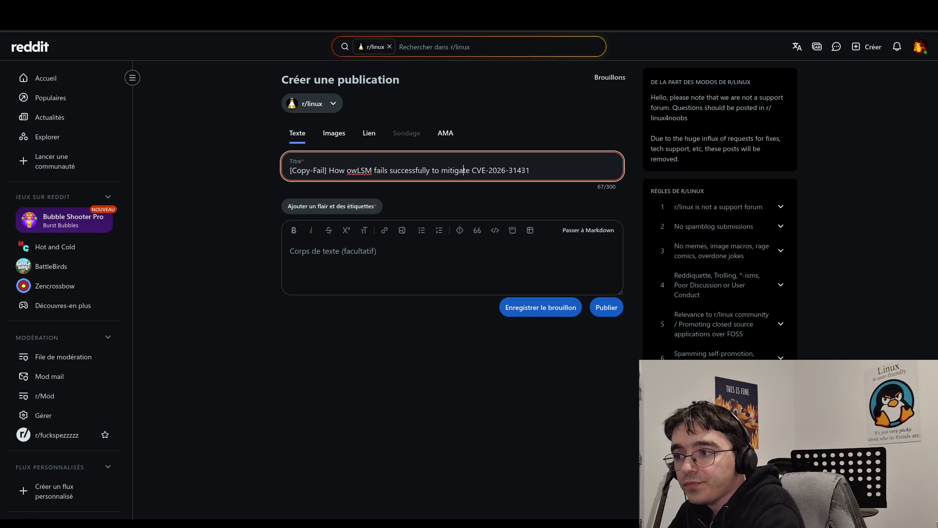
click(351, 205)
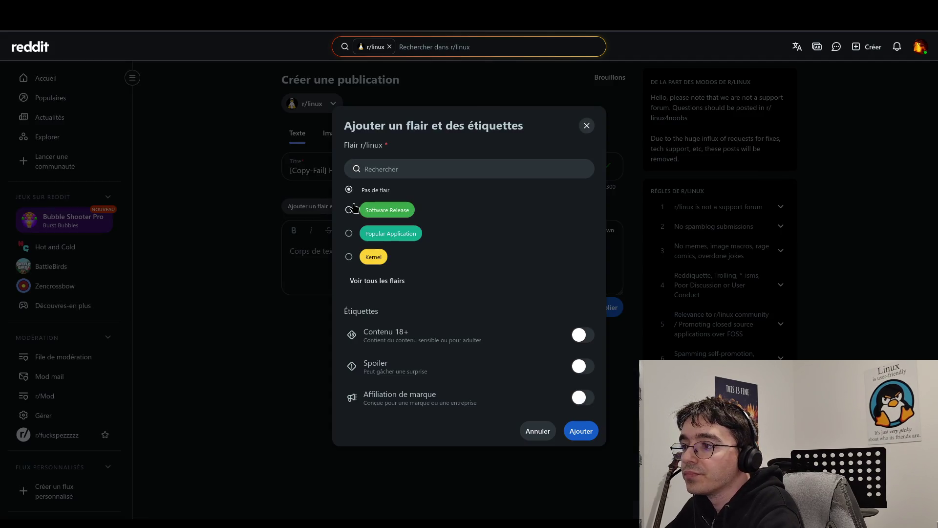
Step: Give the r/linux draft the Security flair and place the cursor in the empty body
click(361, 274)
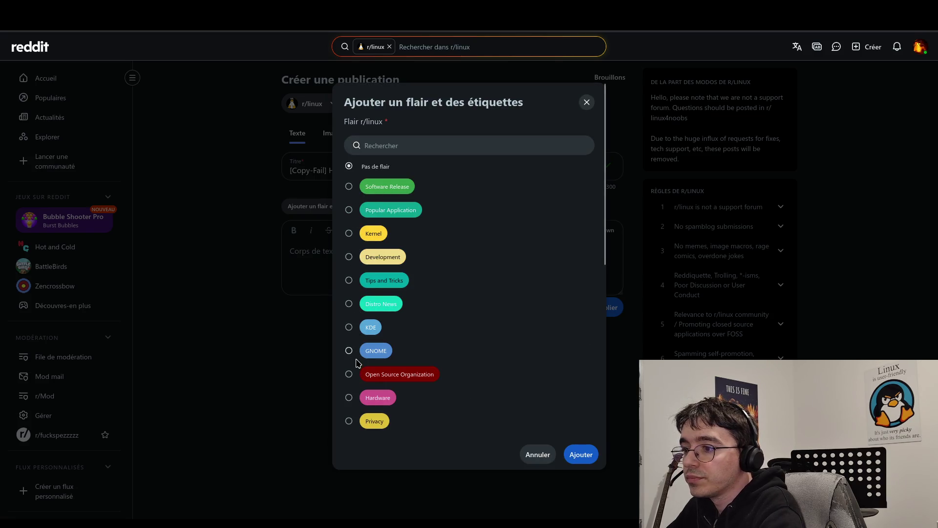
scroll(355, 412, down, 4)
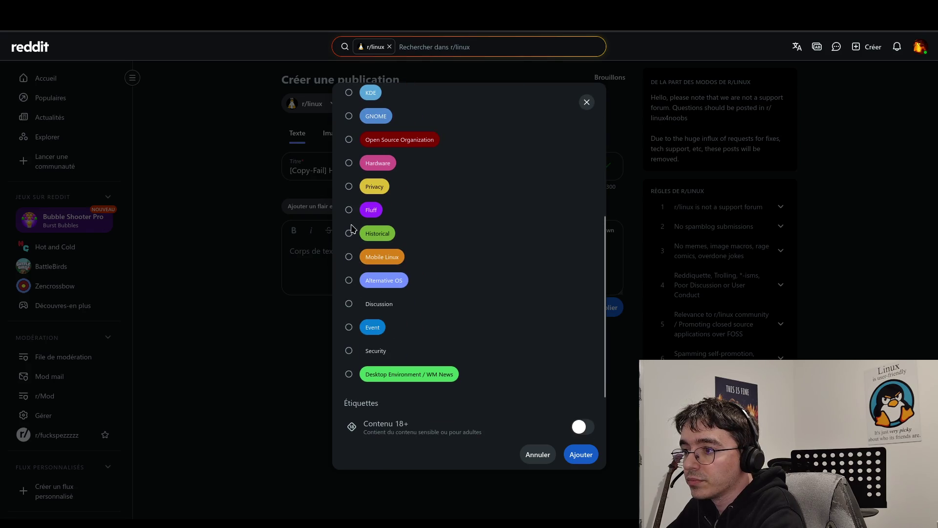
click(349, 350)
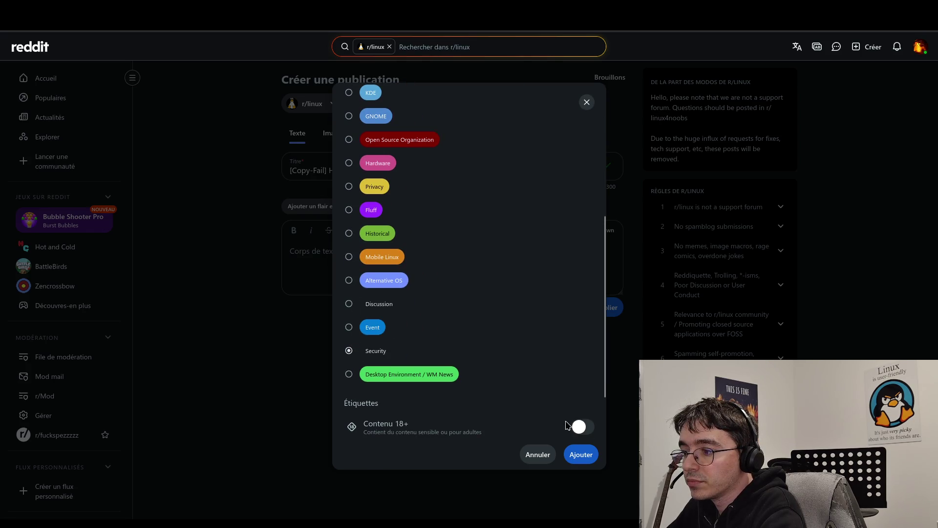
click(578, 456)
click(413, 280)
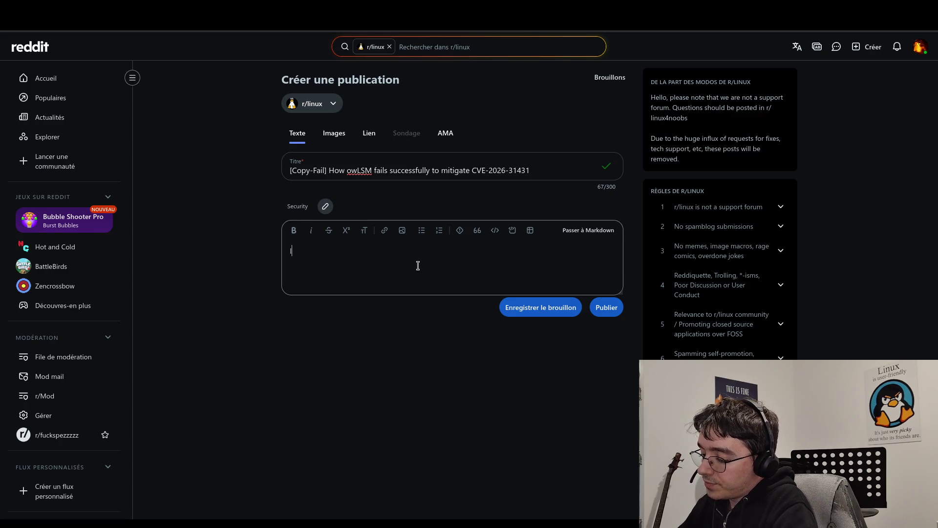
Step: Begin the body with 'Since the' and replace 'How' with 'Debunking' in the title
key(ctrl+v)
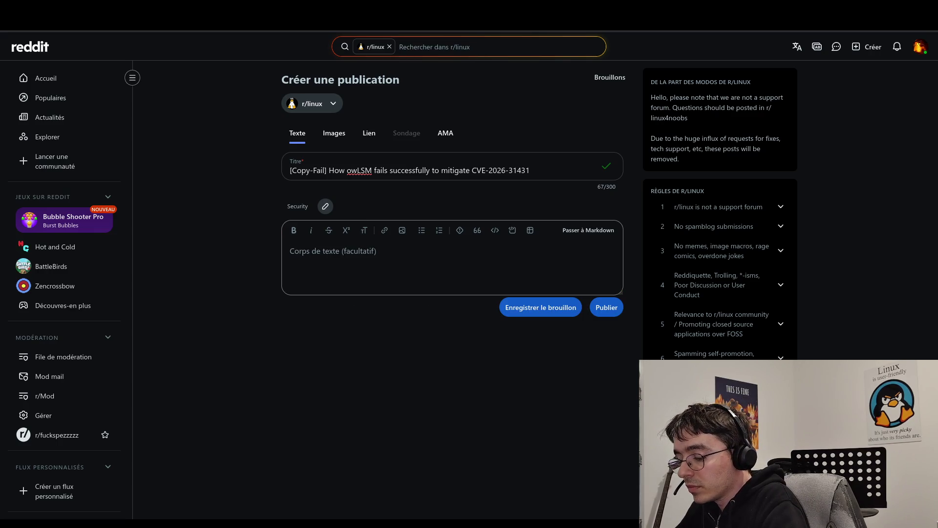
text(Since th)
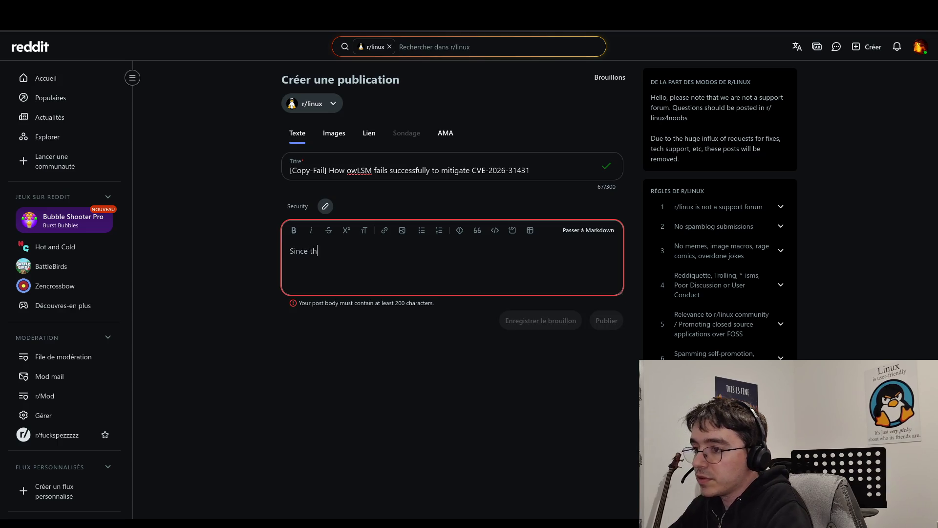
text(e pre)
key(BackSpace)
key(BackSpace)
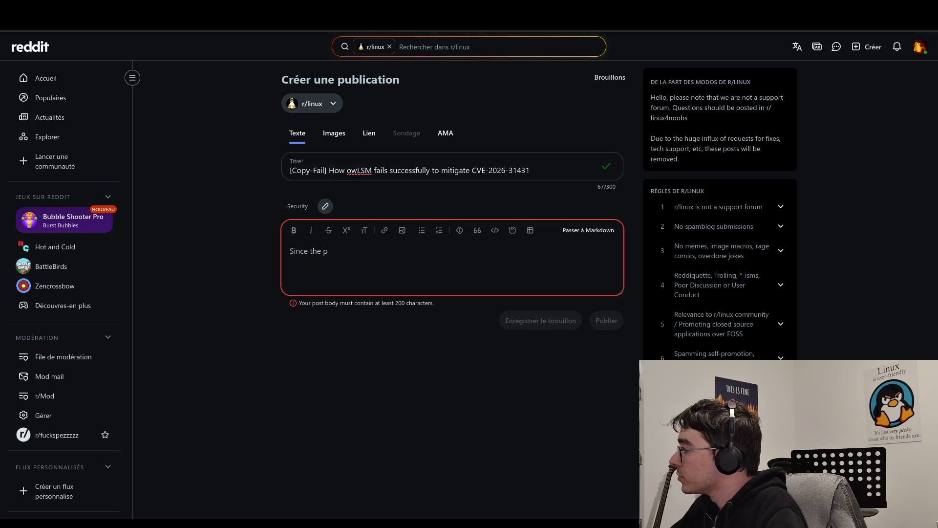
click(333, 169)
double_click(333, 169)
text(Debunking)
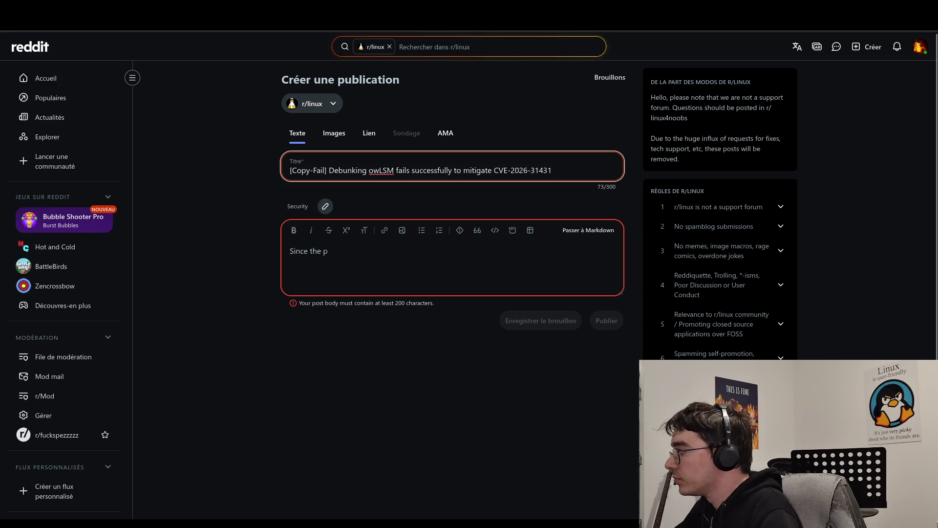
click(342, 251)
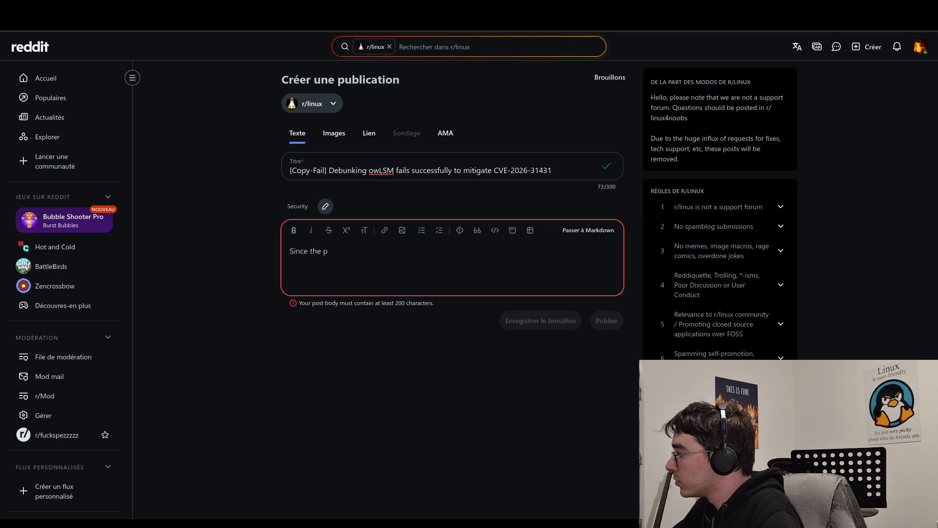
Step: Rewrite the title ending to 'CVE-2026-31431: 90 upvotes and no security' and tidy the body text
click(495, 171)
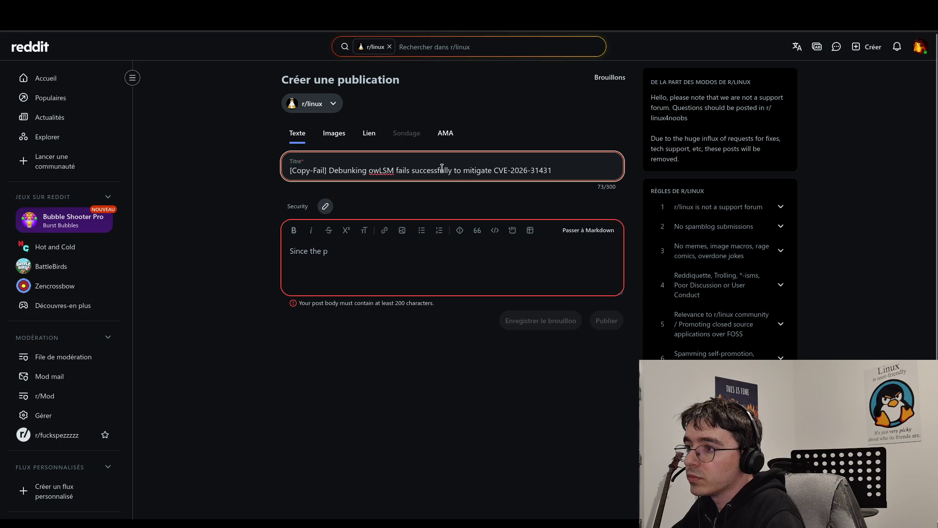
key(ctrl+BackSpace)
key(ctrl+BackSpace)
key(ctrl+Delete)
key(ctrl+Delete)
key(End)
text(: 90 upvotes and )
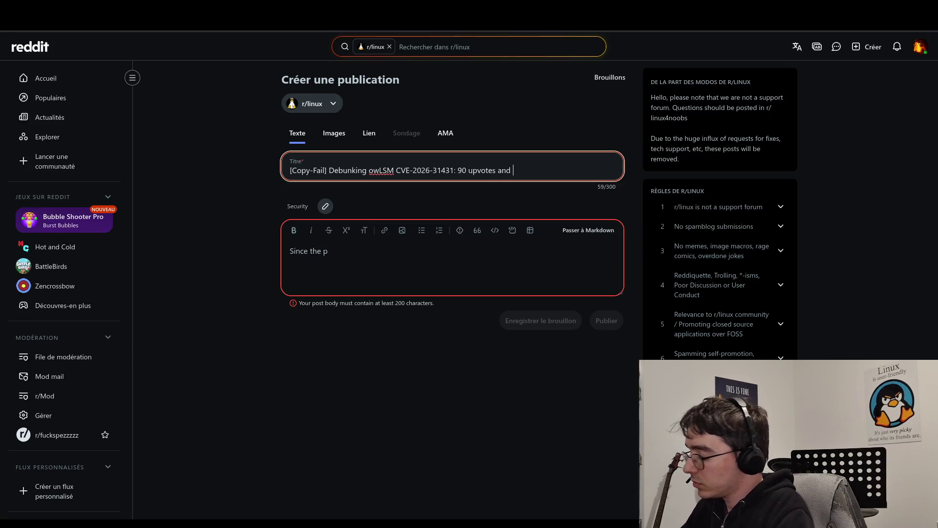
text(0% security)
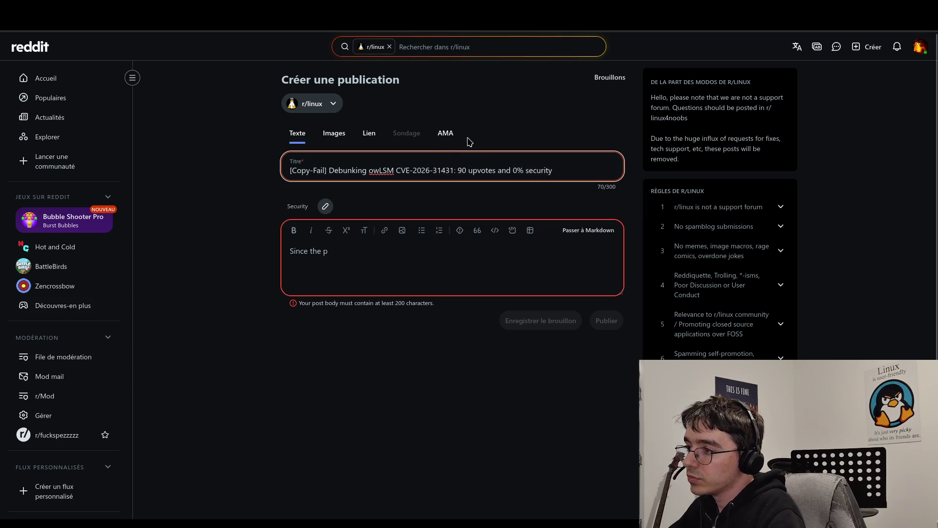
double_click(517, 170)
text(no)
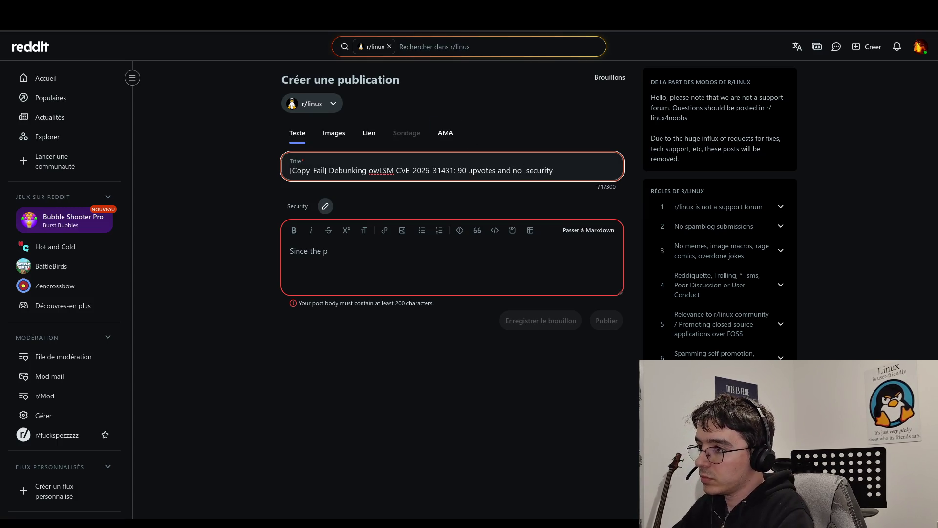
click(542, 263)
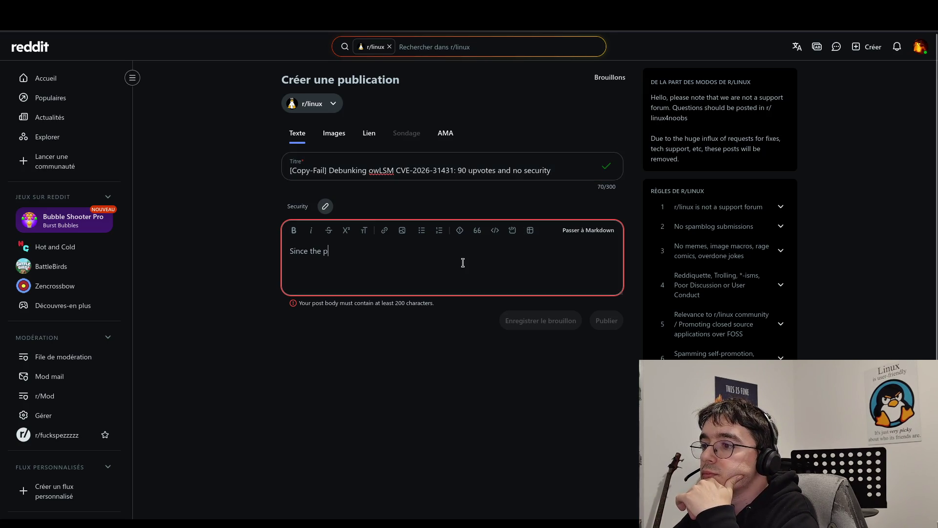
key(BackSpace)
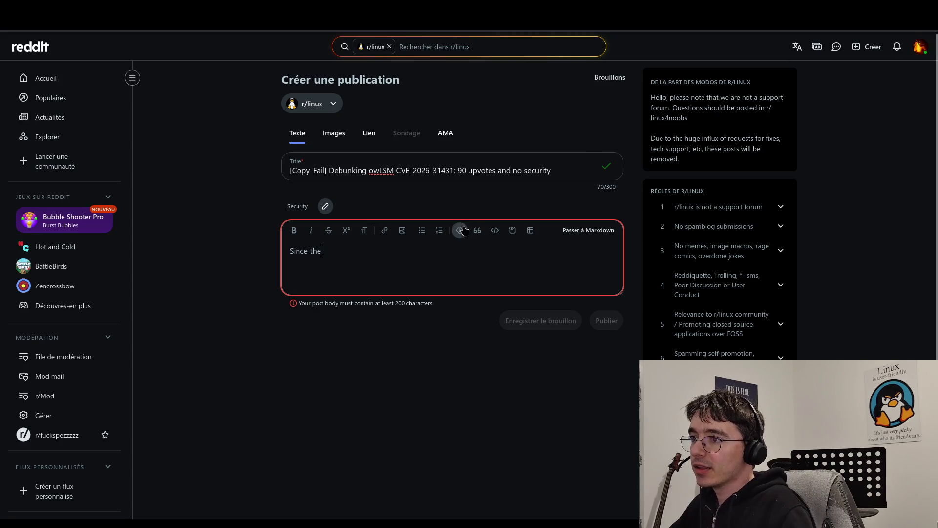
Step: Extend the draft body to 'Since the post', then switch to the r/rust Meilleur ORM thread
click(397, 168)
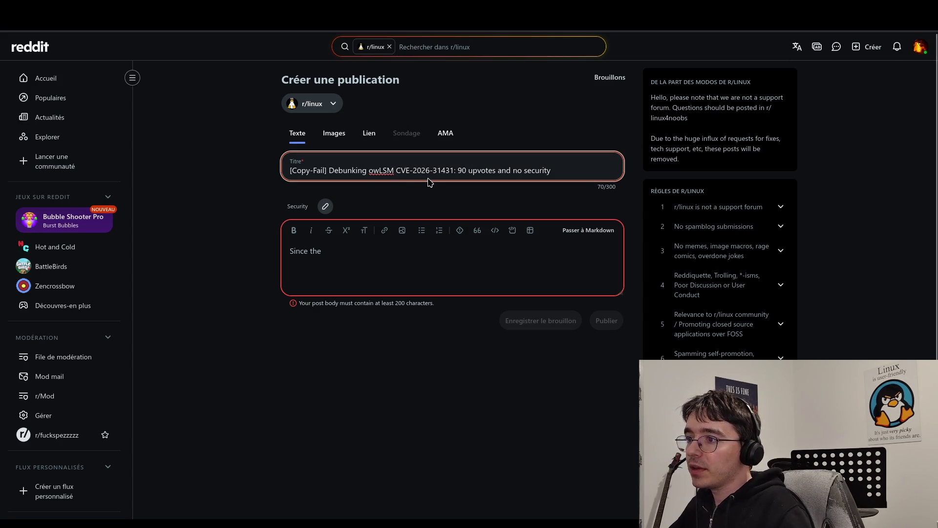
drag(494, 171, 490, 171)
click(515, 252)
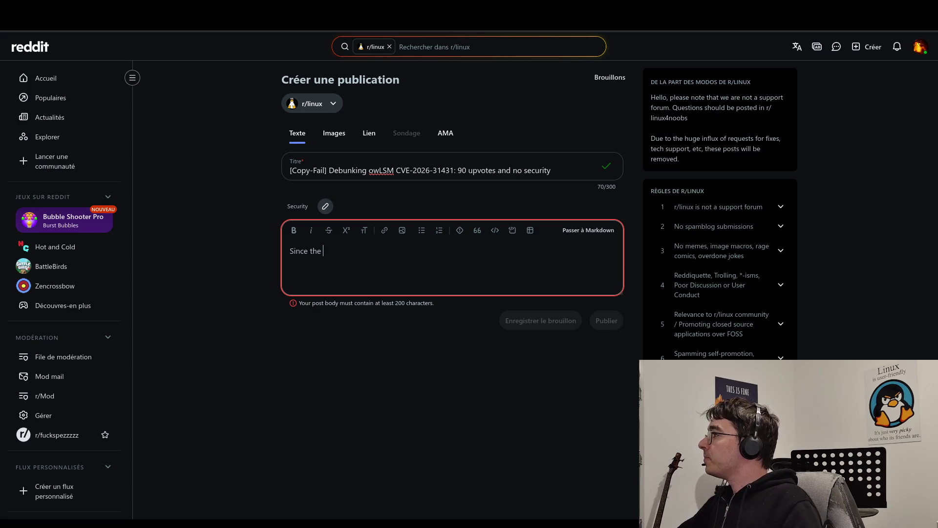
text(p)
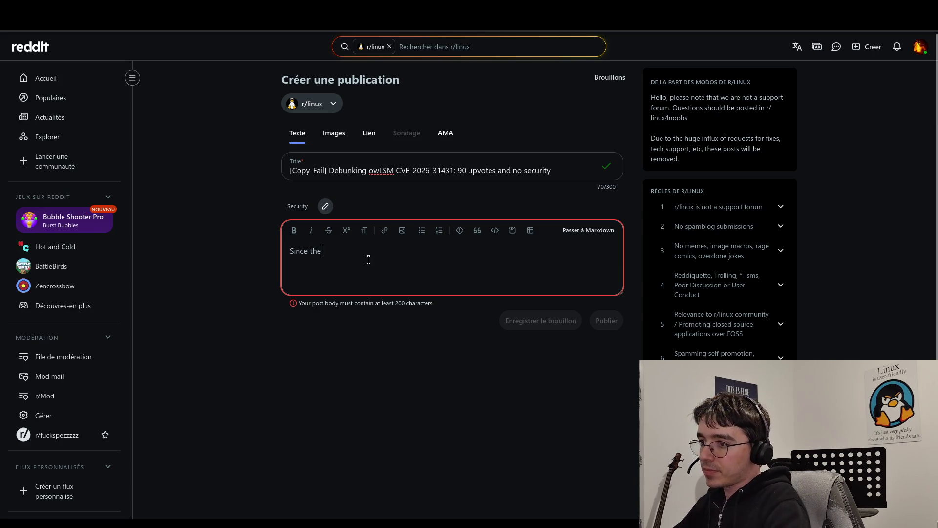
text(ost)
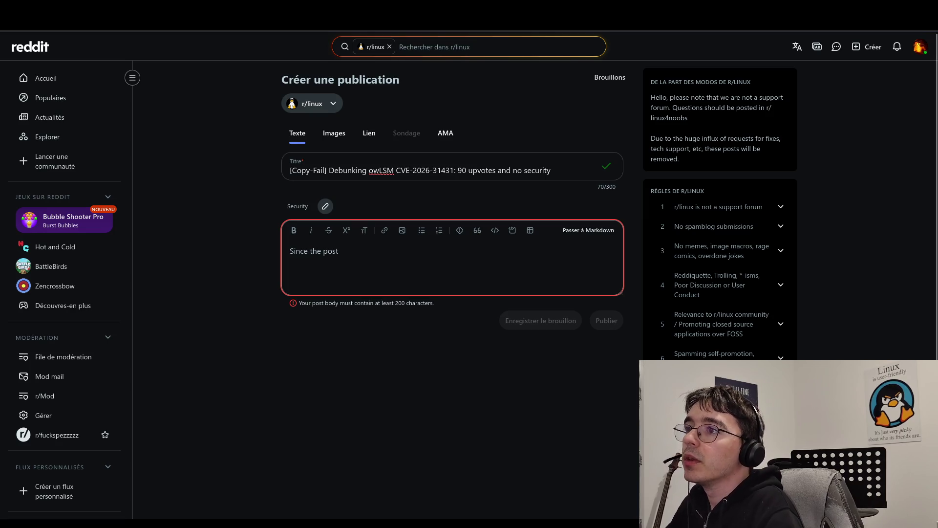
key(alt+Tab)
scroll(276, 134, up, 3)
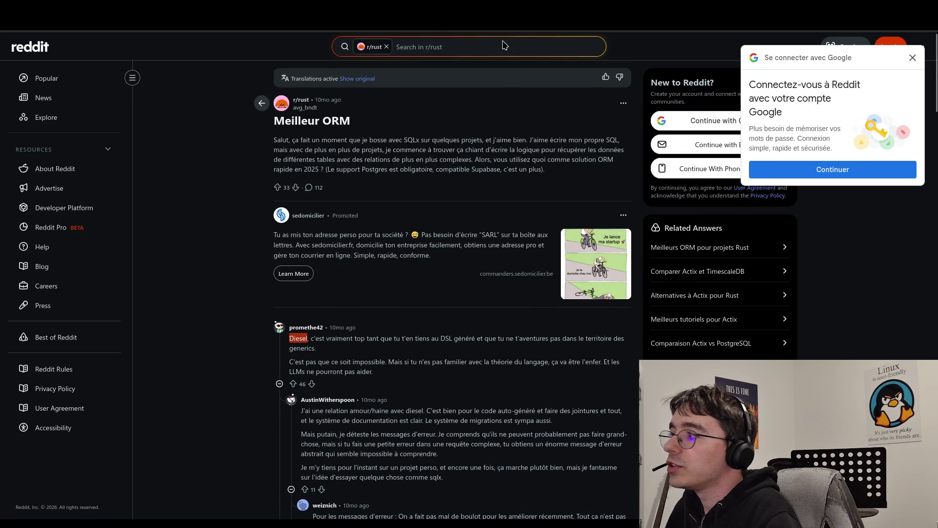
Step: Copy the link to the r/linux Copy-Fail CVE post and paste it into the draft body
key(ctrl+l)
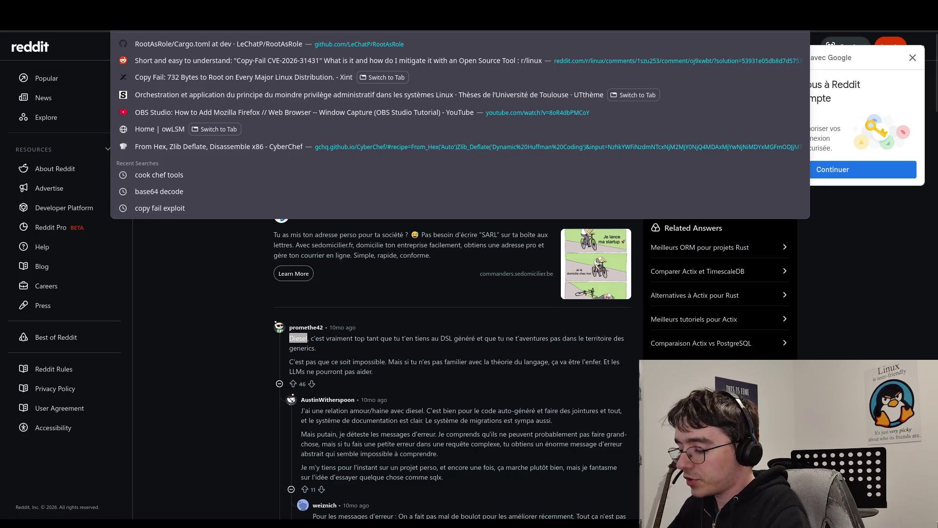
key(Down)
key(Down)
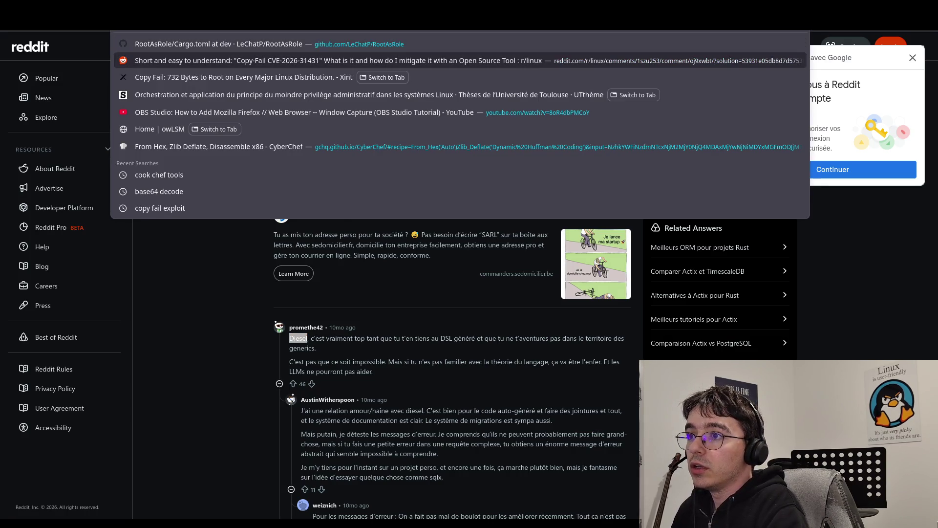
key(Return)
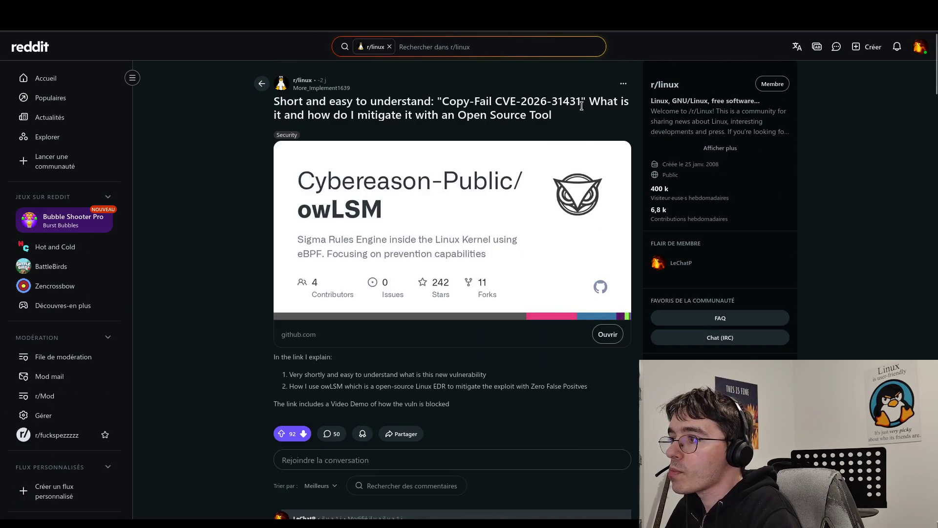
click(623, 83)
click(554, 174)
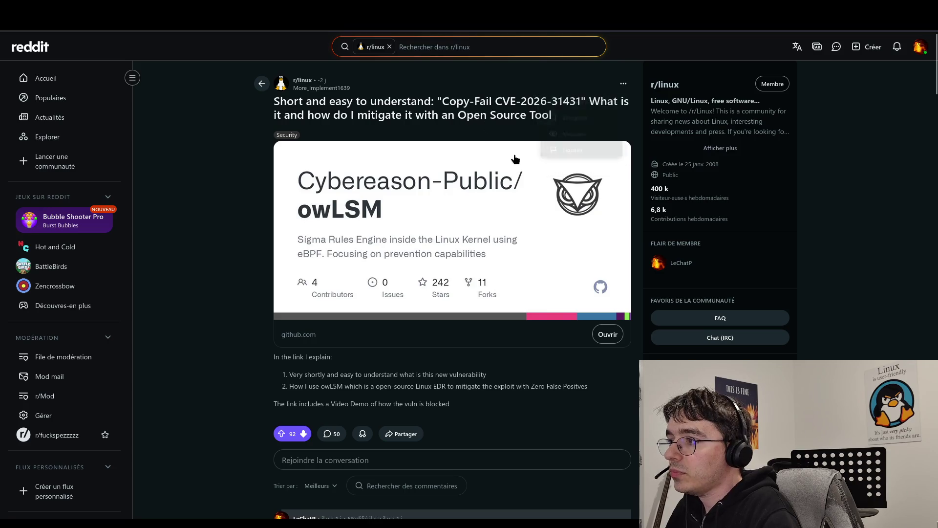
click(401, 434)
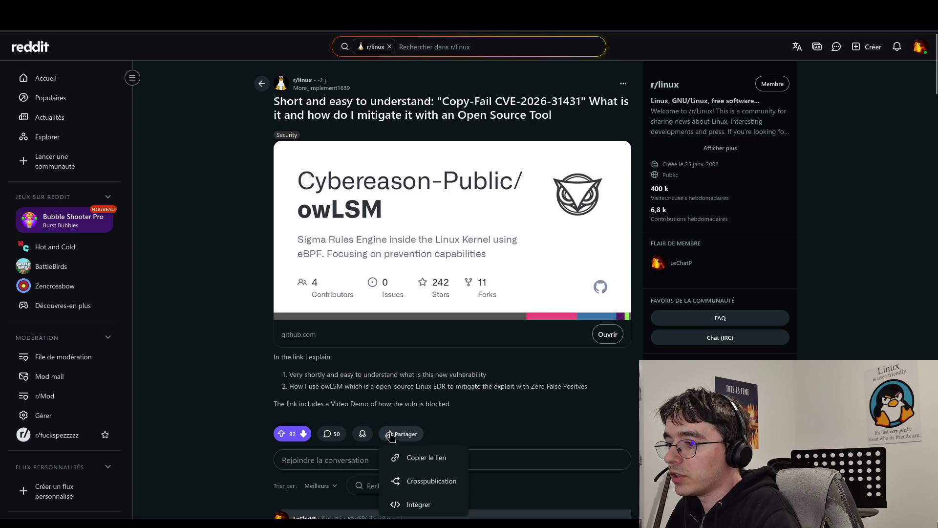
click(422, 462)
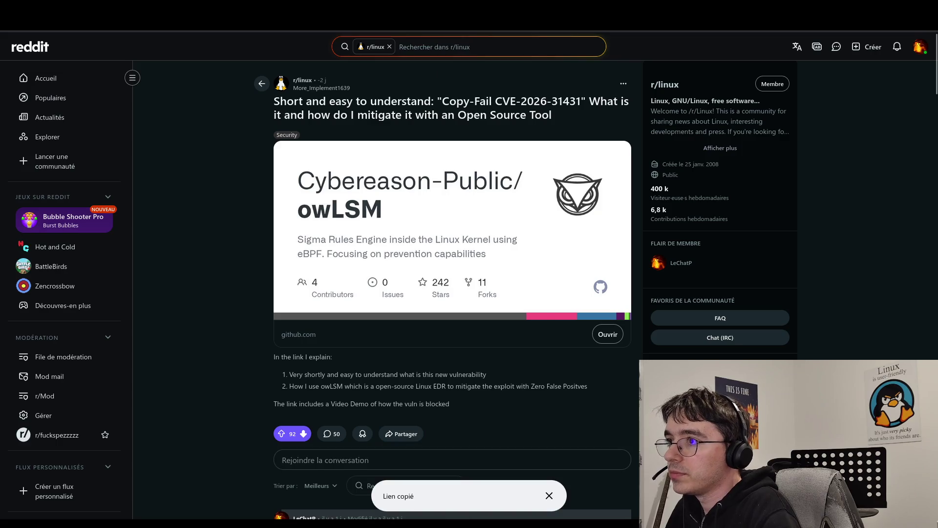
click(306, 20)
text(https://www.reddit.com/r/linux/comments/1szu253/short_and_easy_to_understand_copyfail/?utm_source=share&utm_medium=web3x&utm_name=web3xcss&utm_term=1&utm_content=share_button)
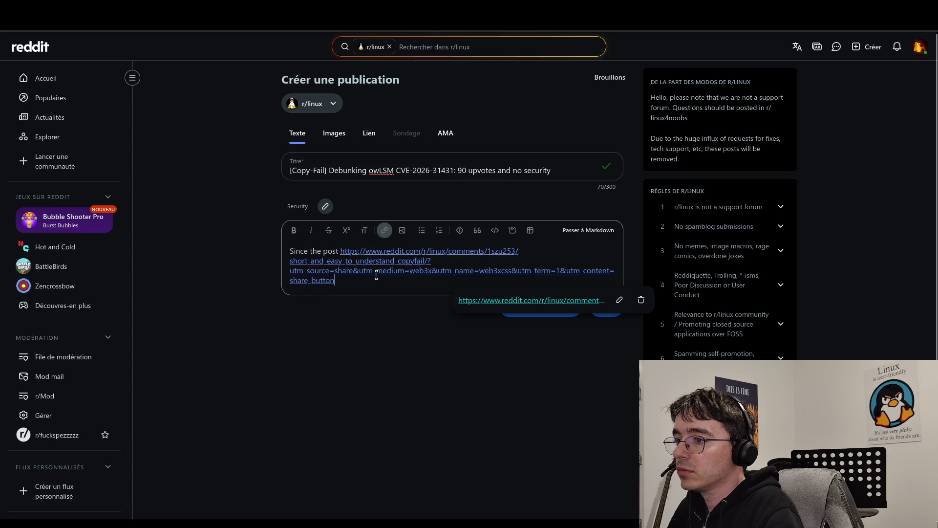
Step: In Markdown mode, relabel the link 'reddit post of owLSM stating that their solution can mitigate owLSM'
click(588, 229)
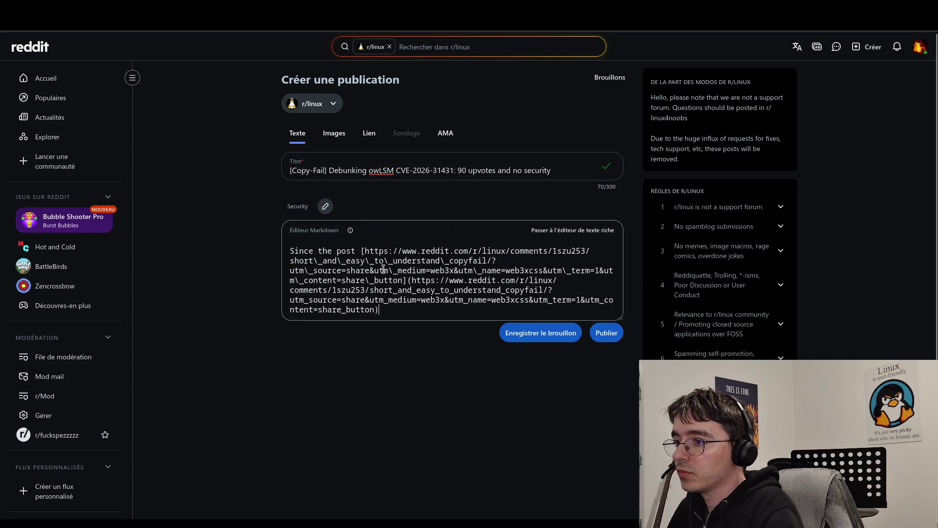
click(436, 289)
click(412, 280)
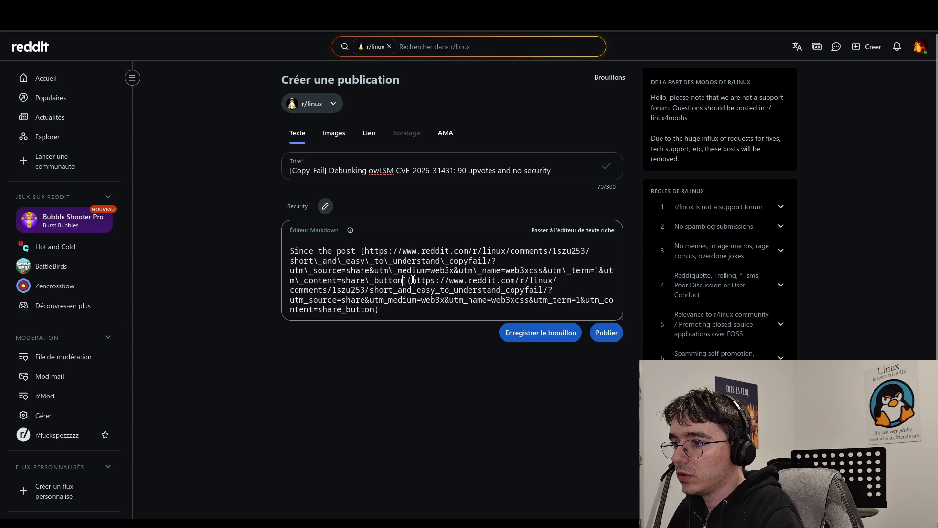
mouse_move(404, 280)
mouse_down()
mouse_move(391, 261)
mouse_move(364, 252)
mouse_up()
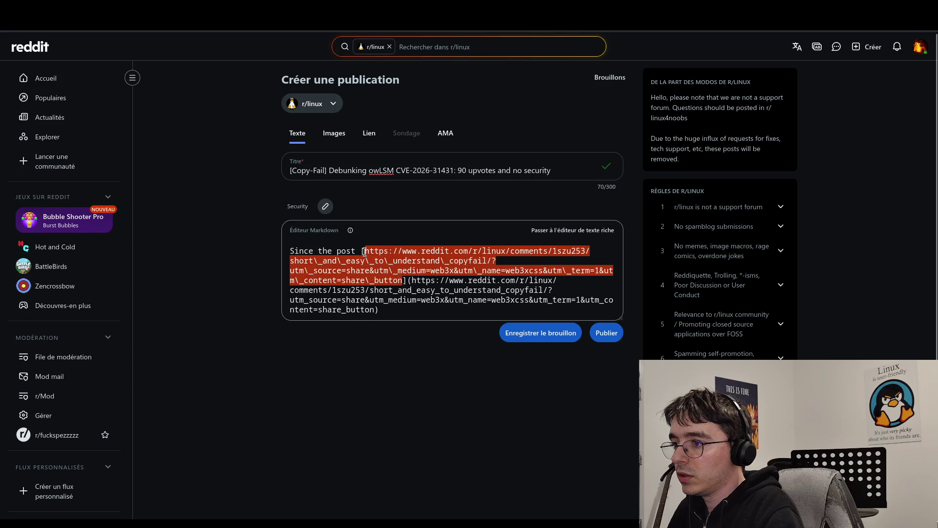
key(BackSpace)
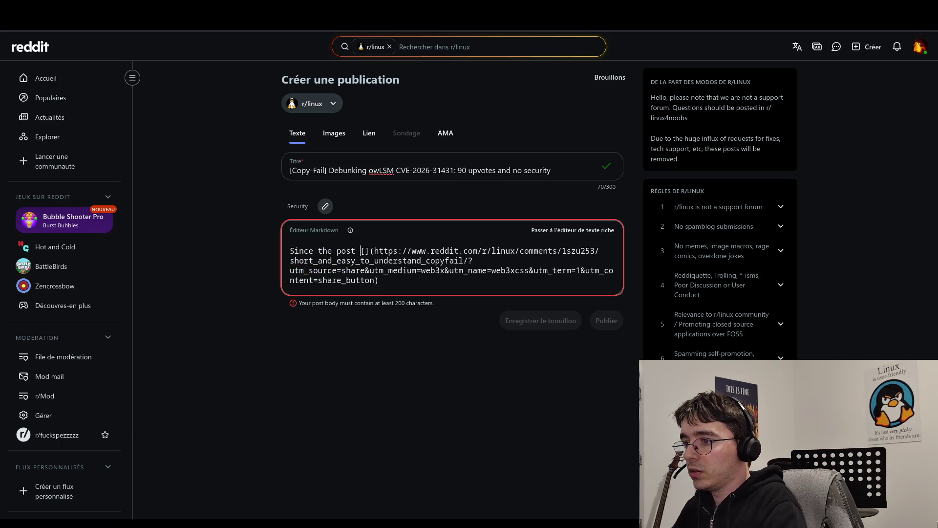
text(reddit)
key(Right)
key(Right)
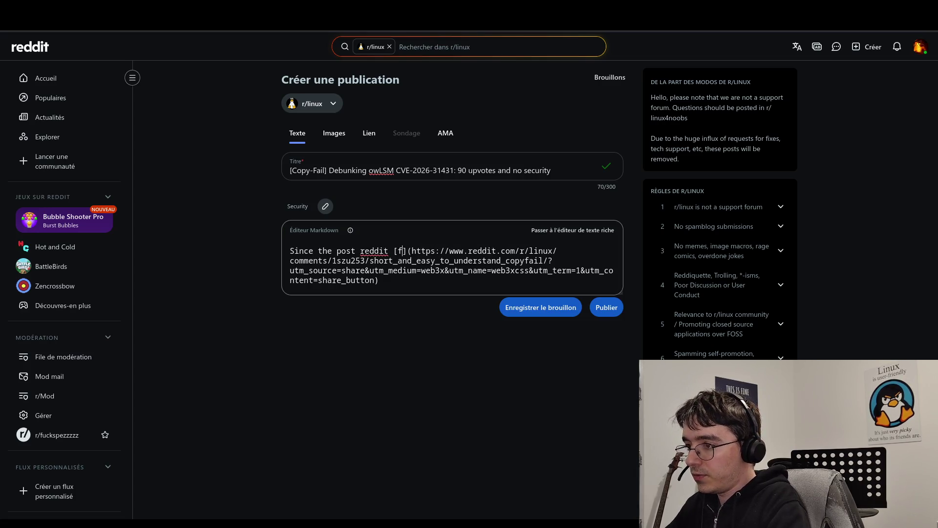
key(BackSpace)
key(BackSpace)
key(BackSpace)
key(Right)
key(Right)
key(BackSpace)
key(BackSpace)
key(BackSpace)
key(Right)
text(reddit post )
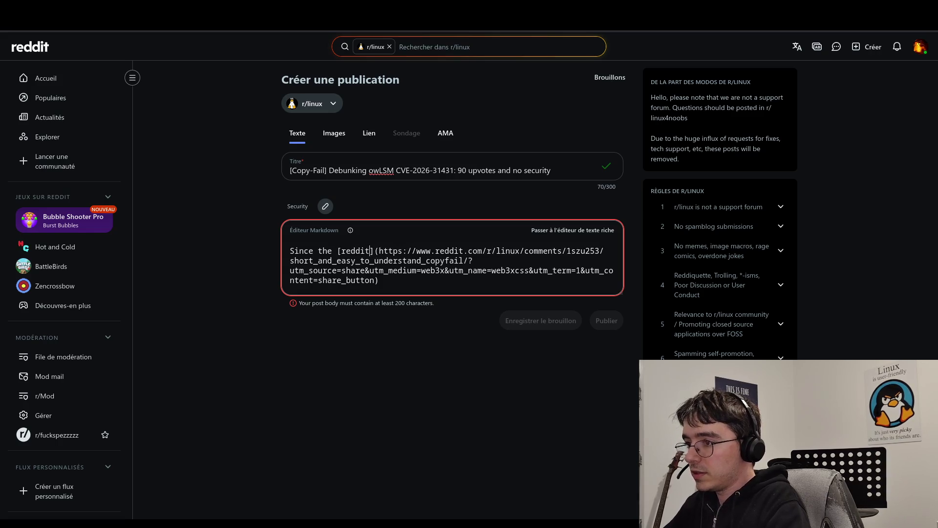
text(of )
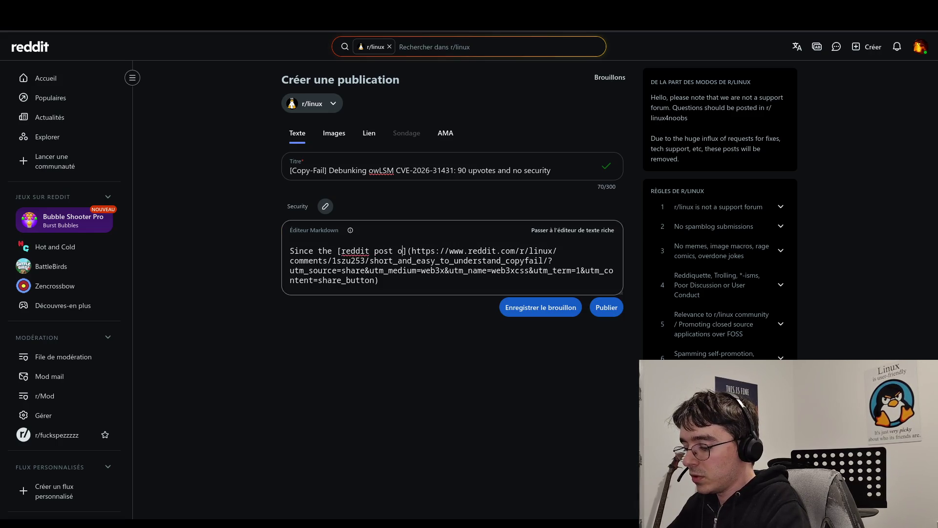
text(owLSM stating that their solution can)
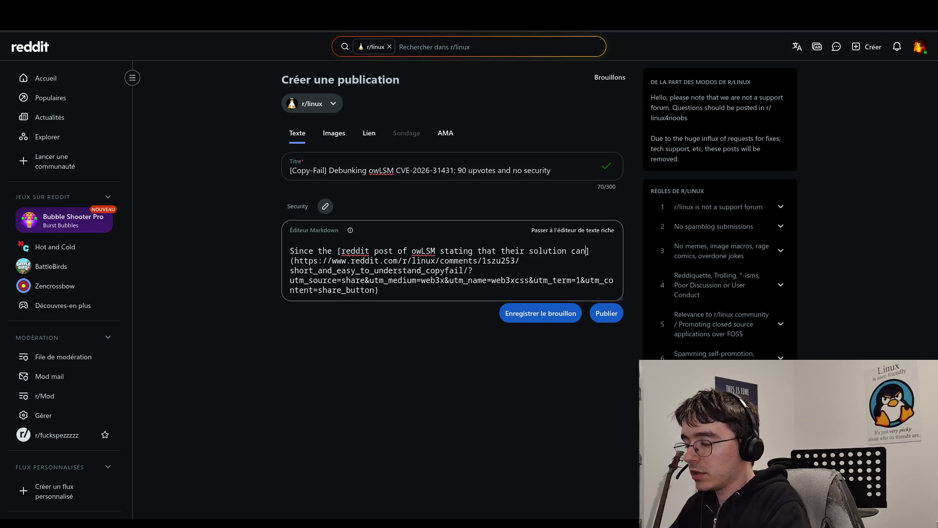
text( mitigate )
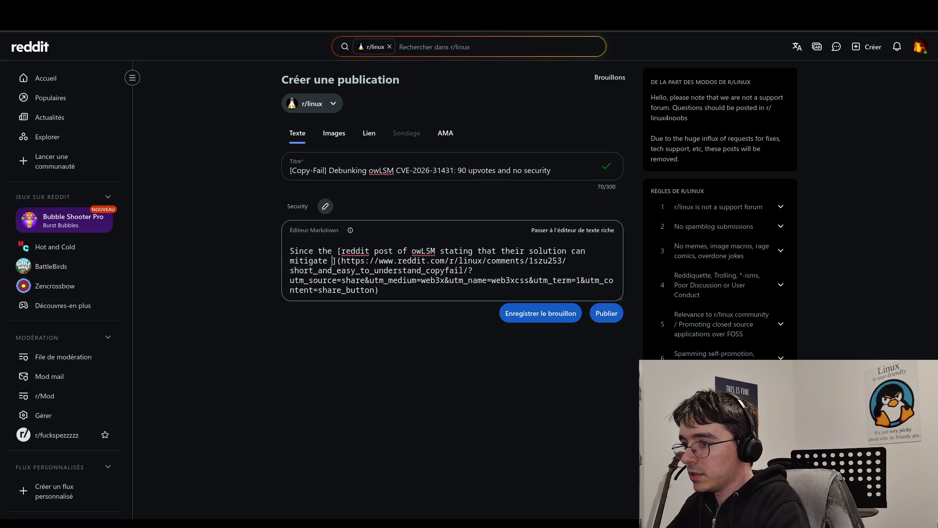
text(owLSM)
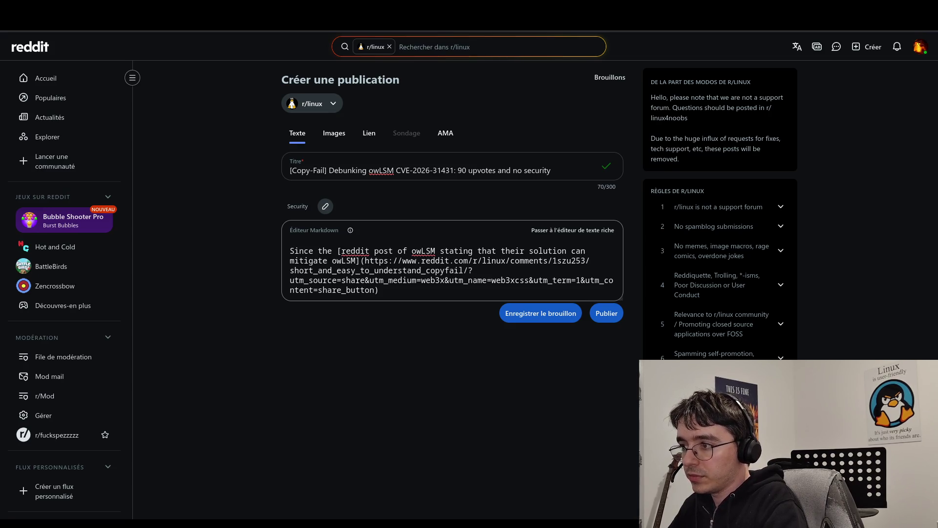
key(Down)
key(Down)
key(Down)
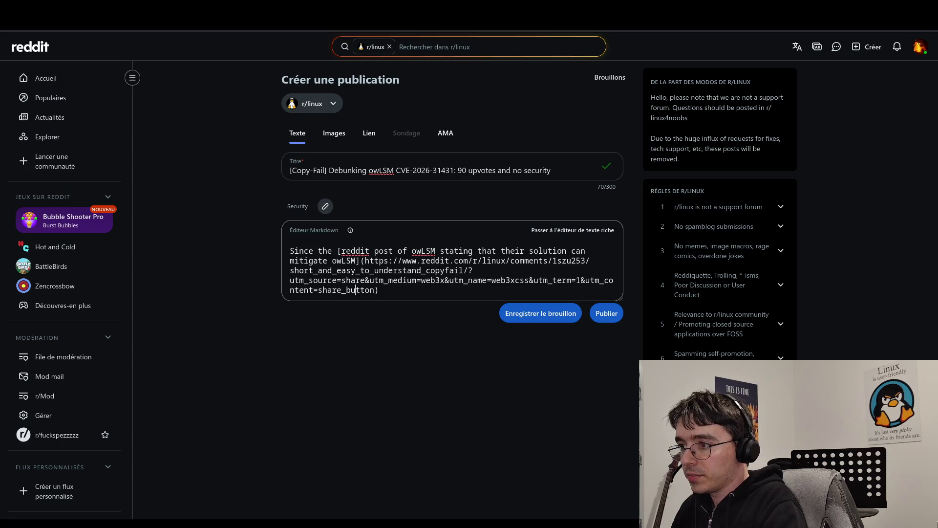
key(End)
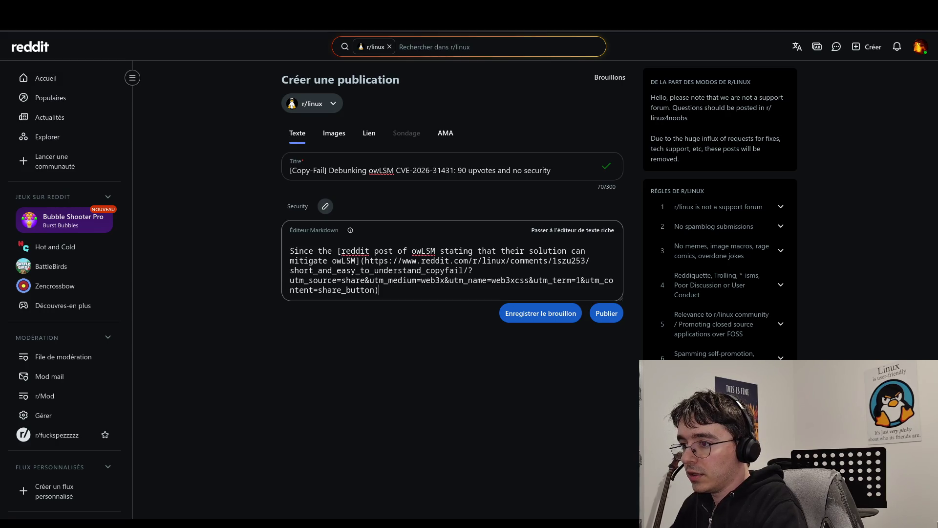
Step: Continue the body: 'was posted, I saw almost 90 upvotes on it, and none of these upvoters checked'
text(was posted, )
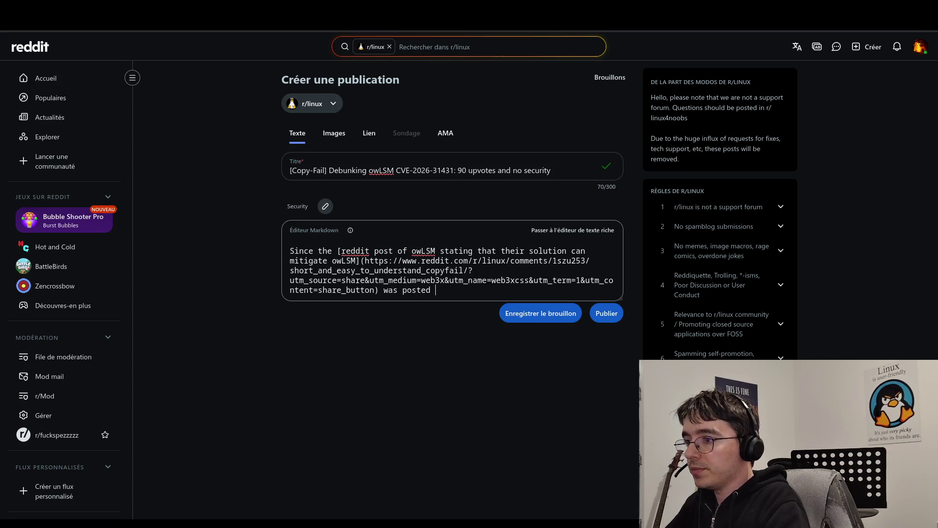
text(I s)
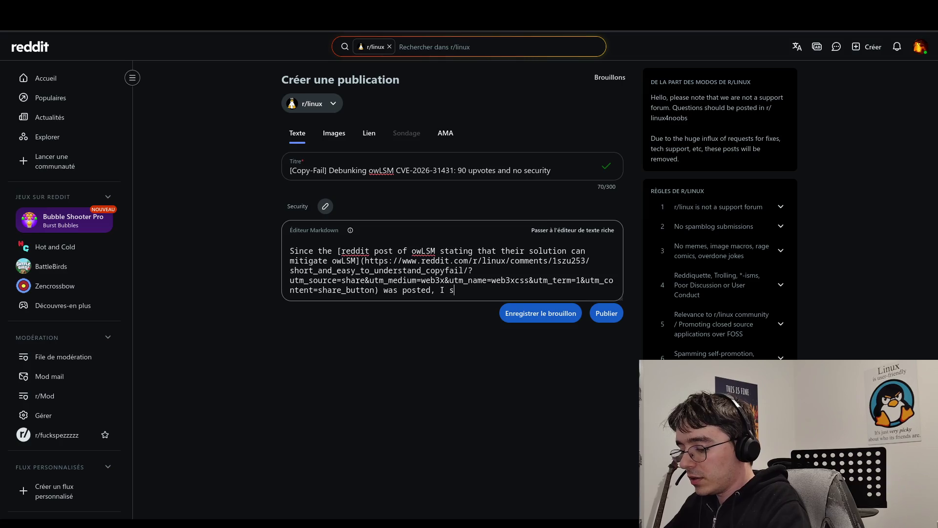
text(aw almost 90)
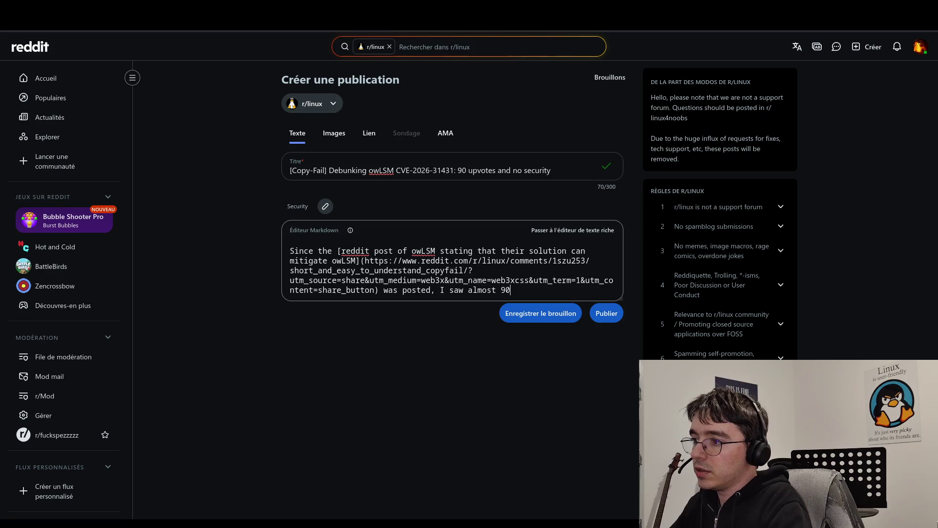
text( up)
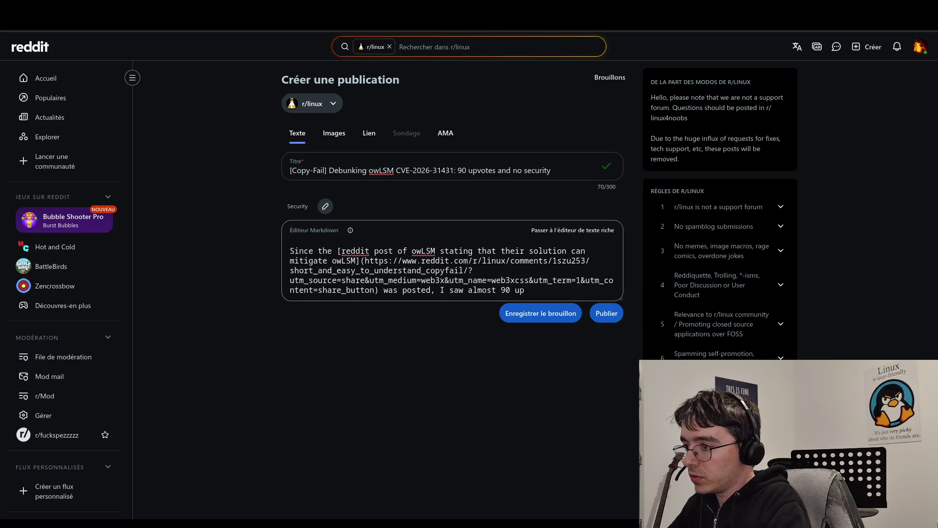
text(votes on )
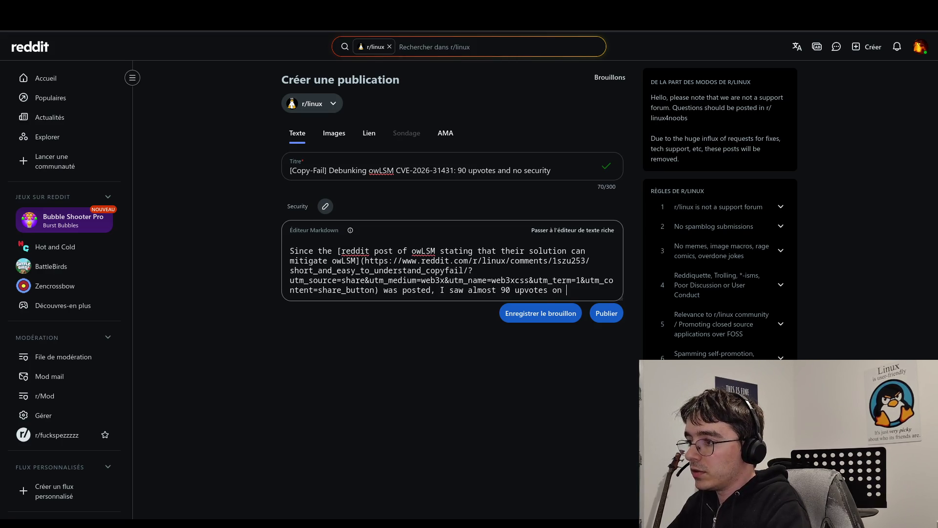
text(it, and)
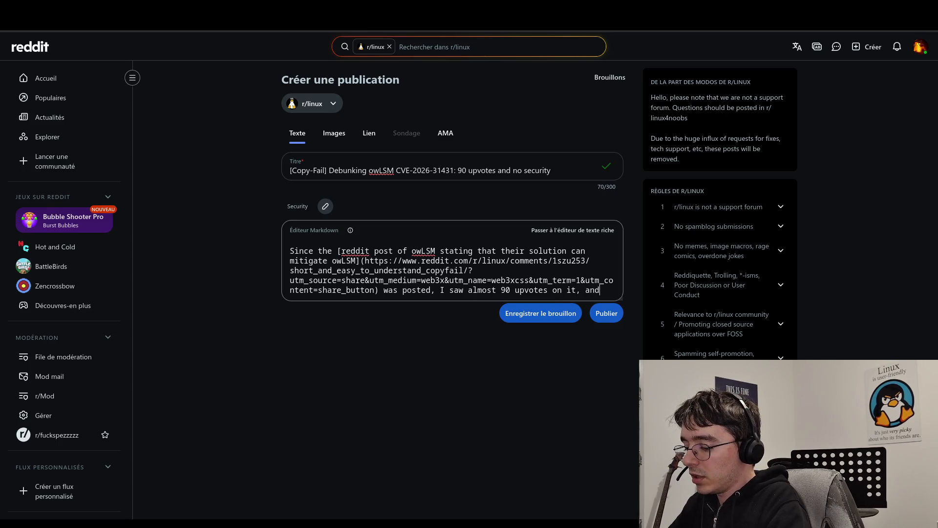
text( noboda)
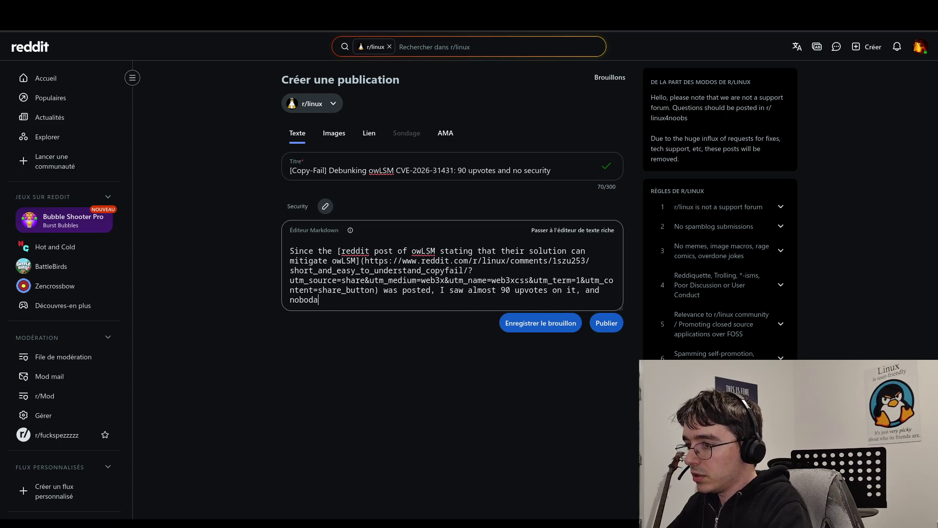
key(BackSpace)
text(y actu)
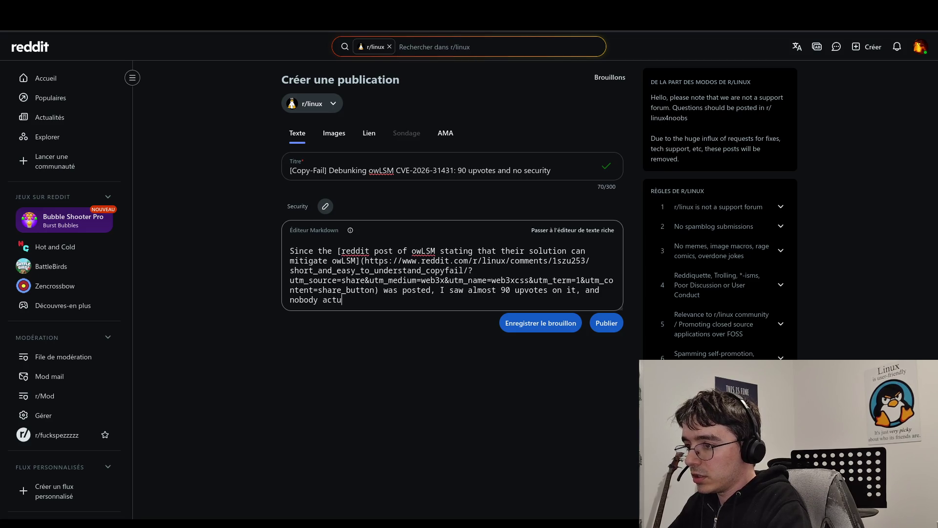
text(ally checked)
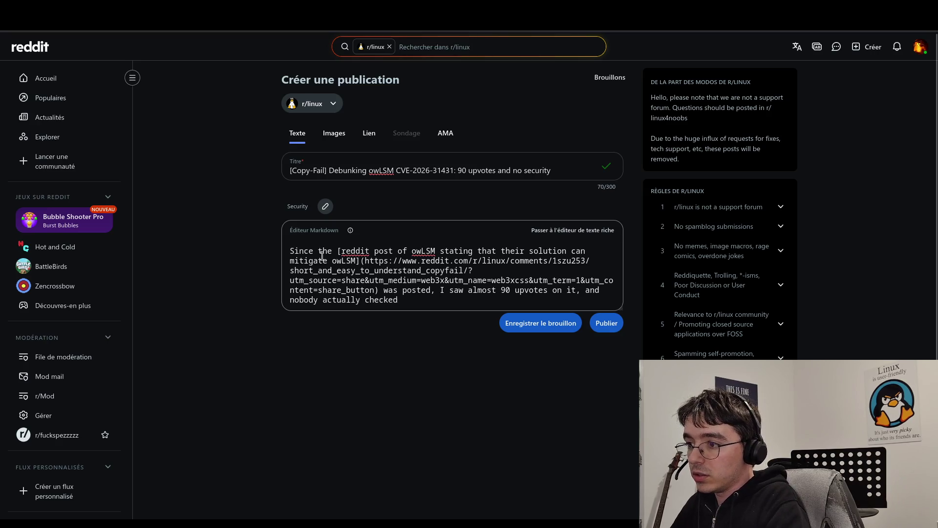
double_click(320, 299)
text(no)
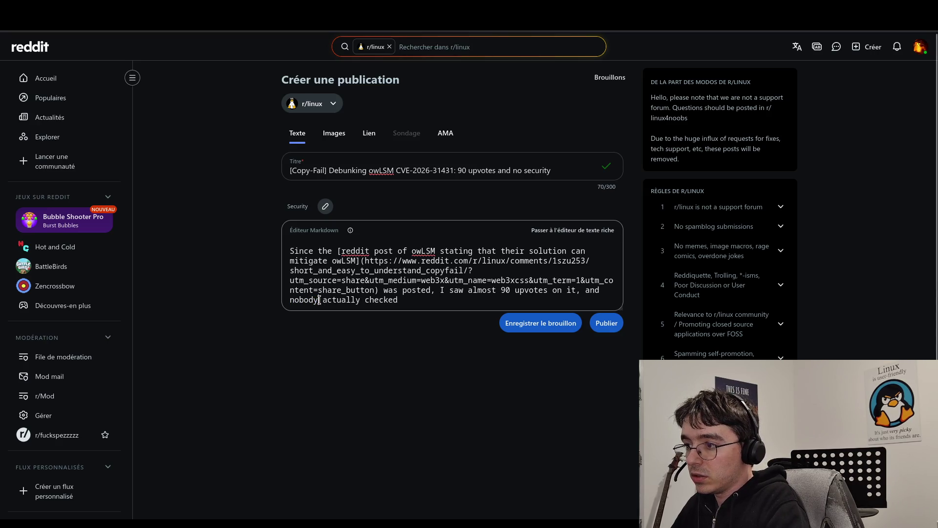
text(ne of thes)
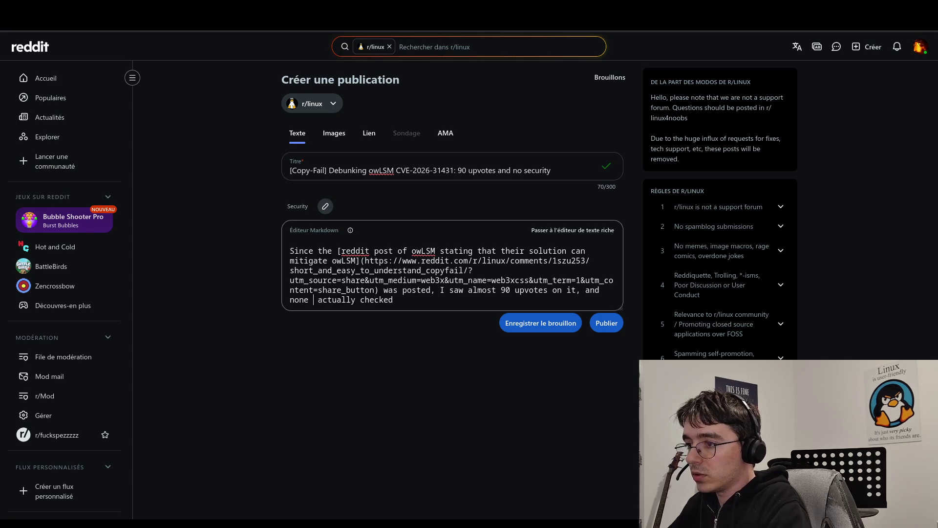
text(e up)
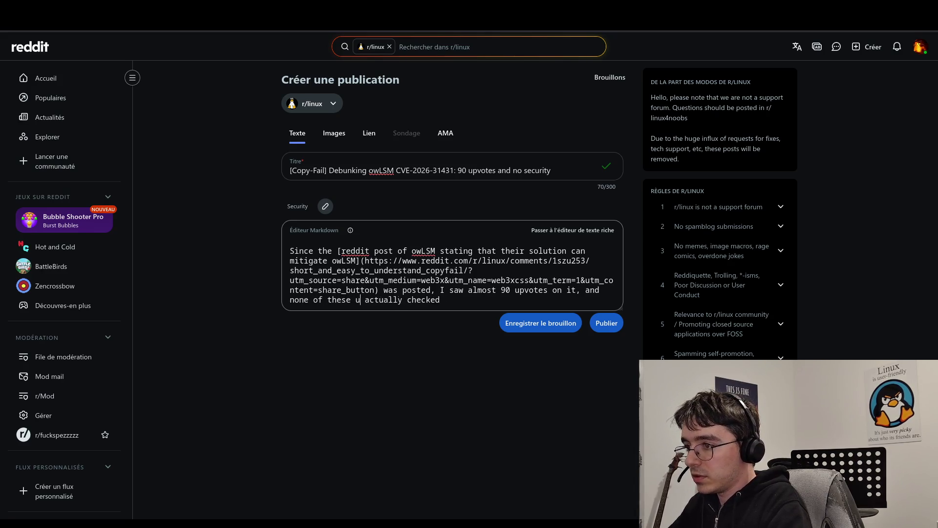
text(voters)
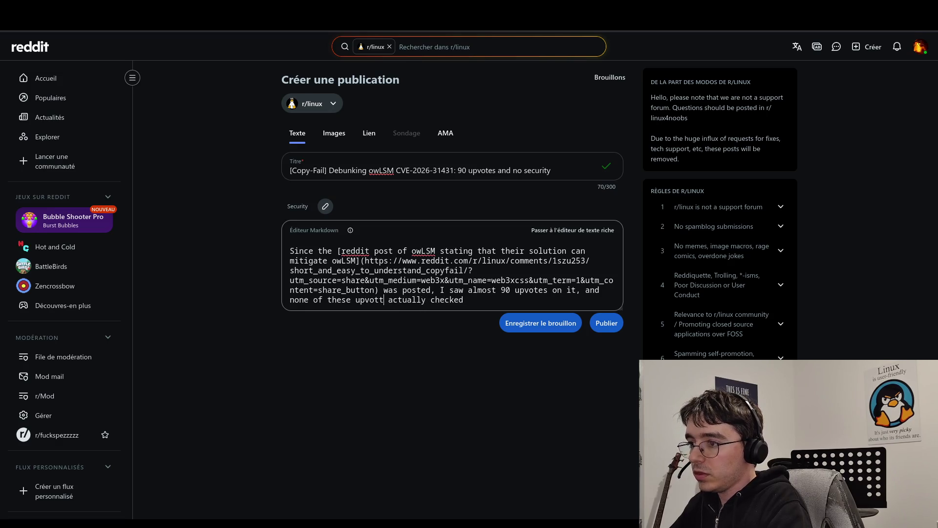
Step: Finish the sentence with 'the real feasibility of the presented "solution". I tested it.'
click(473, 299)
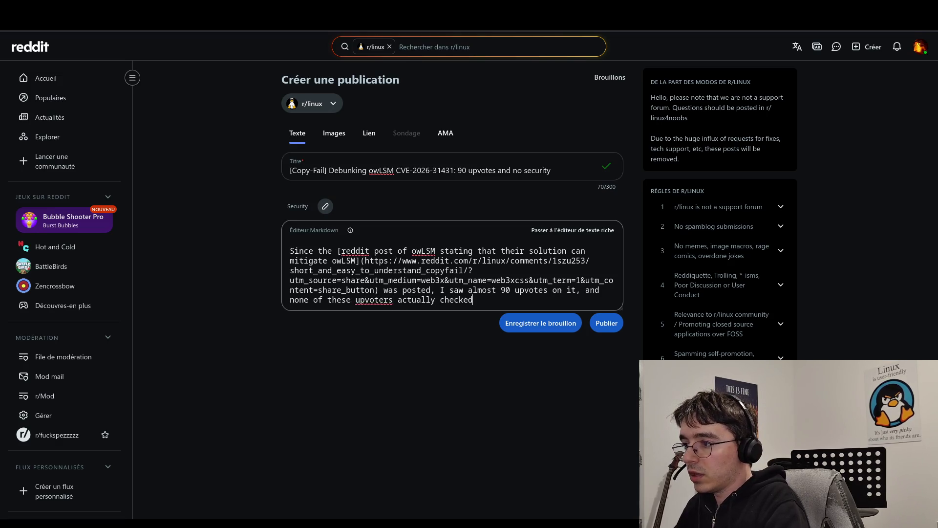
text(the content)
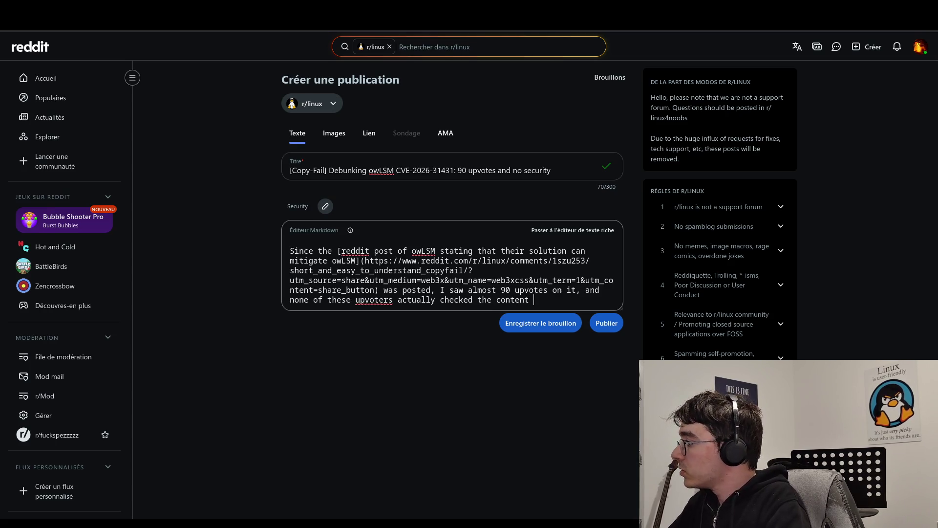
key(BackSpace)
key(BackSpace)
key(BackSpace)
key(BackSpace)
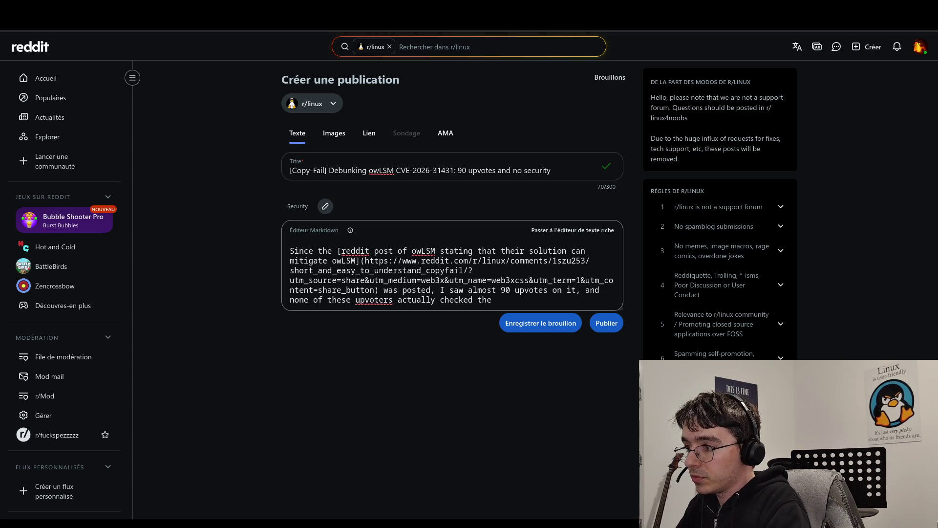
text(real )
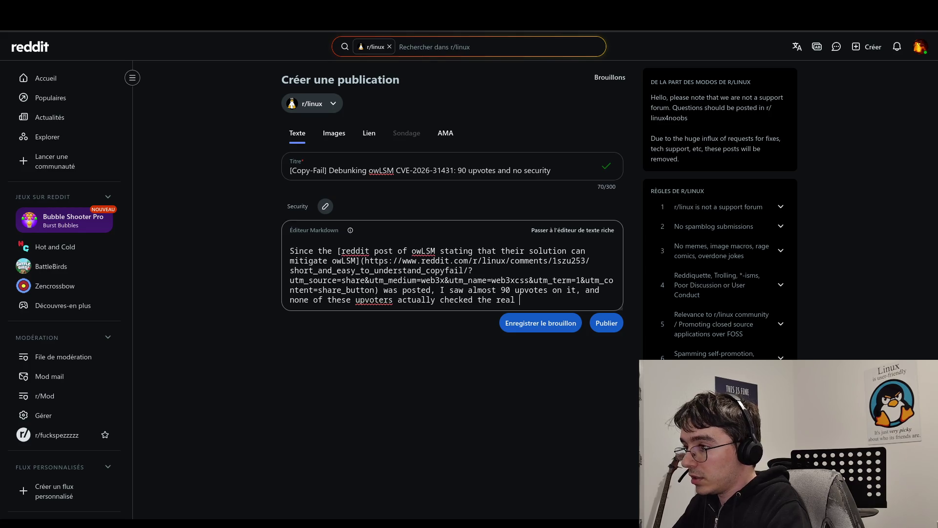
text(feasili)
key(BackSpace)
key(BackSpace)
text(bility of the )
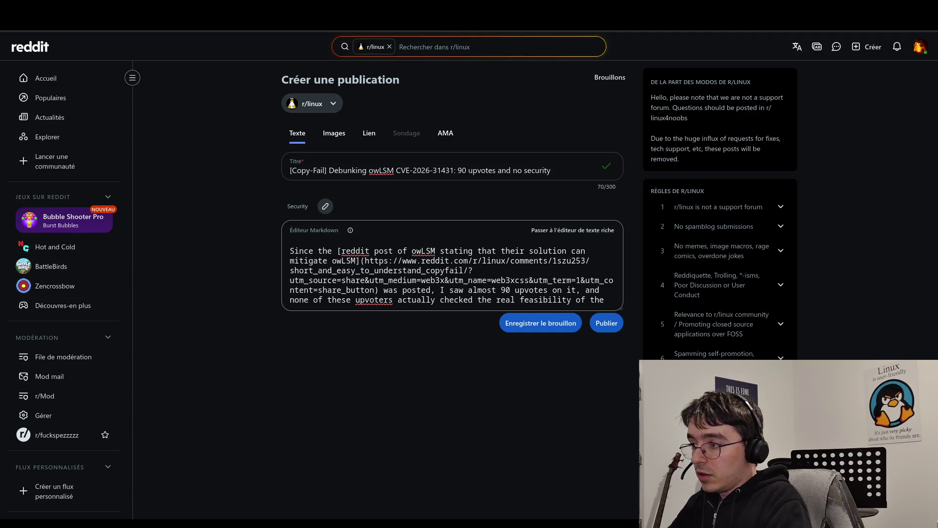
text(pres)
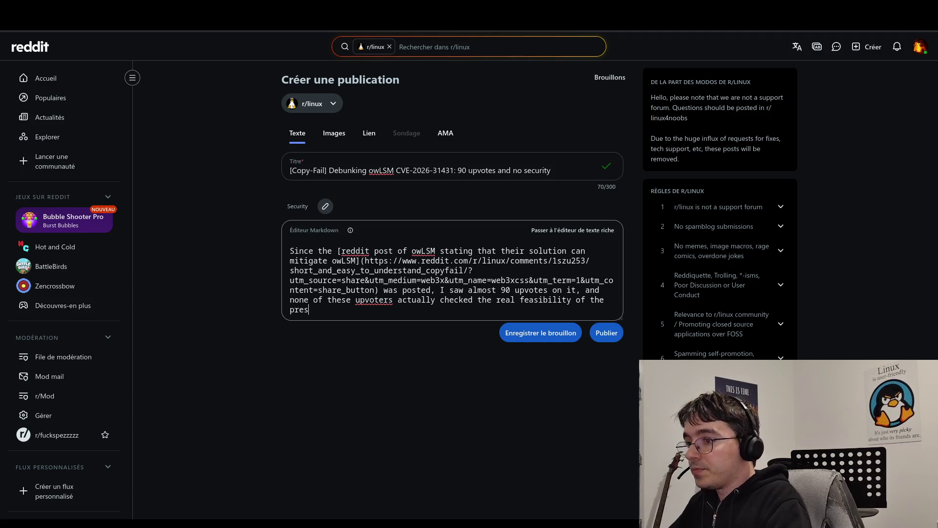
text(ented solution")
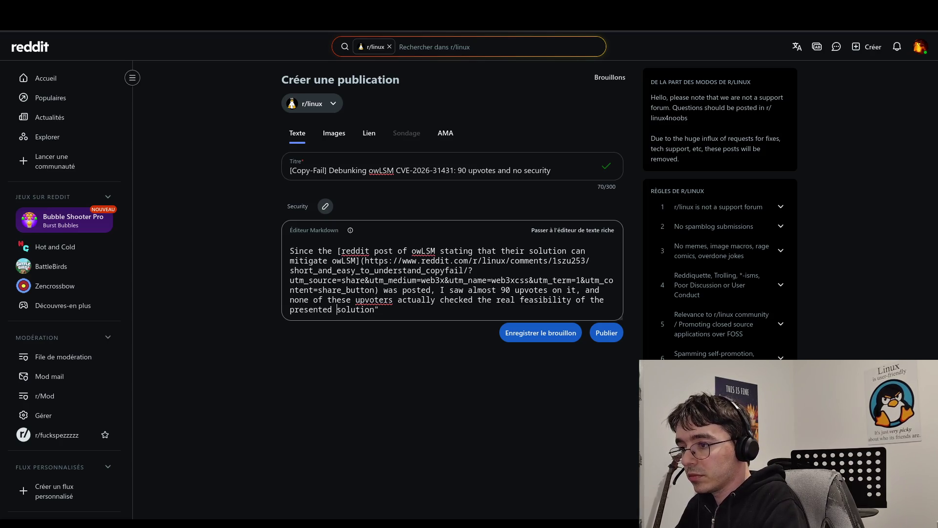
text(")
key(End)
text(. )
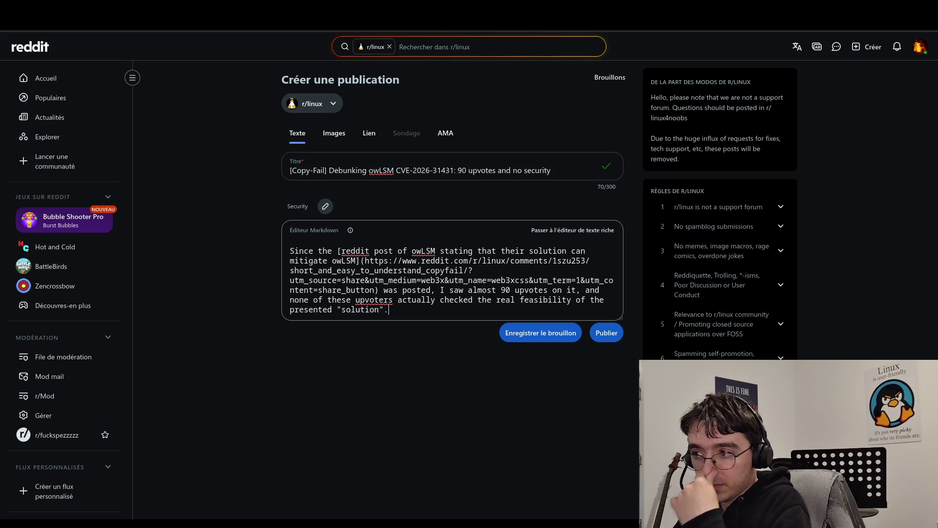
text(I )
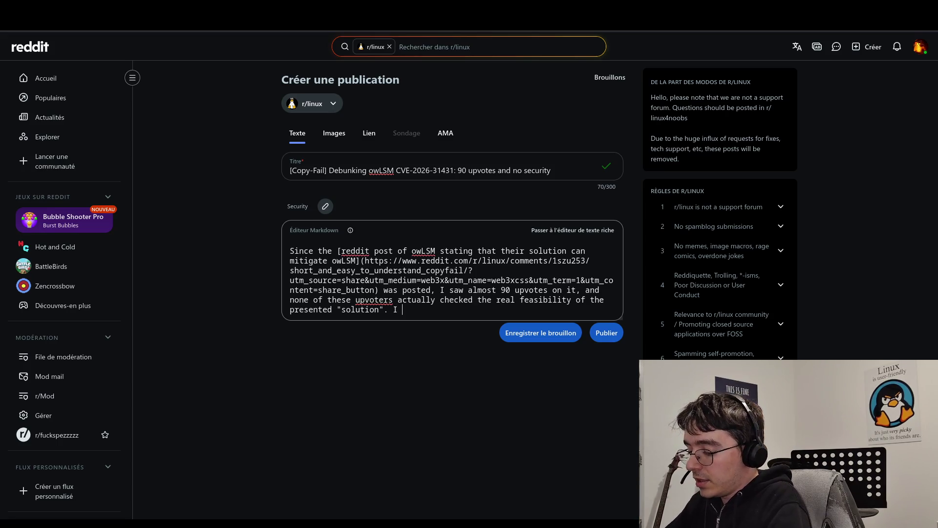
text(tested it. An)
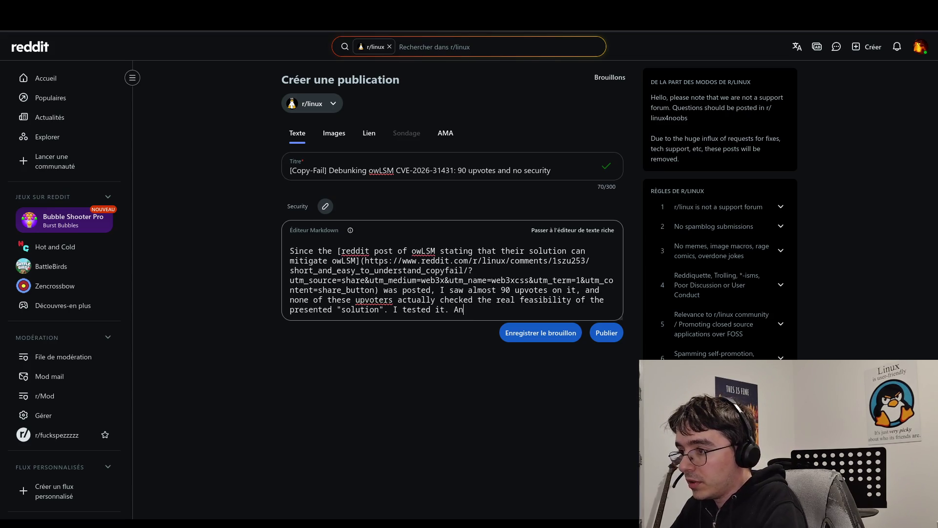
Step: Delete the 'I tested it' sentence and the words 'real feasibility' from the body
key(BackSpace)
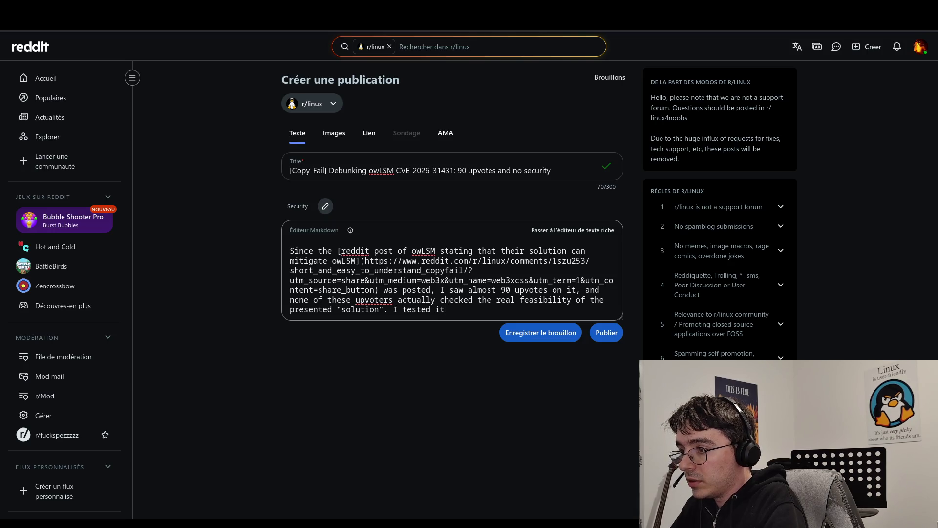
text(,)
key(BackSpace)
key(BackSpace)
key(BackSpace)
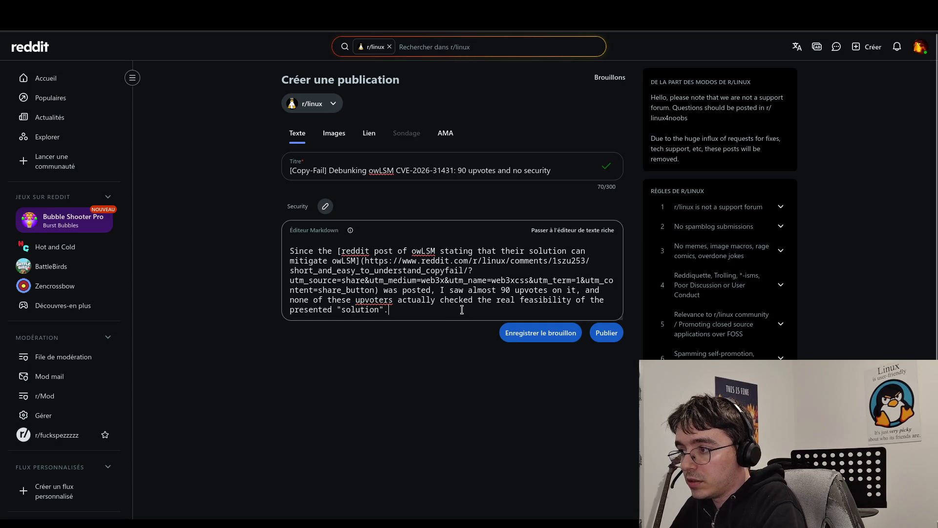
double_click(545, 295)
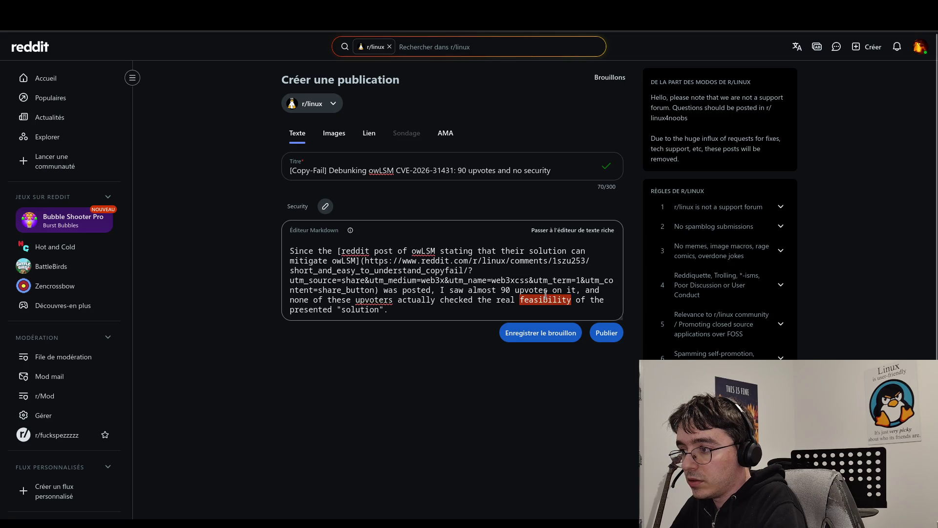
key(BackSpace)
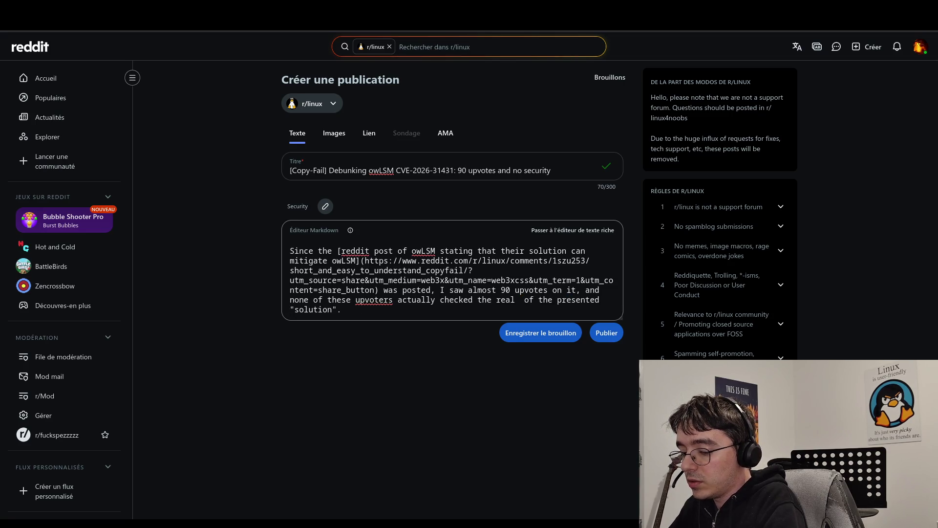
key(BackSpace)
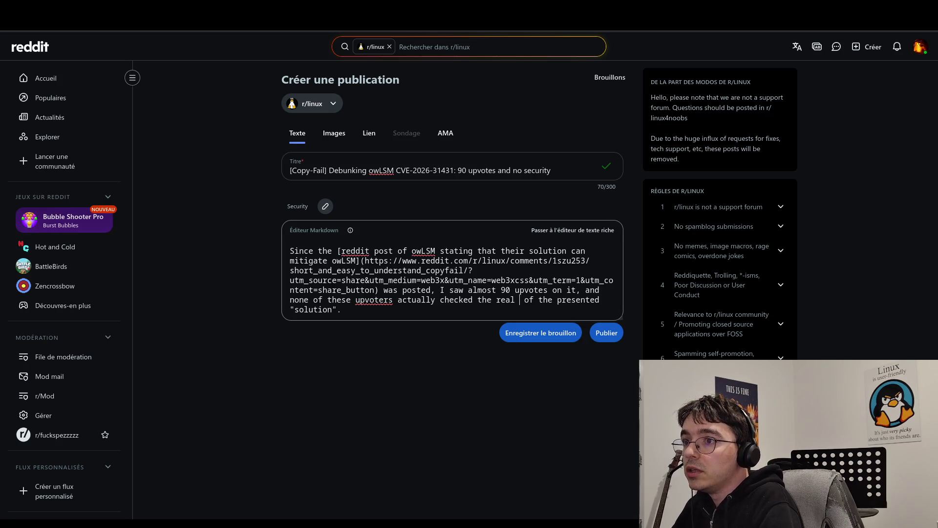
key(BackSpace)
key(BackSpace)
key(BackSpace)
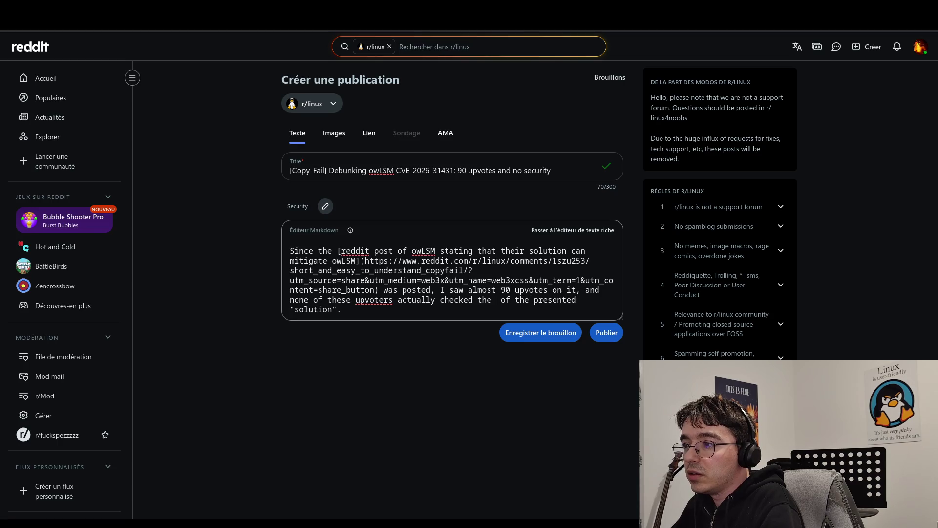
Step: Insert 'truth' and replace 'checked' with 'knew', so upvoters 'knew the truth' of the solution
text(thru)
key(BackSpace)
key(BackSpace)
key(BackSpace)
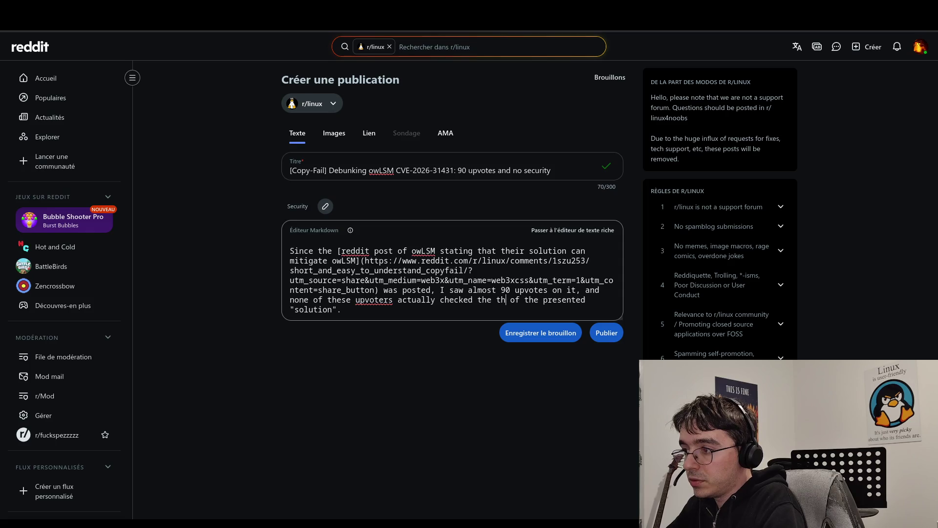
text(ruth)
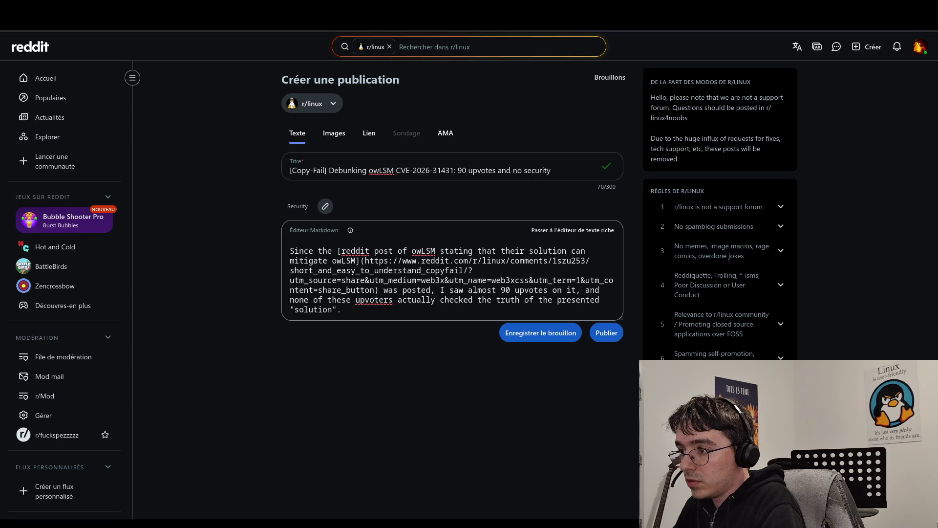
click(470, 300)
key(BackSpace)
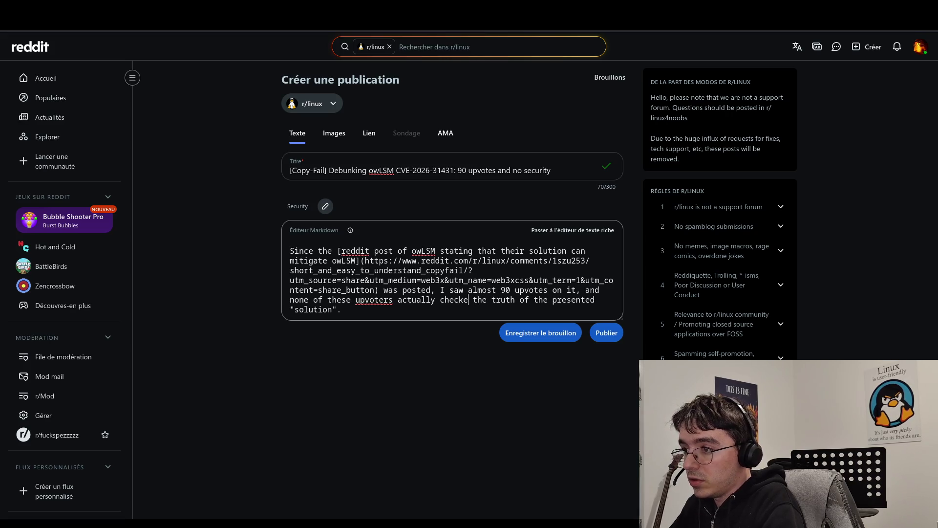
key(BackSpace)
key(BackSpace)
key(BackSpace)
text(knew)
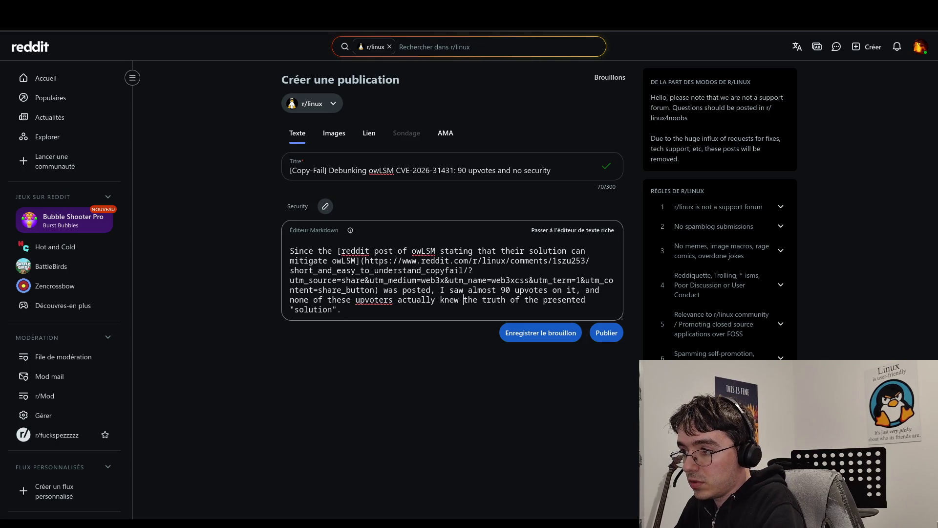
click(341, 309)
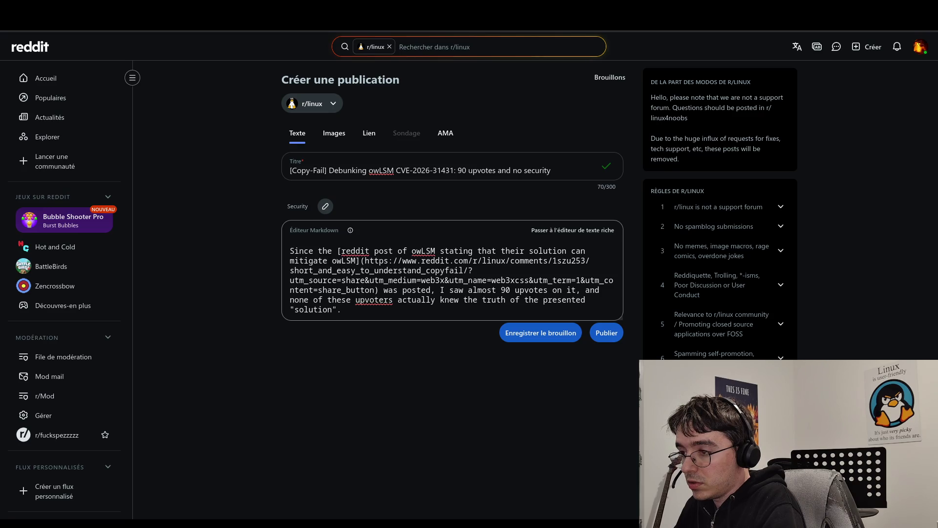
Step: Add 'I want here to debunk completely the solution as long I see that there are so many stars', then start a new line
text(I bet that we)
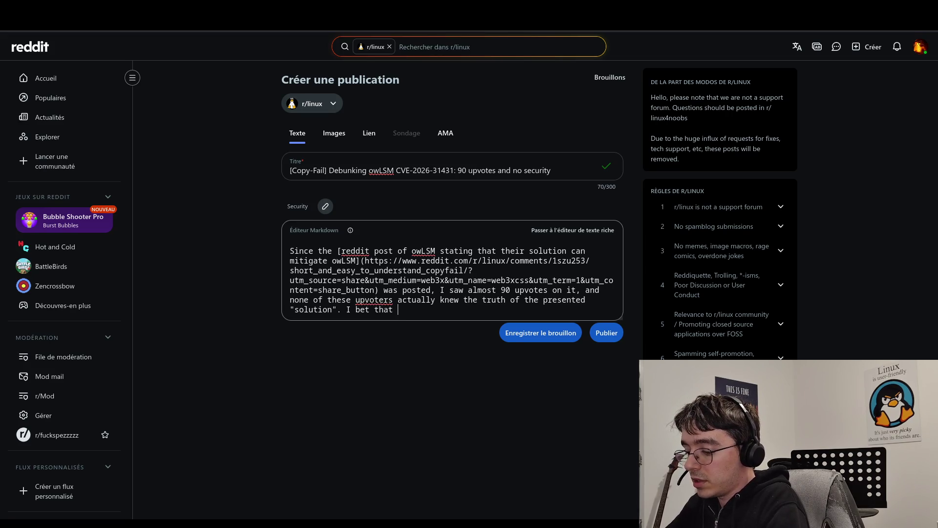
key(BackSpace)
key(BackSpace)
key(BackSpace)
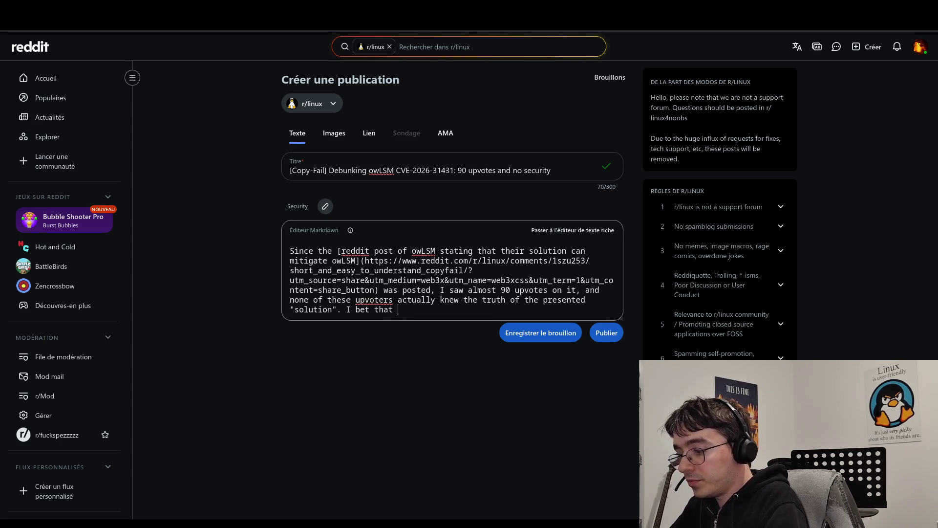
key(BackSpace)
key(BackSpace)
key(BackSpace)
key(BackSpace)
key(BackSpace)
key(BackSpace)
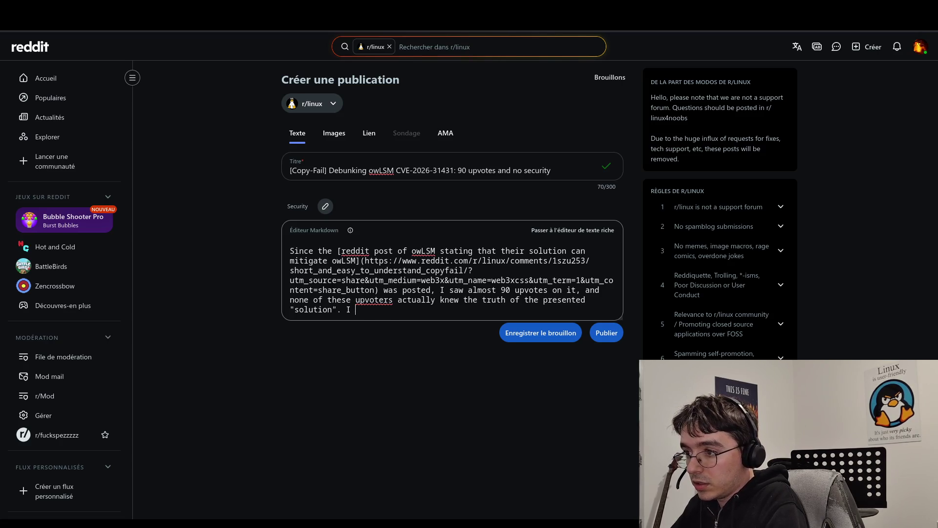
text(want here to debunk complet)
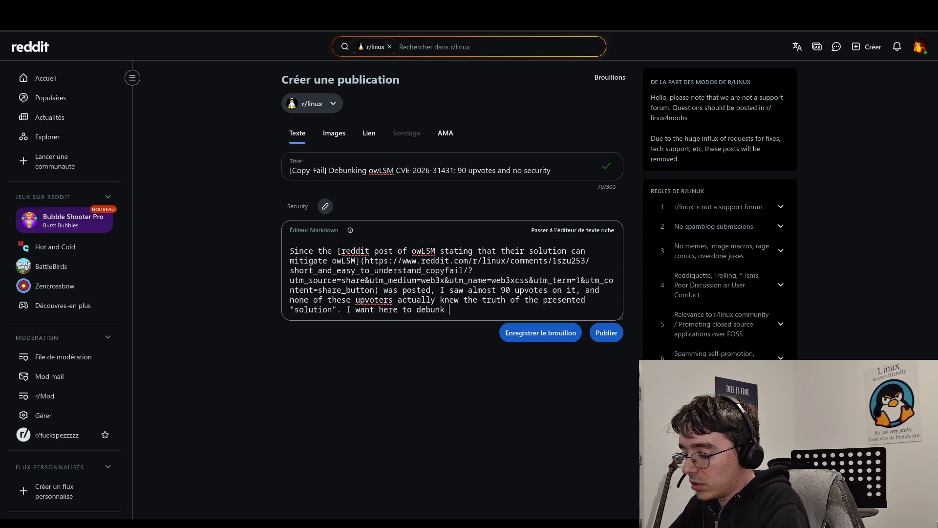
text(ely th)
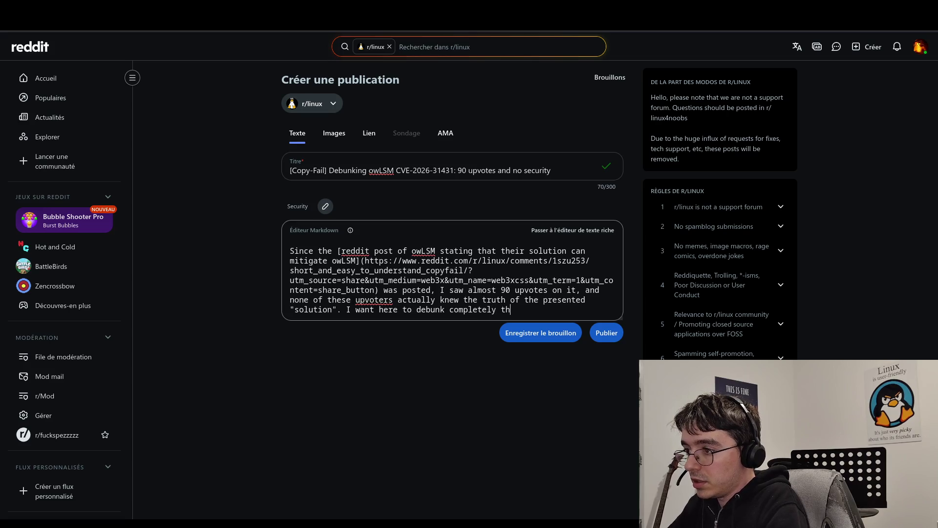
text(e solution )
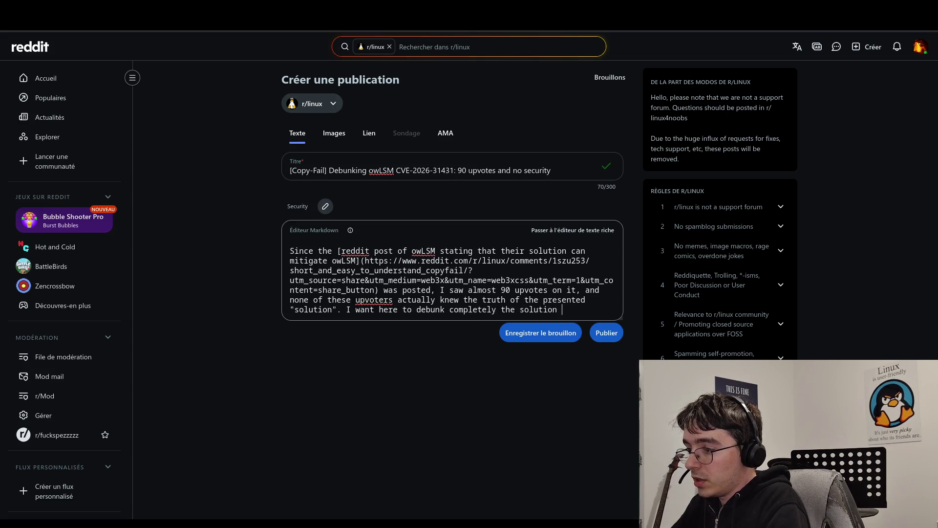
text(as long I see th)
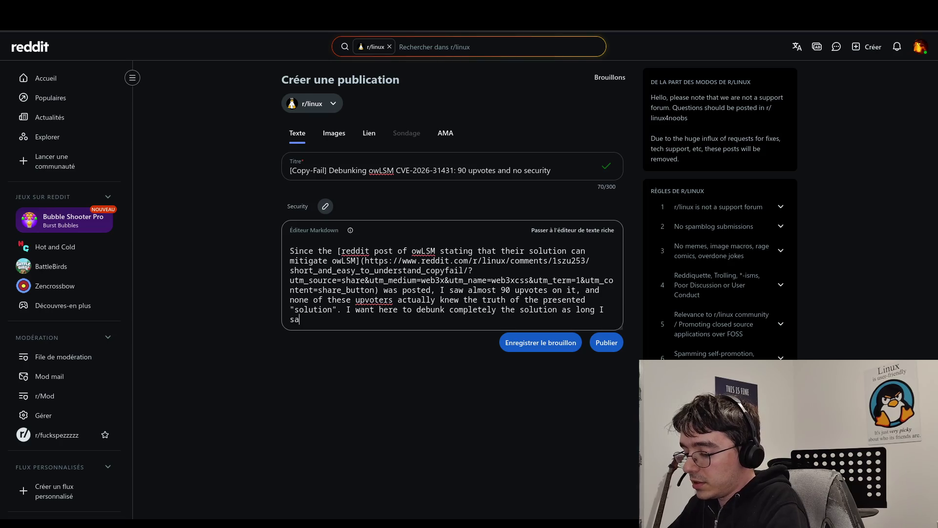
text(at ther)
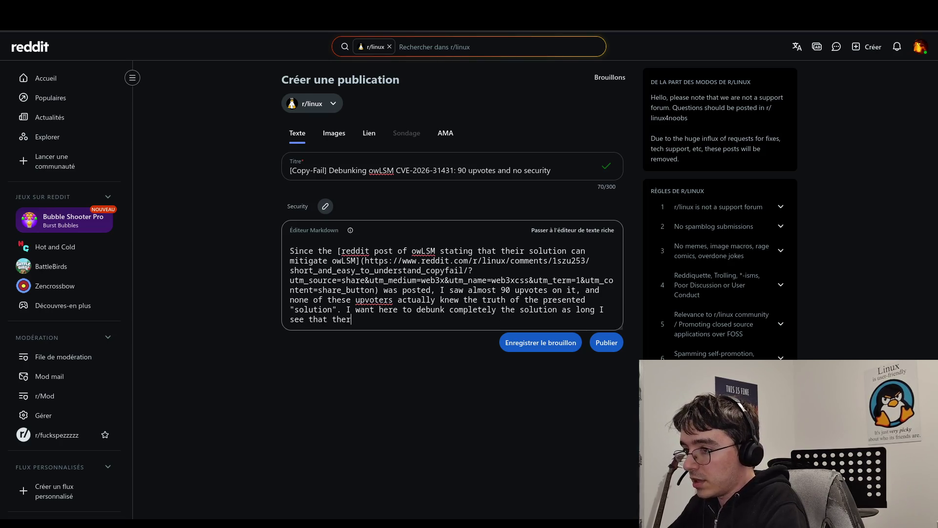
text(e are so )
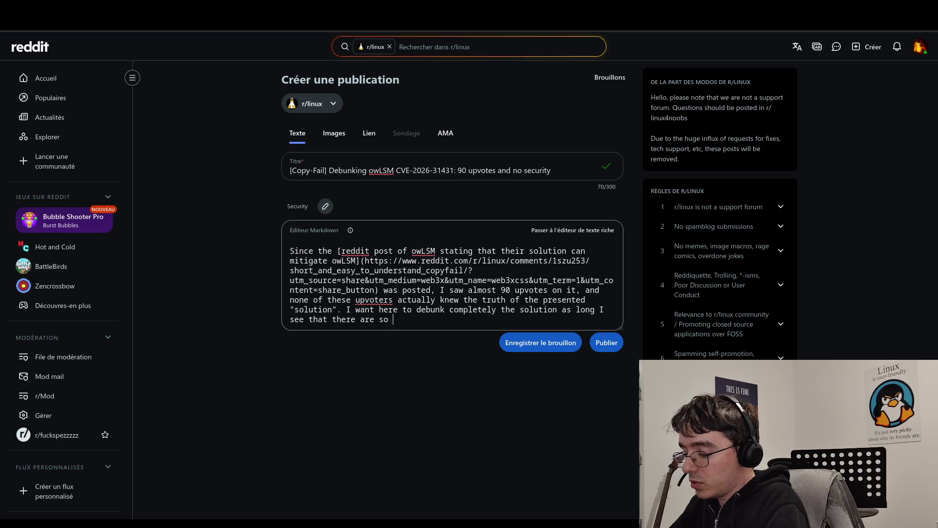
text(many stars )
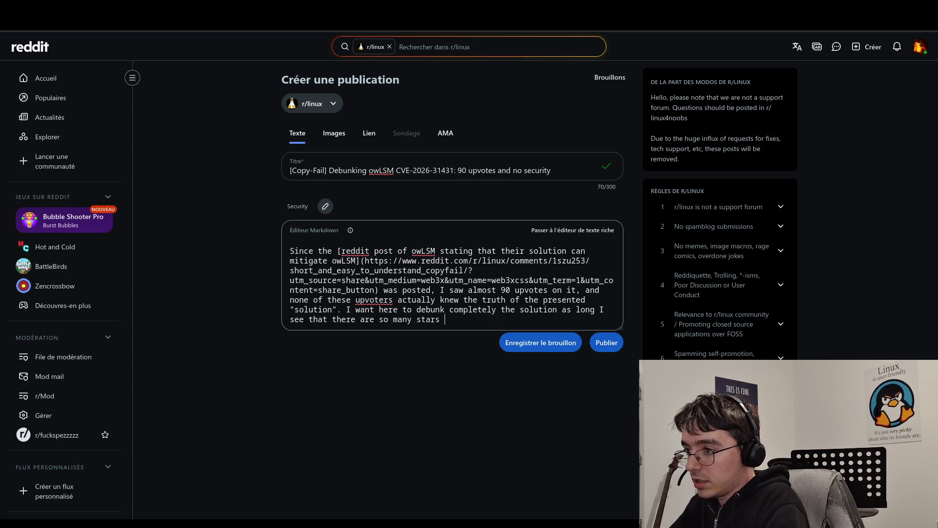
text(that ap)
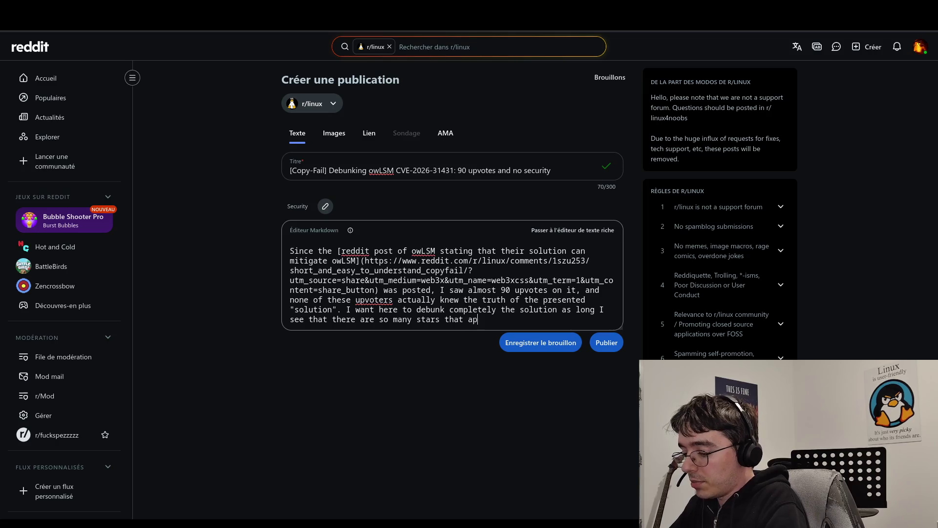
text(pears to)
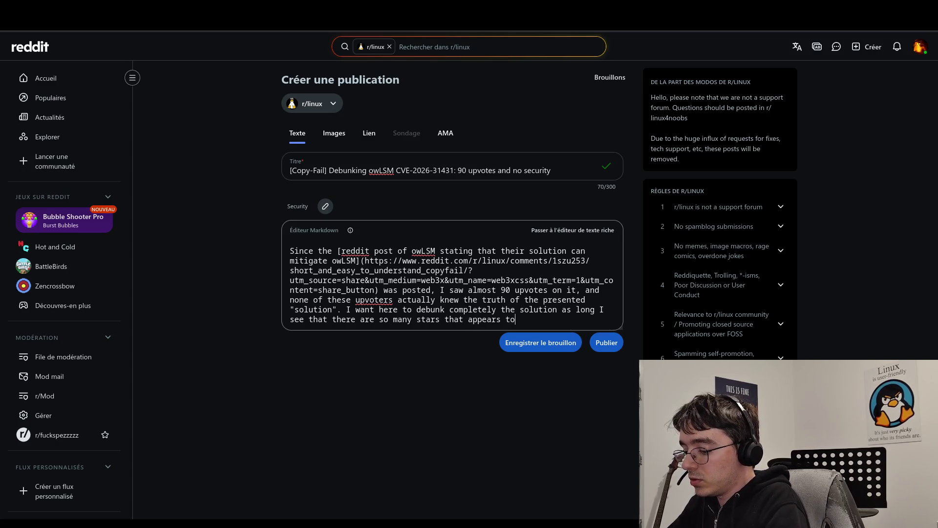
text( the solution.)
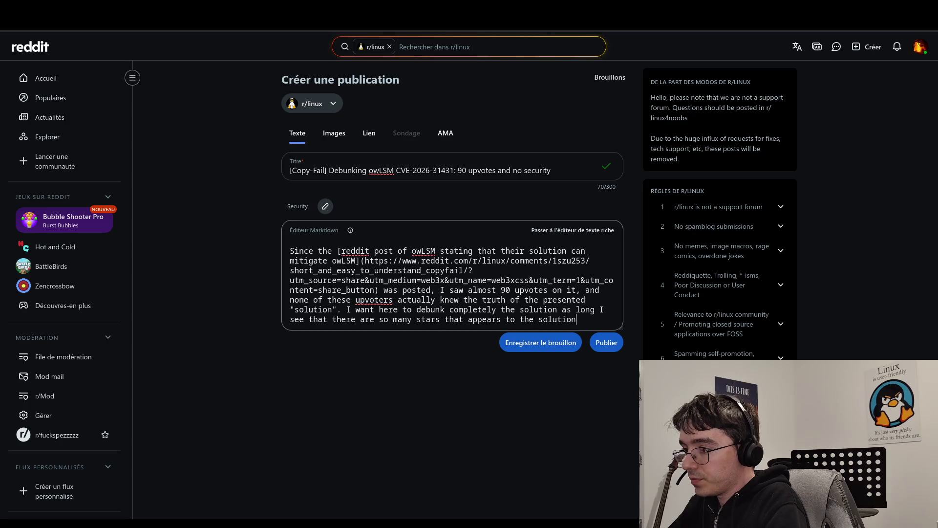
key(Return)
key(Return)
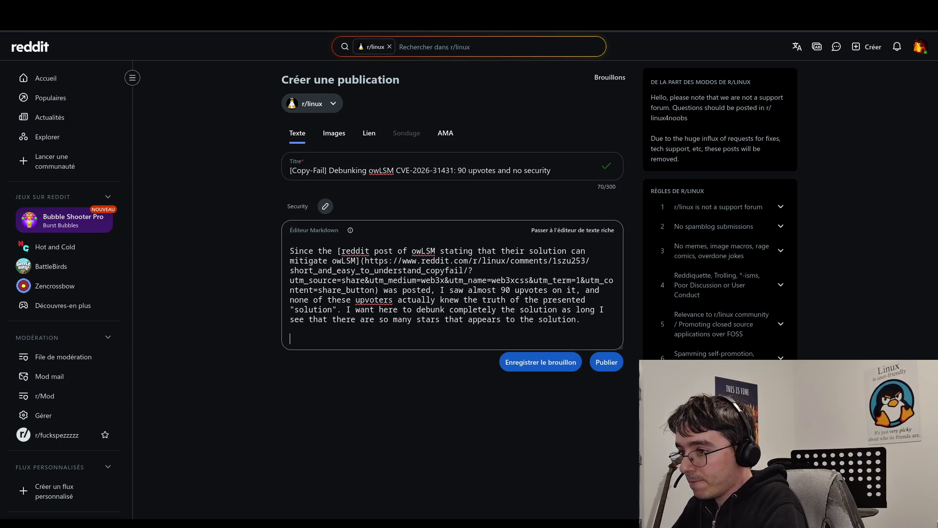
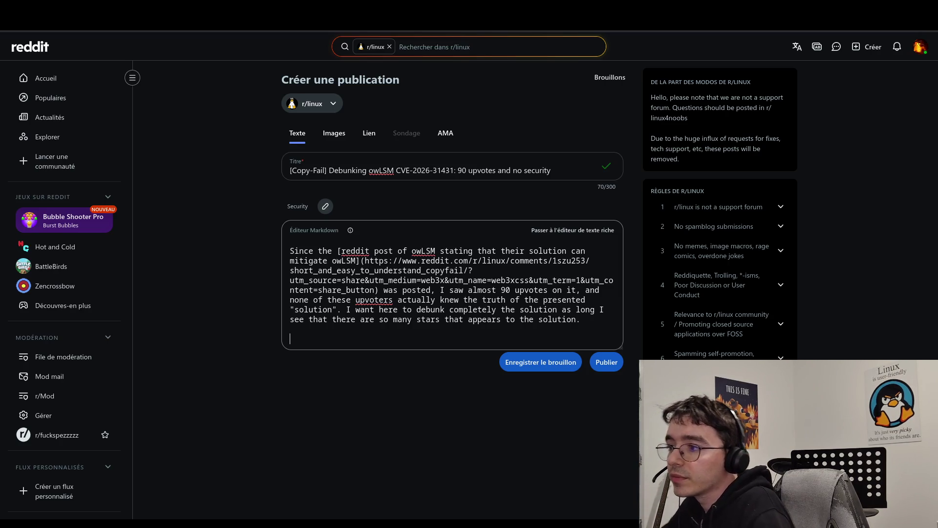
Step: Remove the comma after 'upvotes on it' in the post body
click(435, 290)
key(BackSpace)
text(,)
click(580, 292)
key(BackSpace)
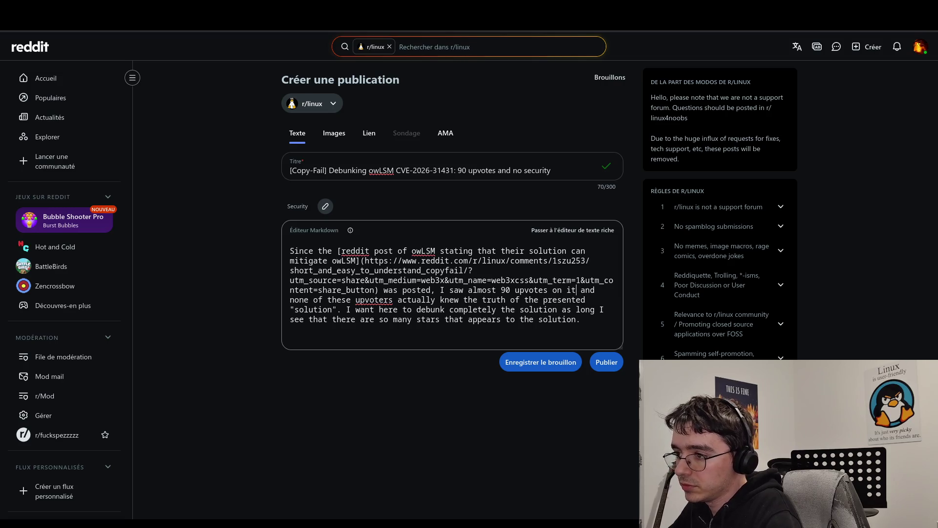
Step: Start a new paragraph at 'I want here to debunk…' and add a blank line after it
click(347, 308)
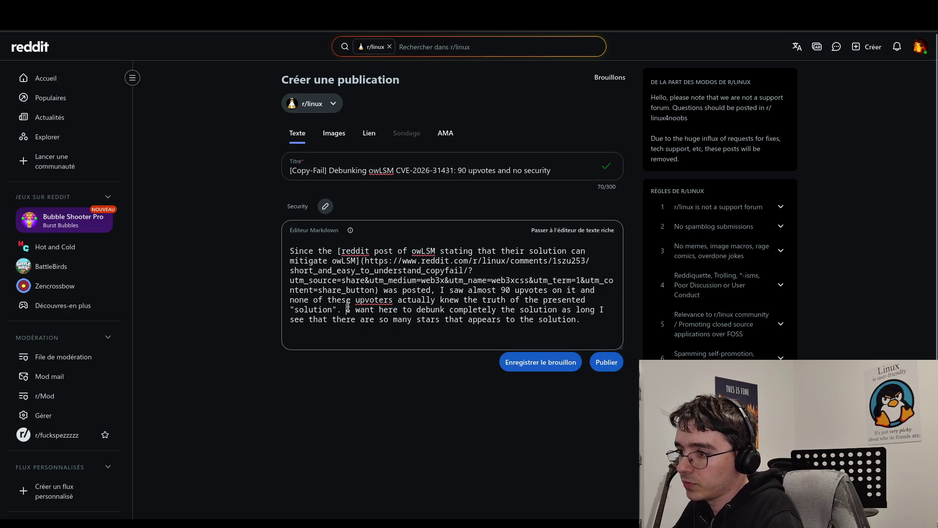
key(Return)
key(Return)
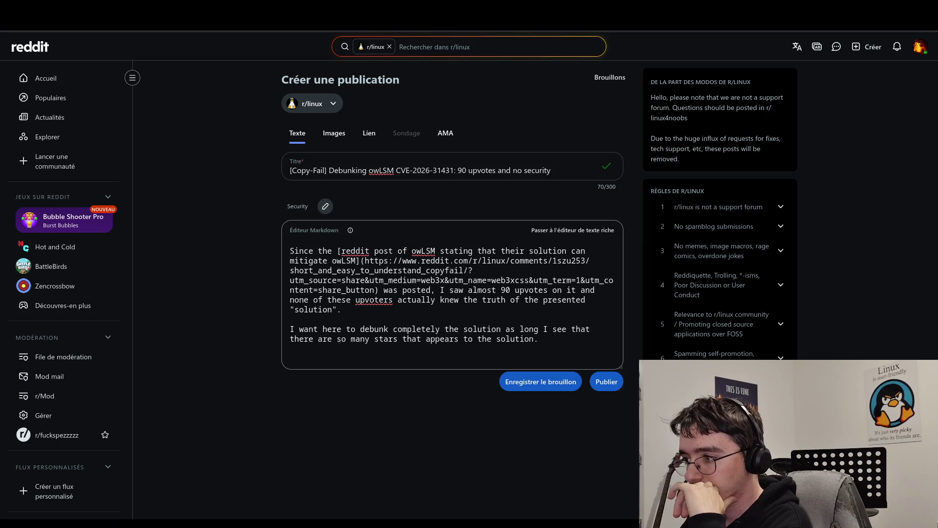
key(Return)
key(Return)
text(I)
key(BackSpace)
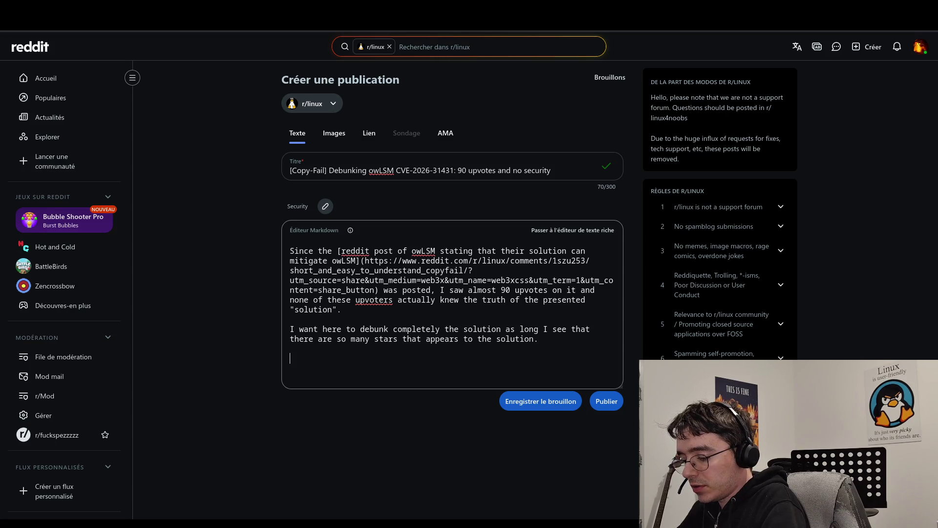
Step: Begin the third paragraph with 'First, I see people defending the solution'
text(First)
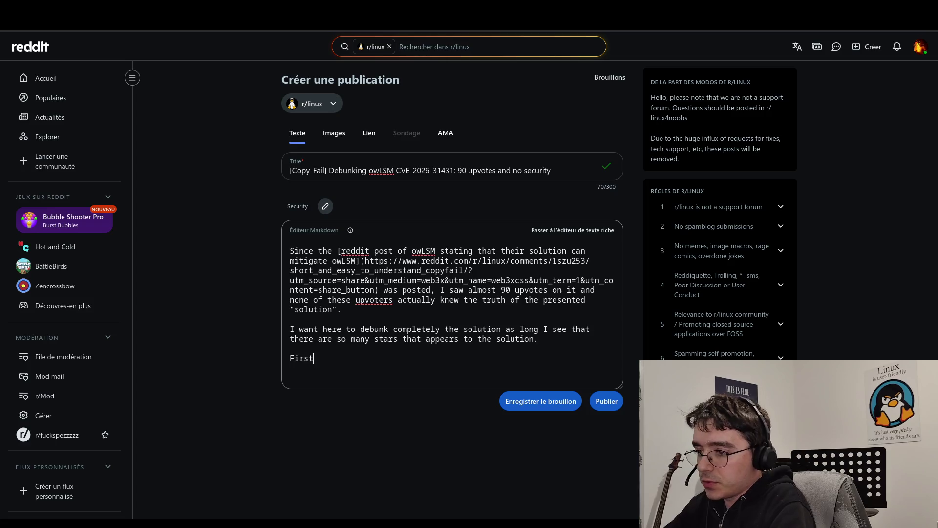
text(, I see that)
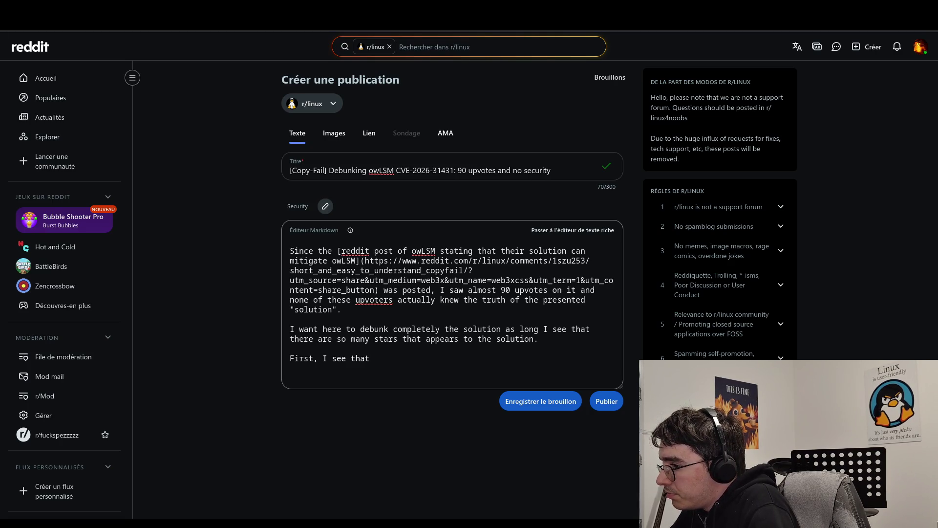
text(peop)
key(BackSpace)
key(BackSpace)
key(BackSpace)
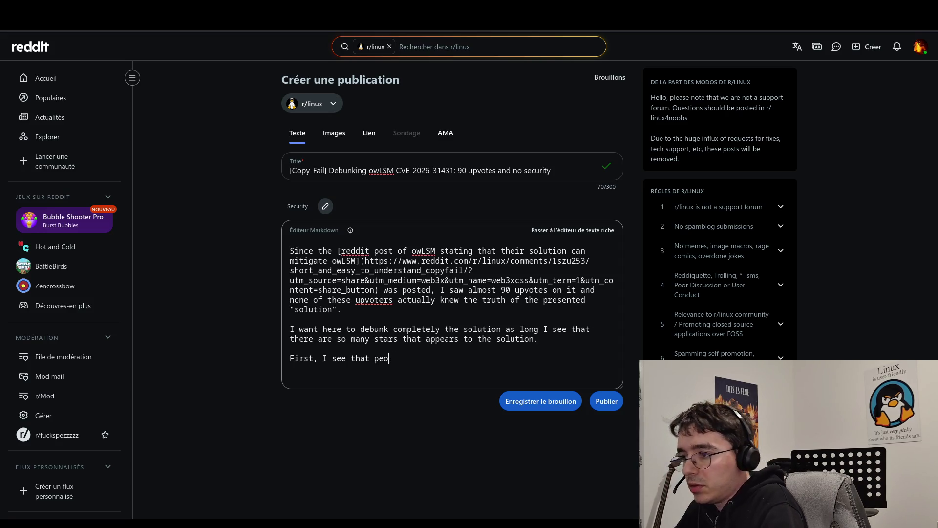
key(BackSpace)
key(BackSpace)
key(BackSpace)
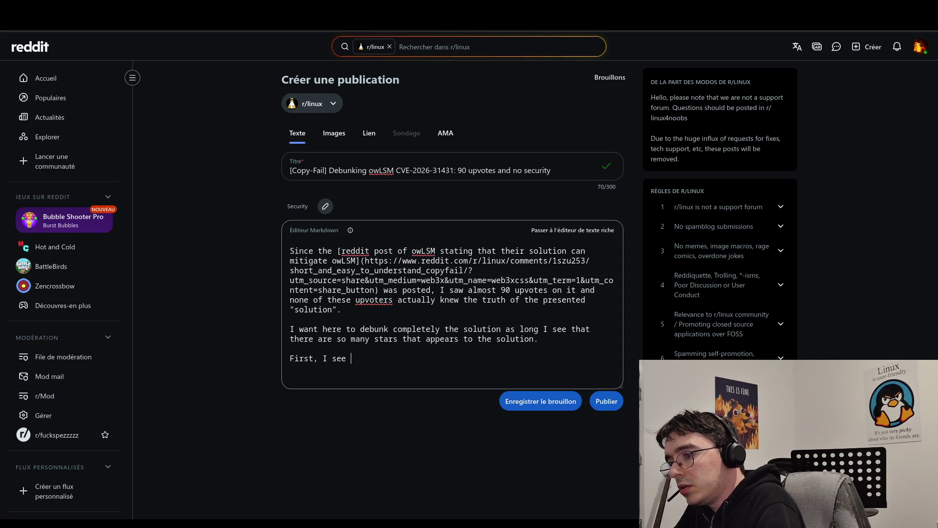
text(peopl)
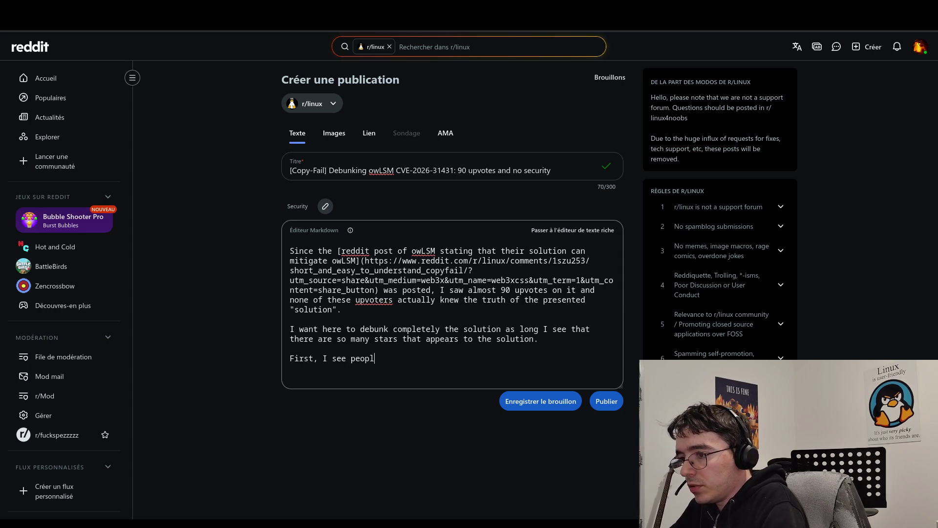
text(e defin)
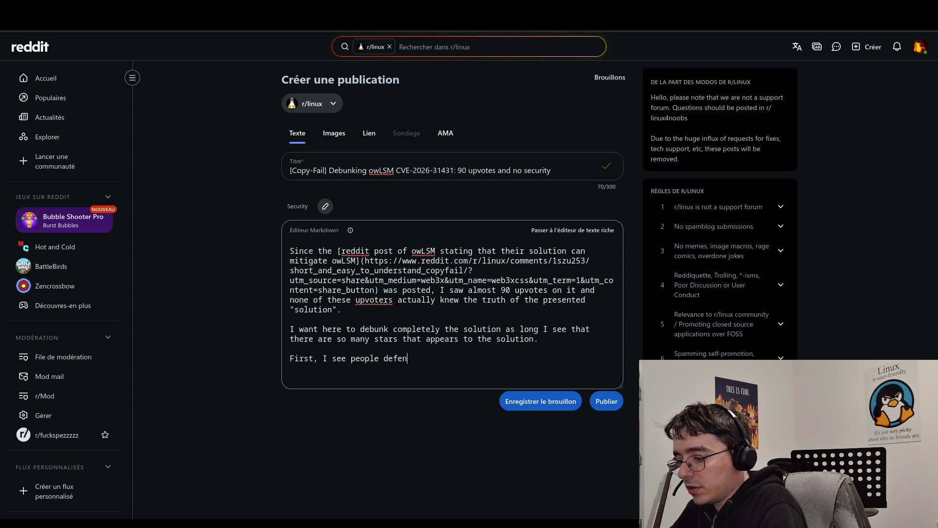
text(gng the sol)
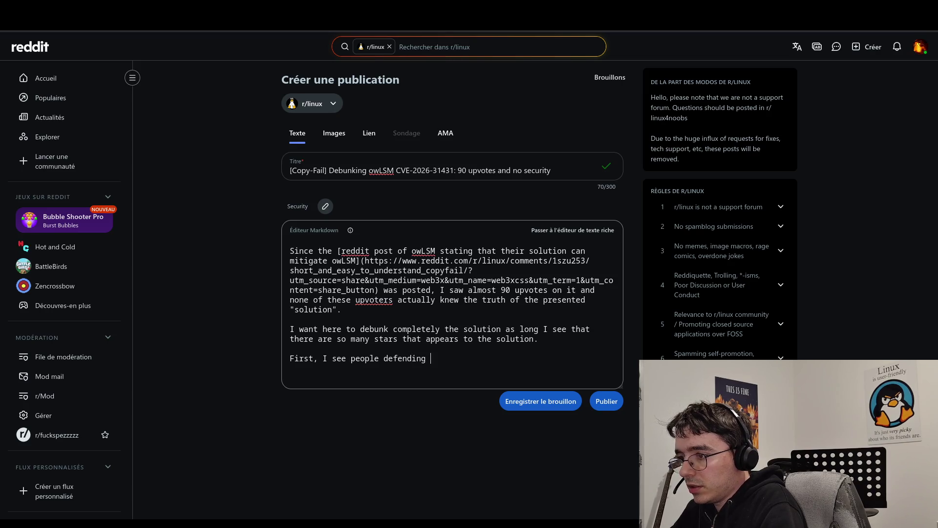
text(ut)
key(BackSpace)
key(BackSpace)
text(ution)
key(BackSpace)
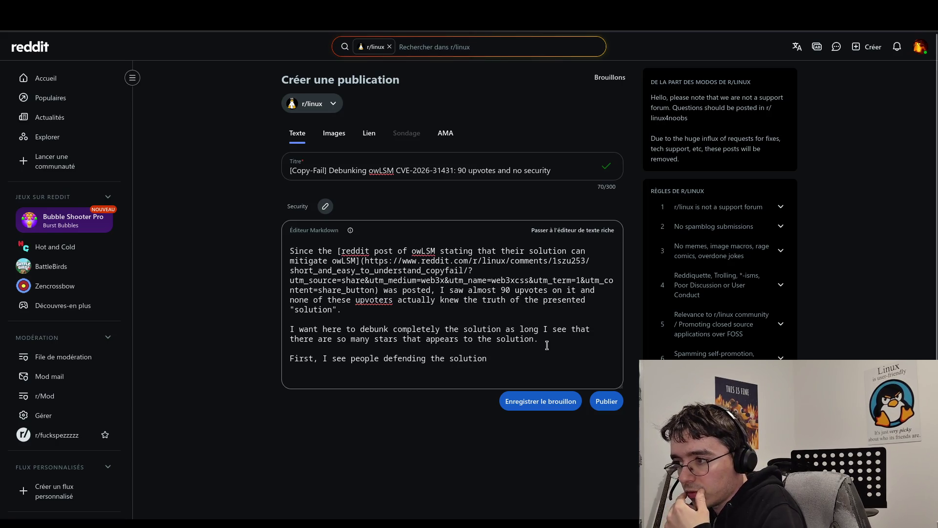
Step: Continue with 'without even knowing what they are talking about. So let's introduce a bit myself.'
text(without)
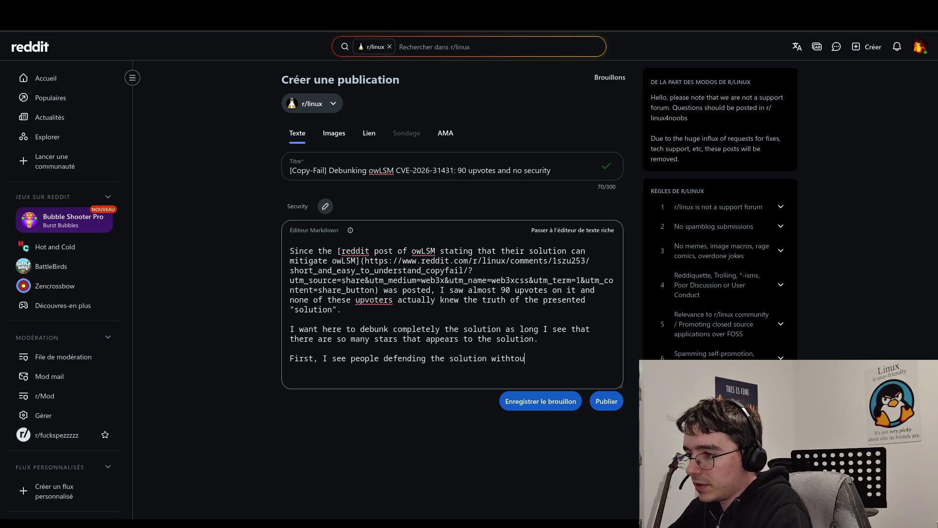
key(BackSpace)
key(BackSpace)
key(BackSpace)
text(t)
key(BackSpace)
text(out )
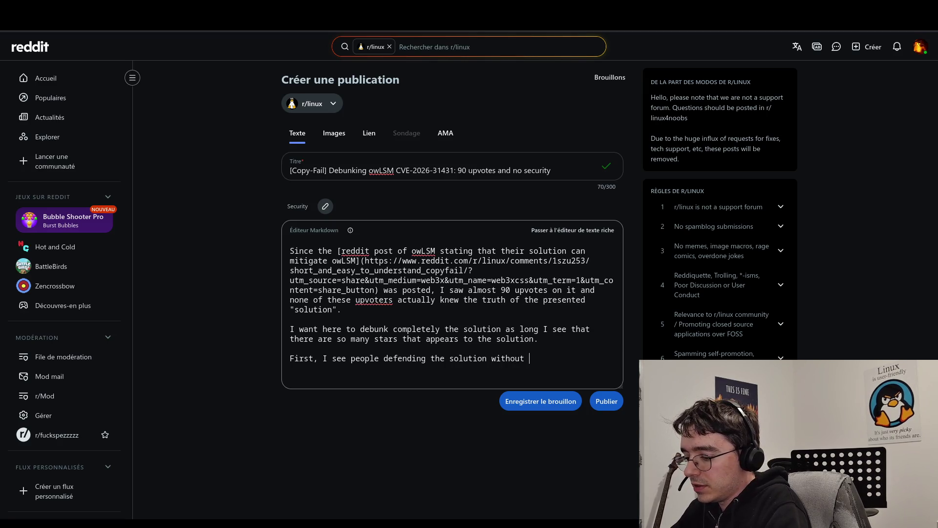
text(even )
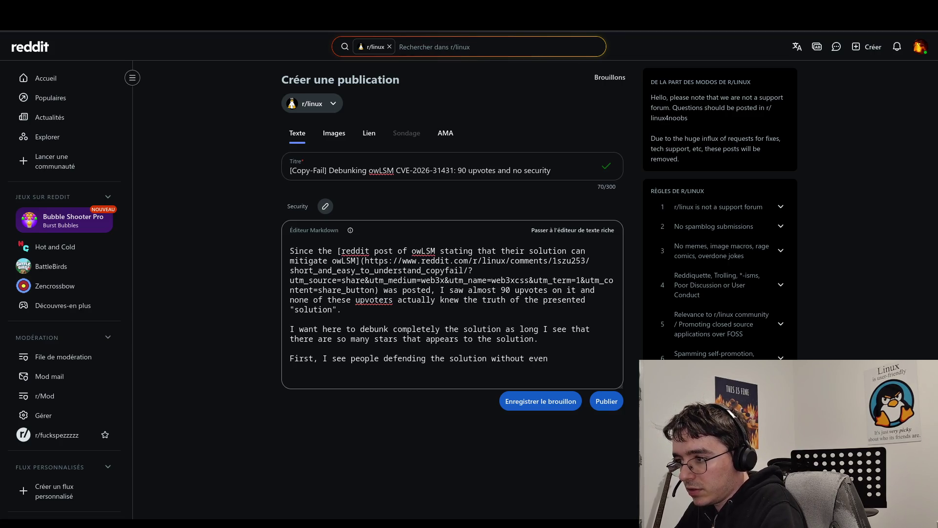
text(knowing what the)
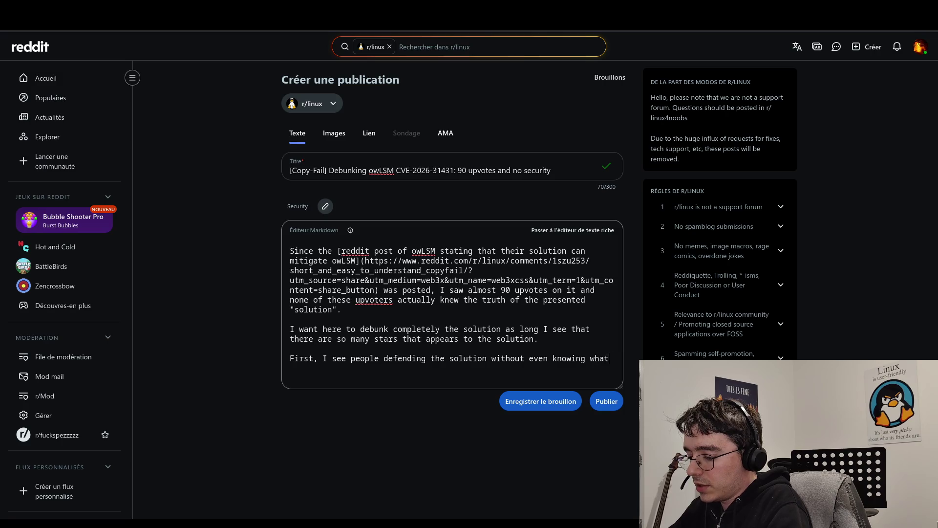
text(y are talking)
key(BackSpace)
text(bout.)
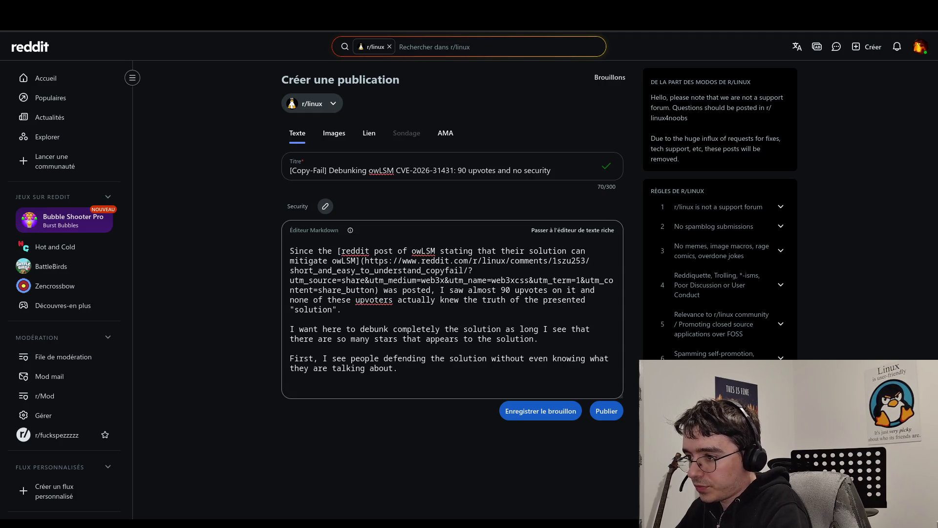
text( So let)
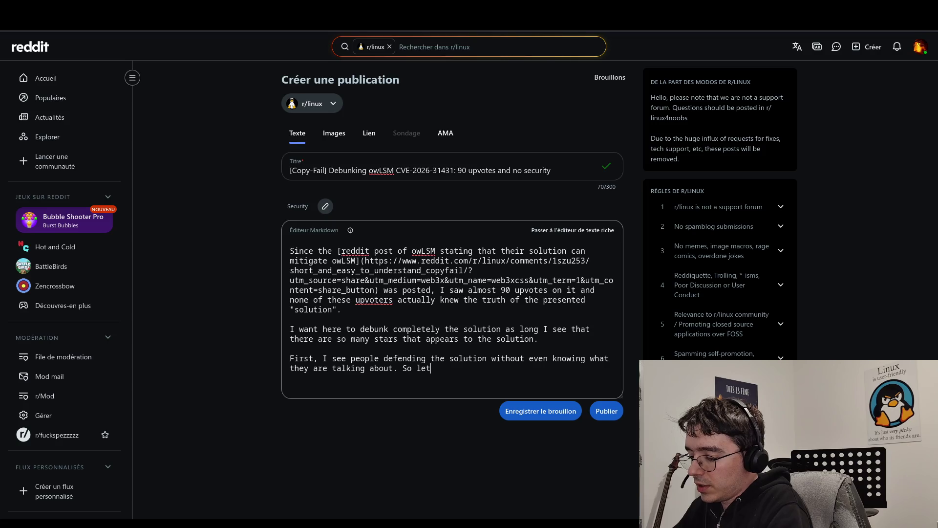
text('s ind)
key(BackSpace)
text(toduc)
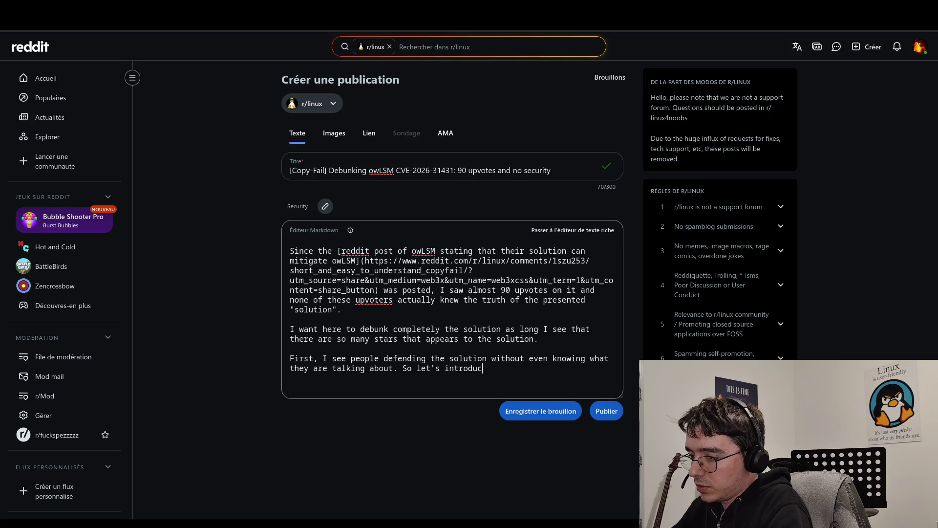
text(bit myself.)
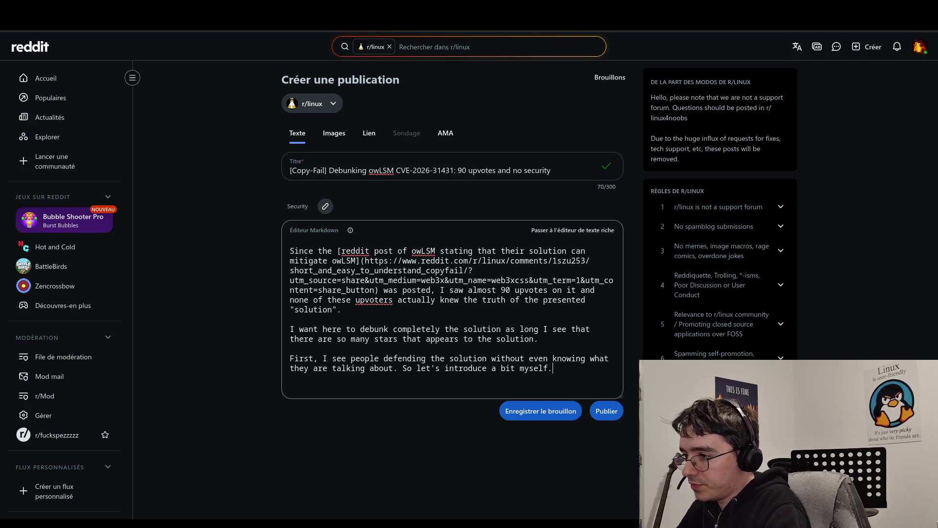
text( I am a)
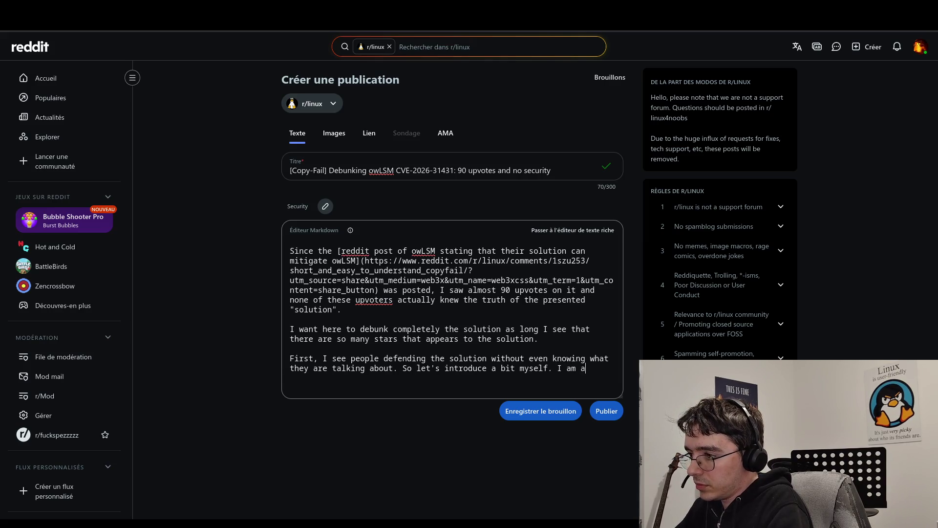
text( Ph)
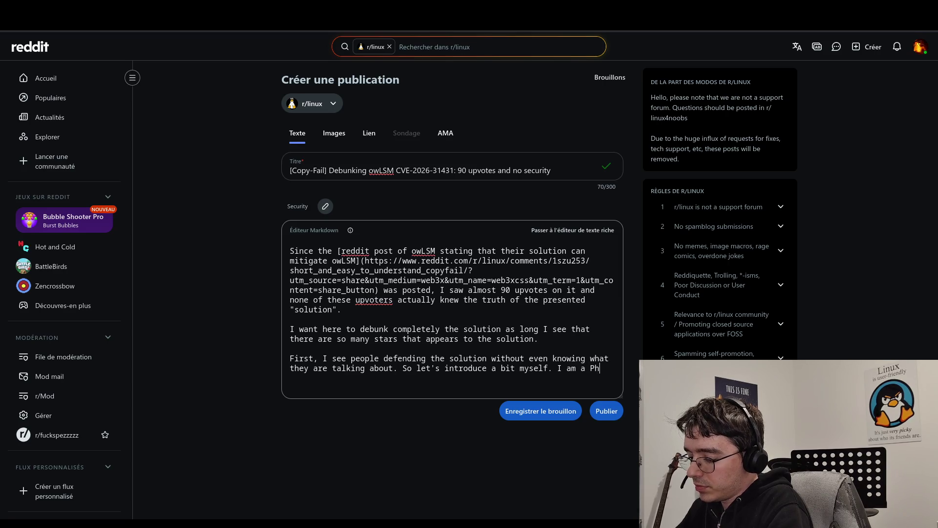
text(D in cybe)
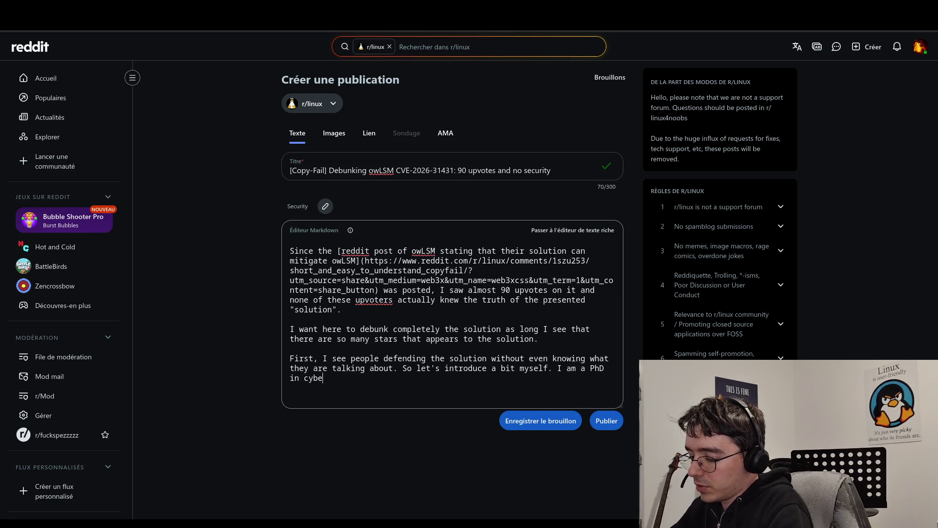
text(rsecurit)
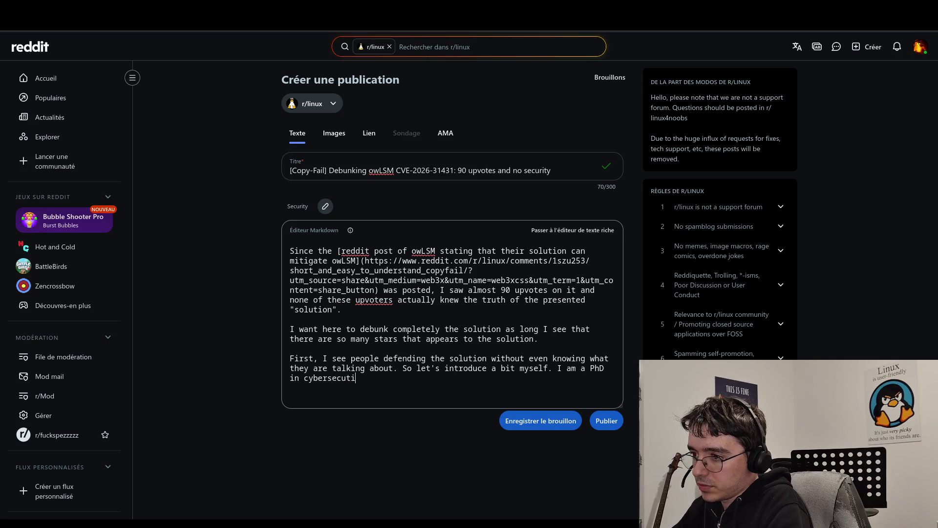
text( specil)
text(alized in )
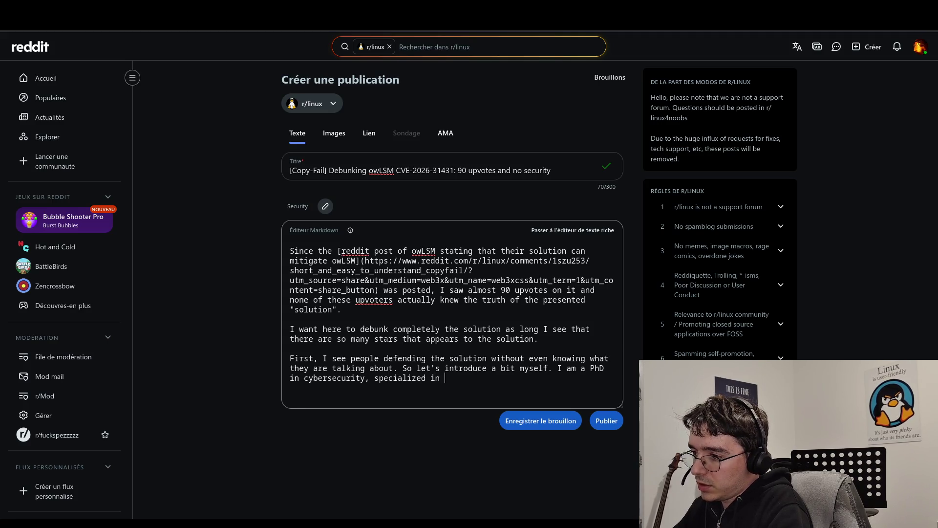
text(Linux pe)
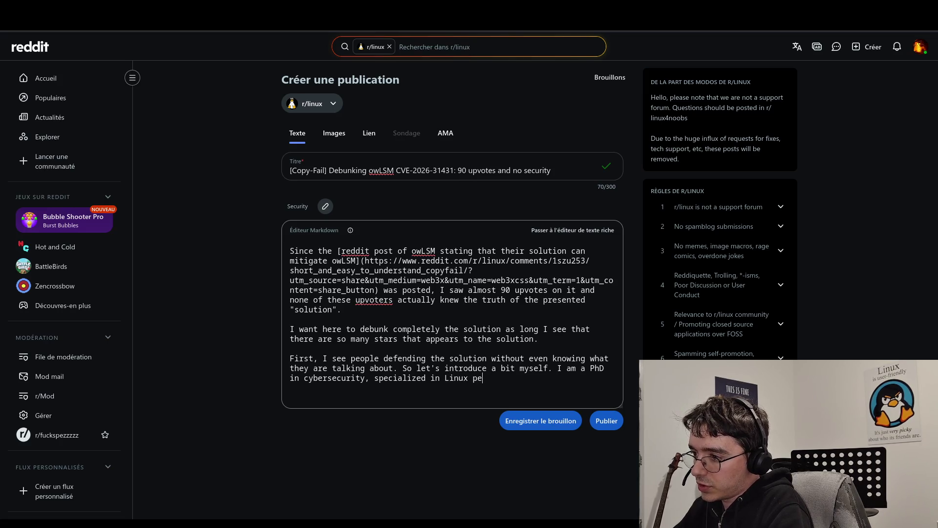
key(BackSpace)
text(rivil)
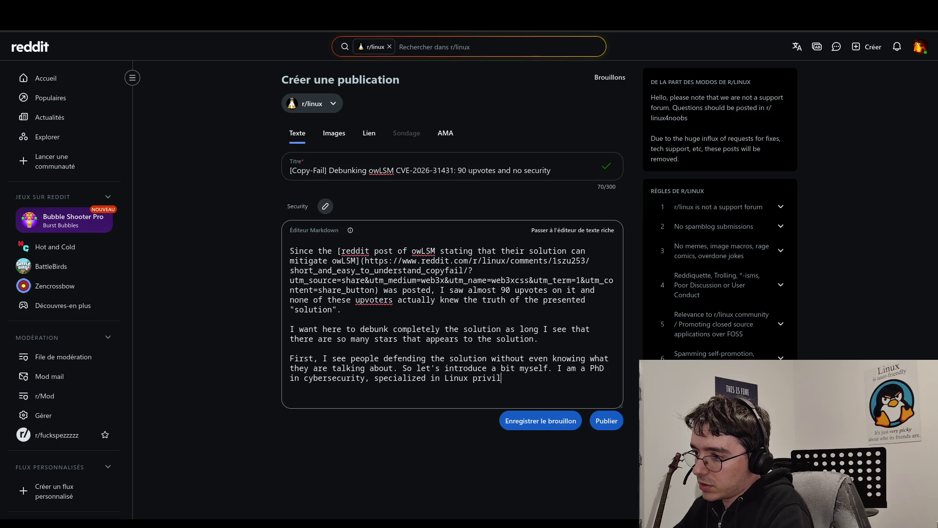
text(ege)
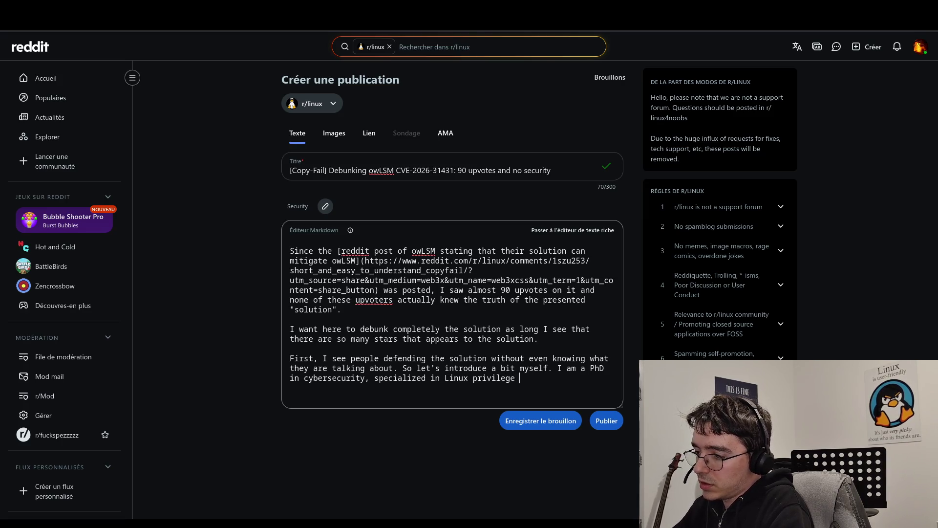
text( OS)
Step: End the sentence as 'I am a PhD in cybersecurity, specialized in OS Linux privilege management.'
key(End)
text(management.)
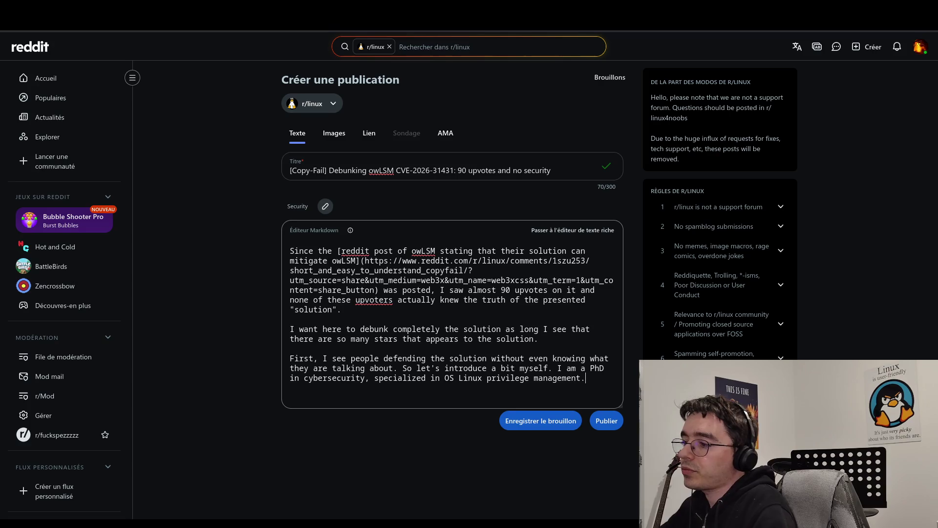
Step: Add the Copy-Fail 'I was like "well done"' sentence and the RootAsRole developer remark
text(So whe)
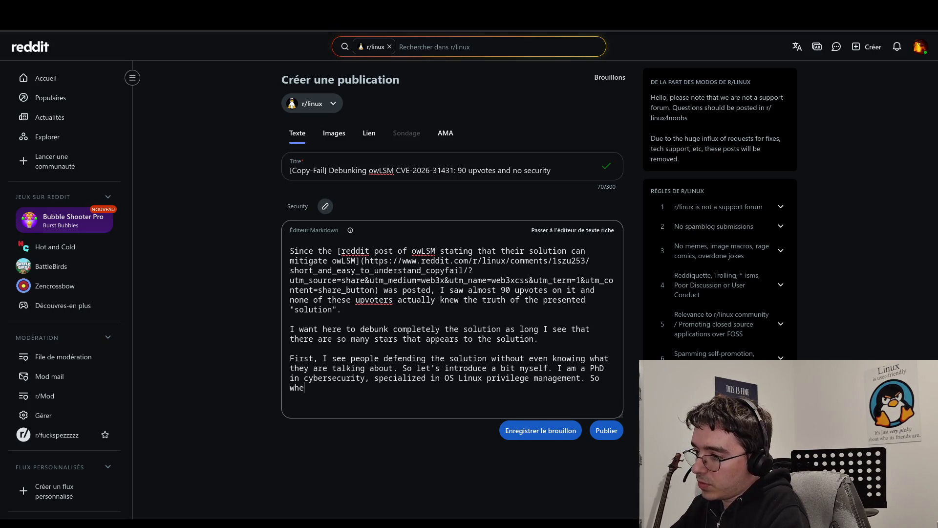
text(n I saw the)
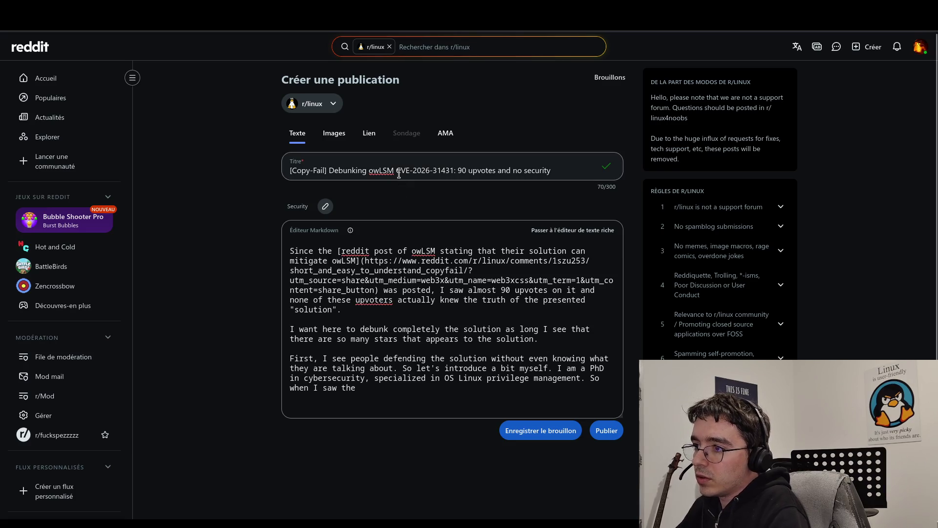
text( Copy)
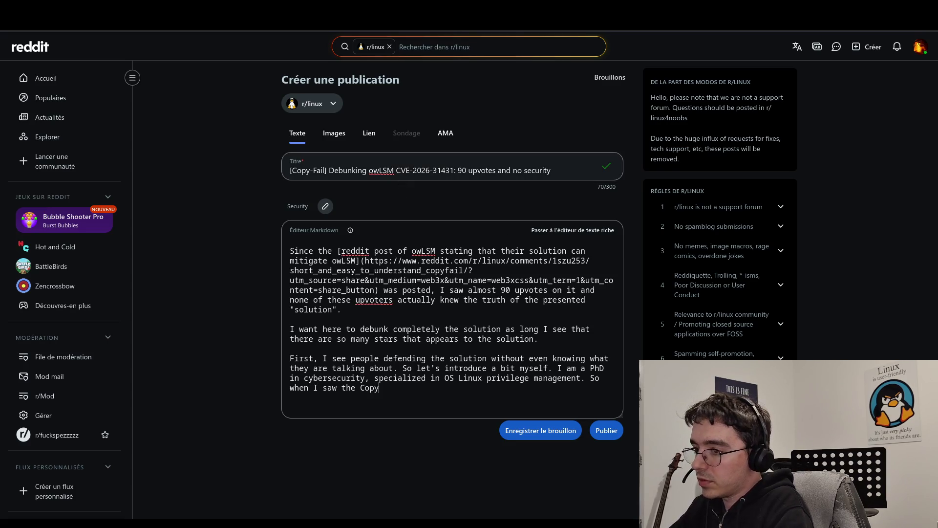
text(-Fail )
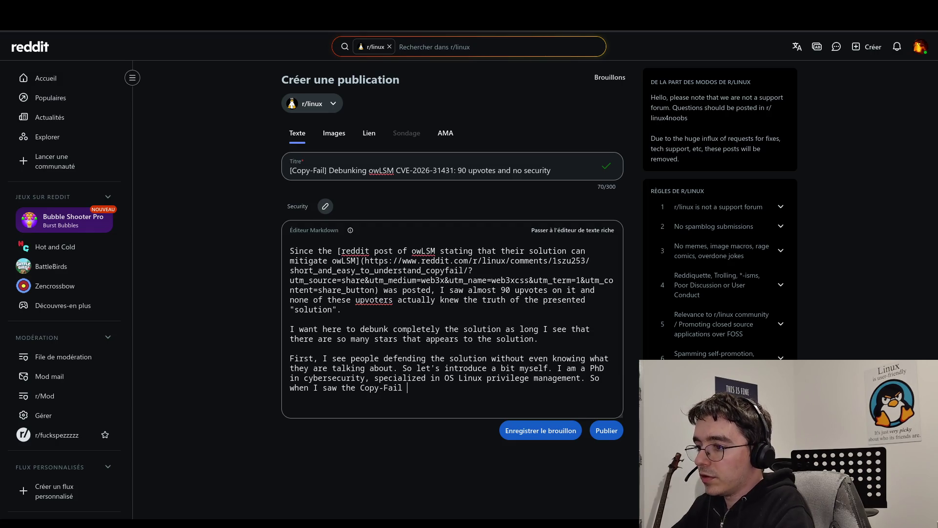
text(issue )
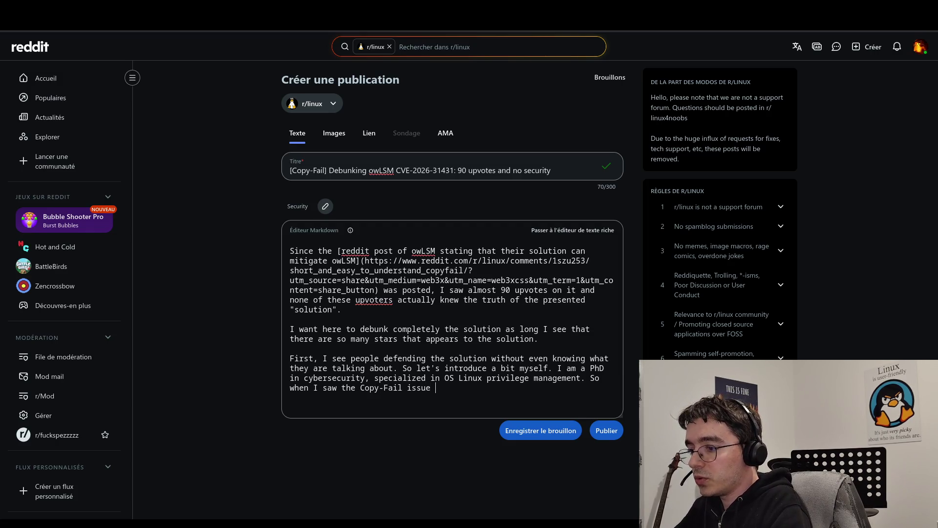
text(that is allowing to elevate privi)
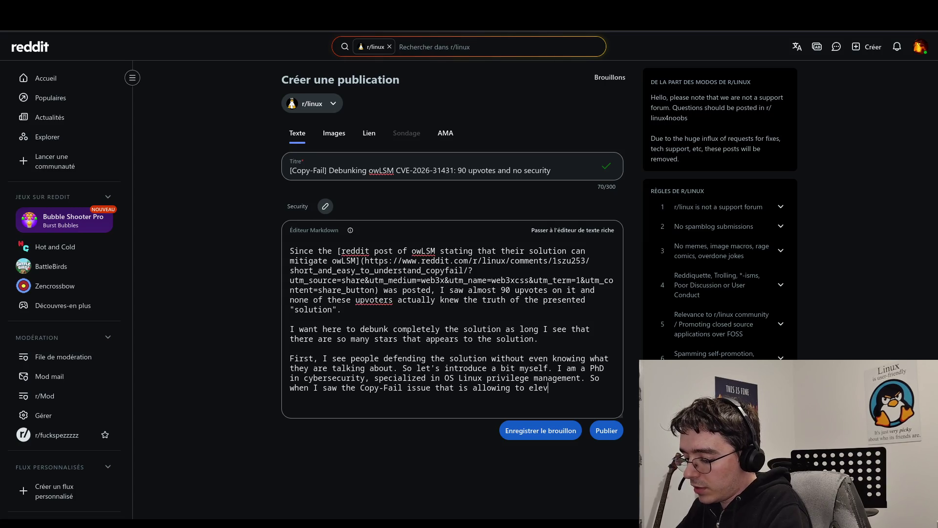
text(leges )
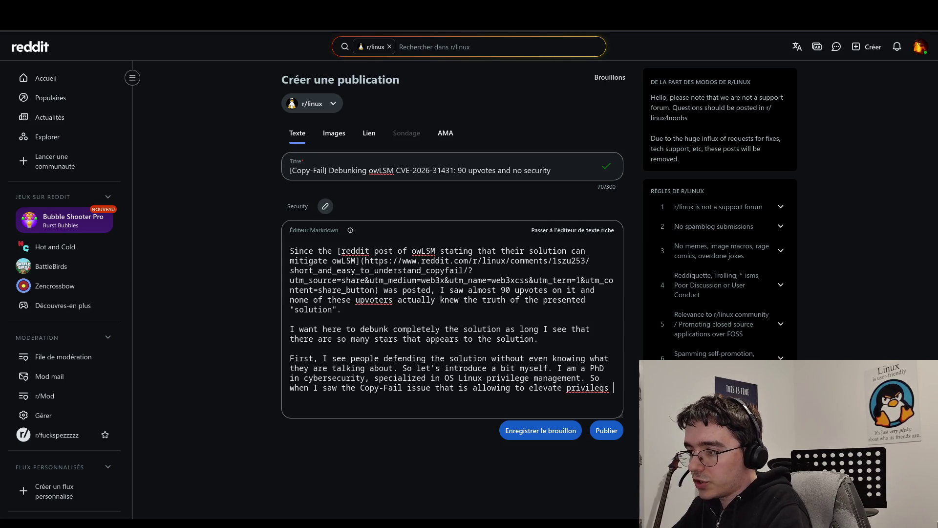
text(I )
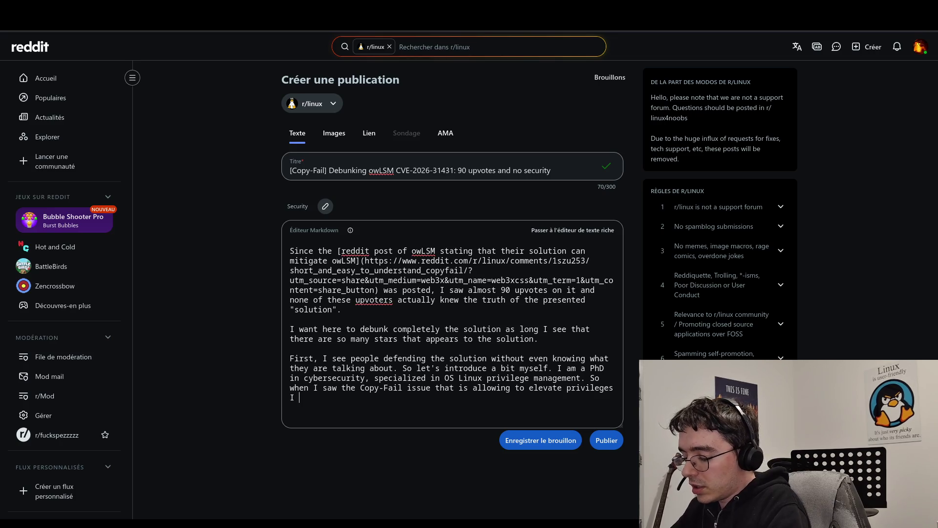
text(was )
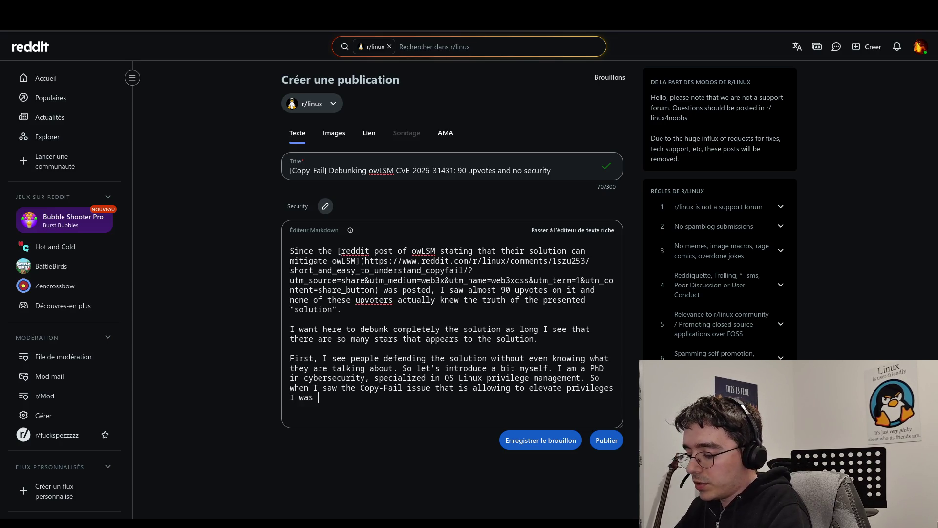
text(like "well done".)
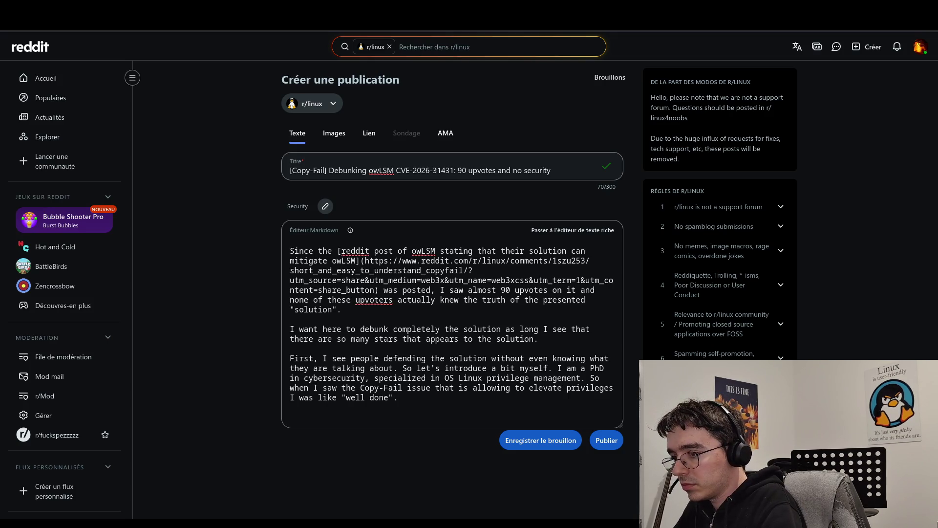
text(Because,)
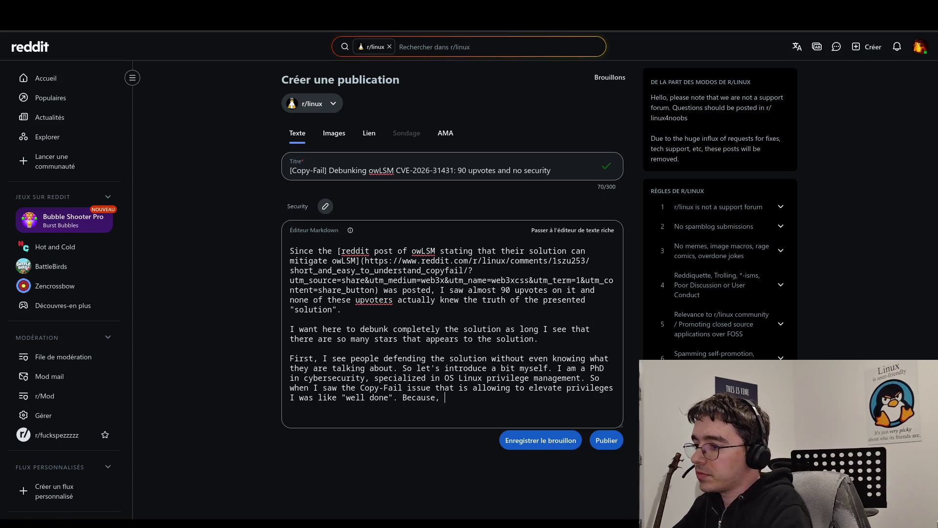
text(I am developer ofRootAsRo)
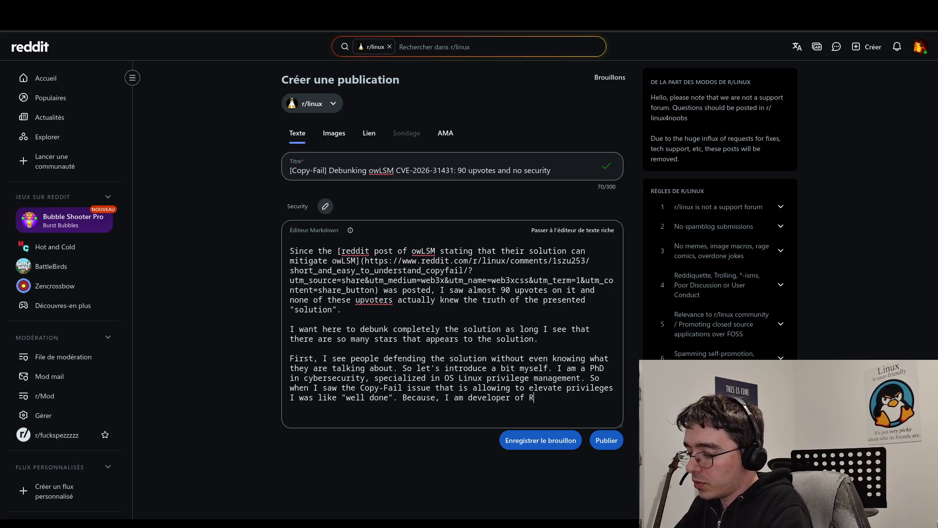
text(le )
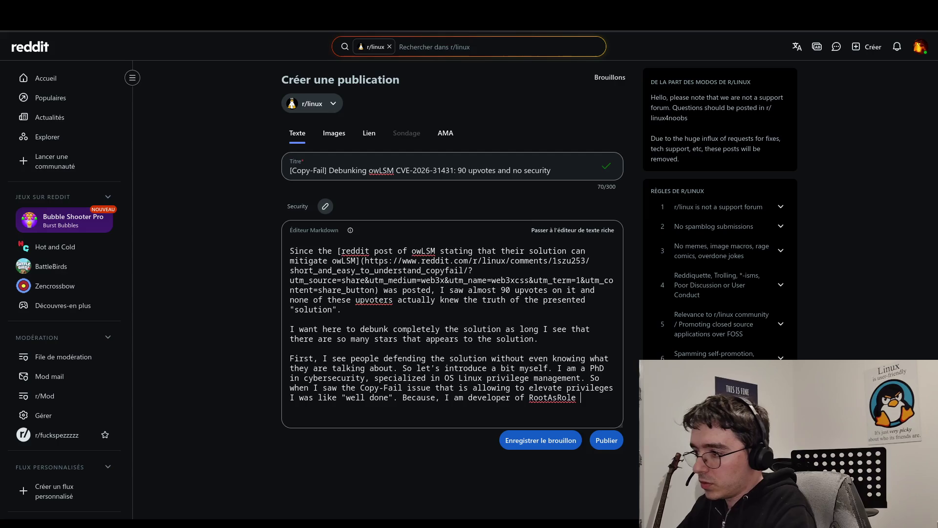
text(solution  whichaims to r)
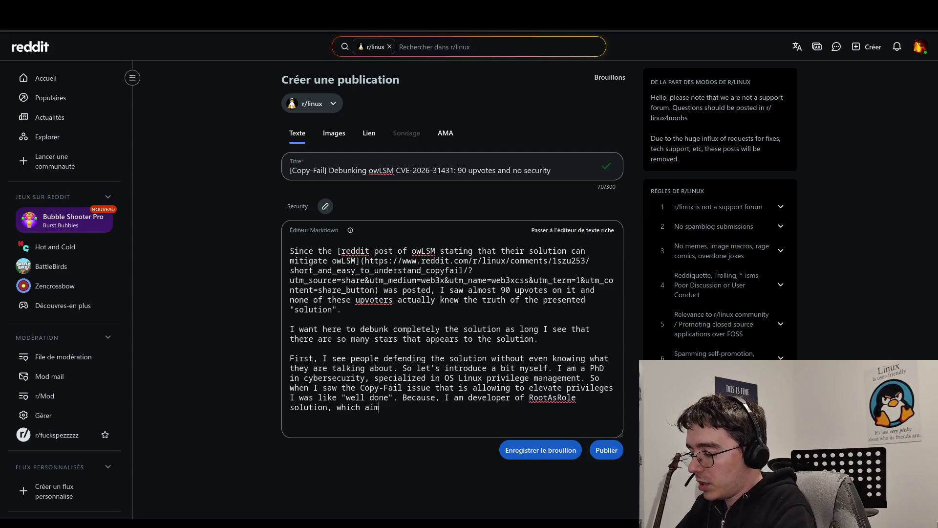
text(est)
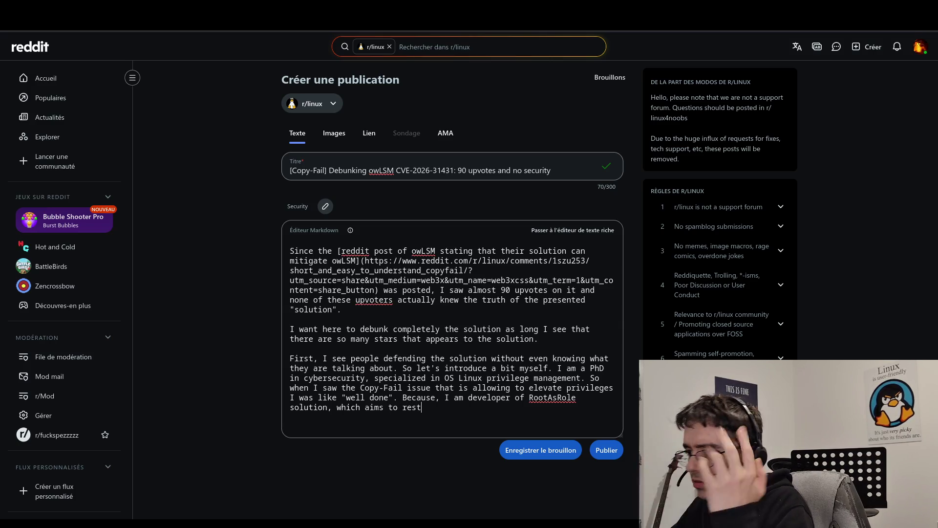
Step: Delete the unfinished Copy-Fail sentence and retype its start as 'So, when I saw the the'
mouse_move(421, 406)
mouse_down()
mouse_move(420, 388)
mouse_move(385, 379)
mouse_move(586, 378)
mouse_up()
key(BackSpace)
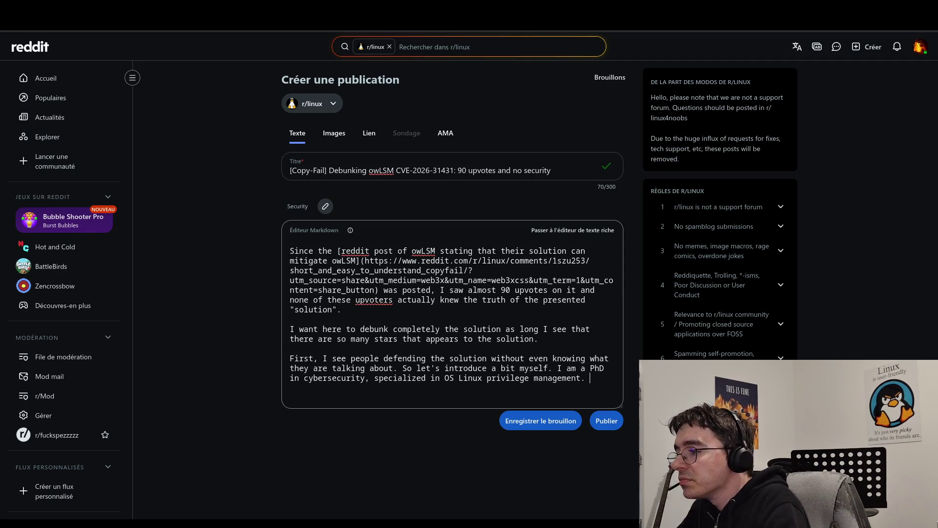
text(So)
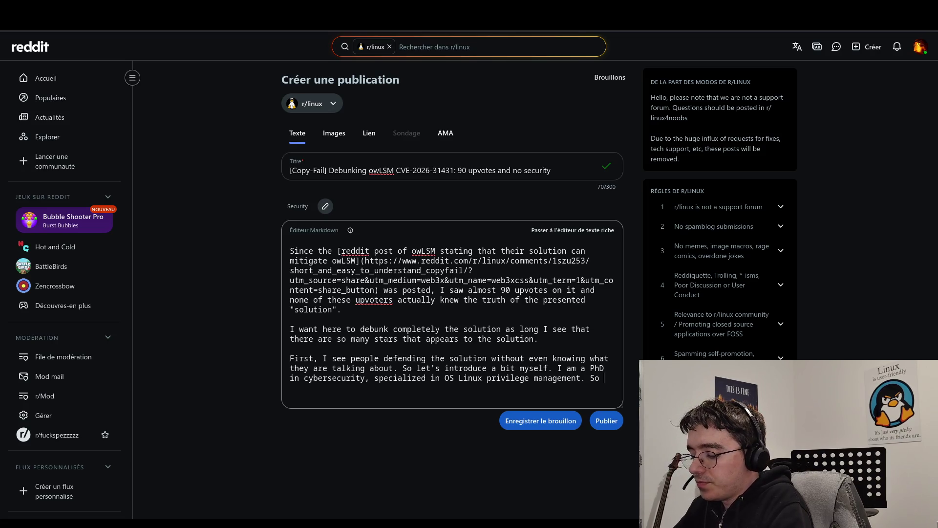
key(BackSpace)
text(, when I saw, )
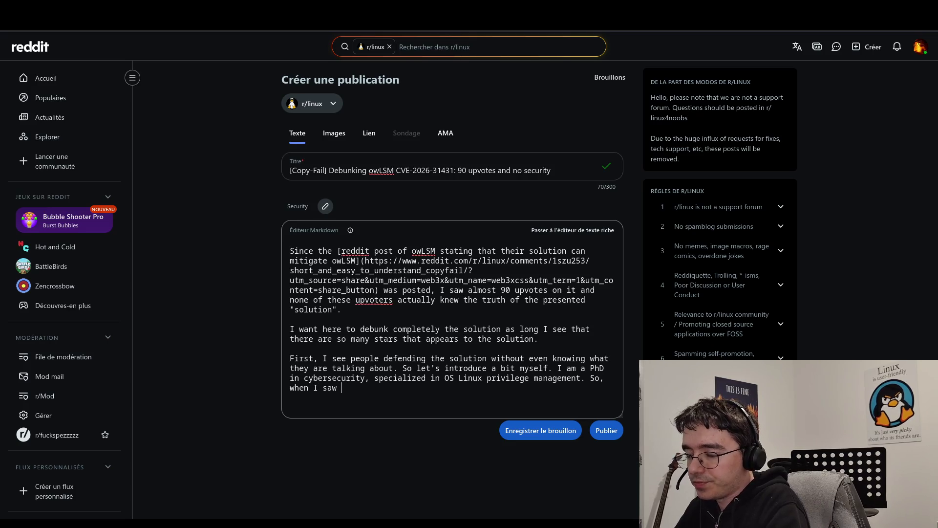
text( the the)
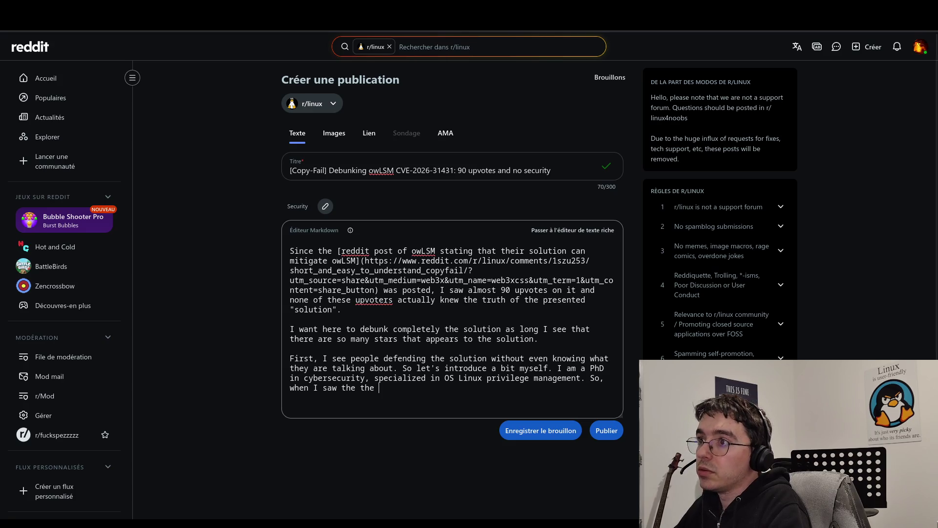
key(ctrl+Tab)
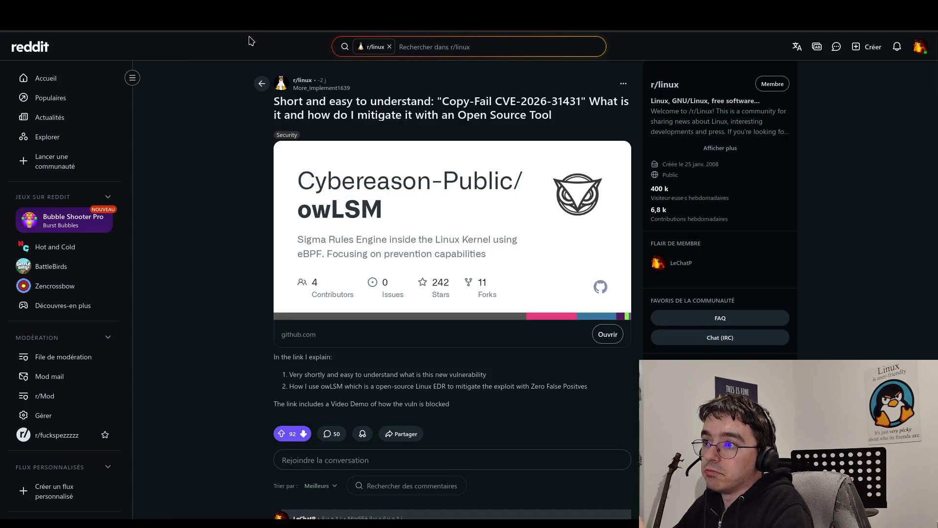
Step: Copy the owLSM post author's username into the draft as a u/ mention
drag(350, 88, 297, 89)
key(ctrl+c)
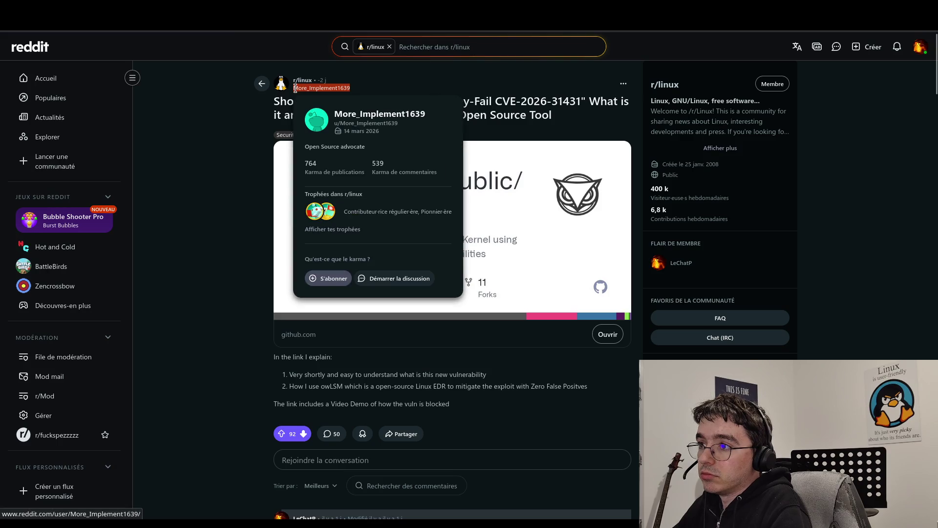
key(ctrl+shift+Tab)
text(u/)
key(ctrl+v)
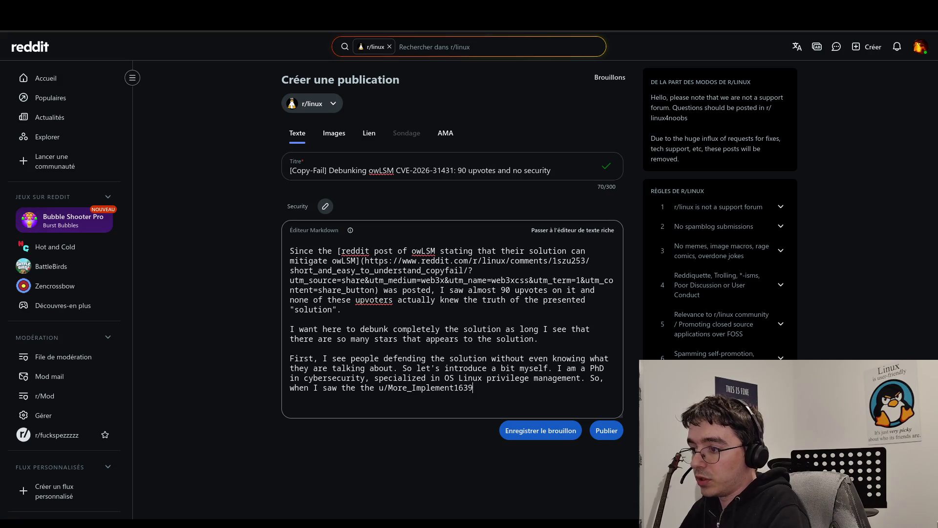
Step: Add that they made an LSM setuid rule to 'prevent' the attack, and 'I was like: "this is nonsense"'
text(post )
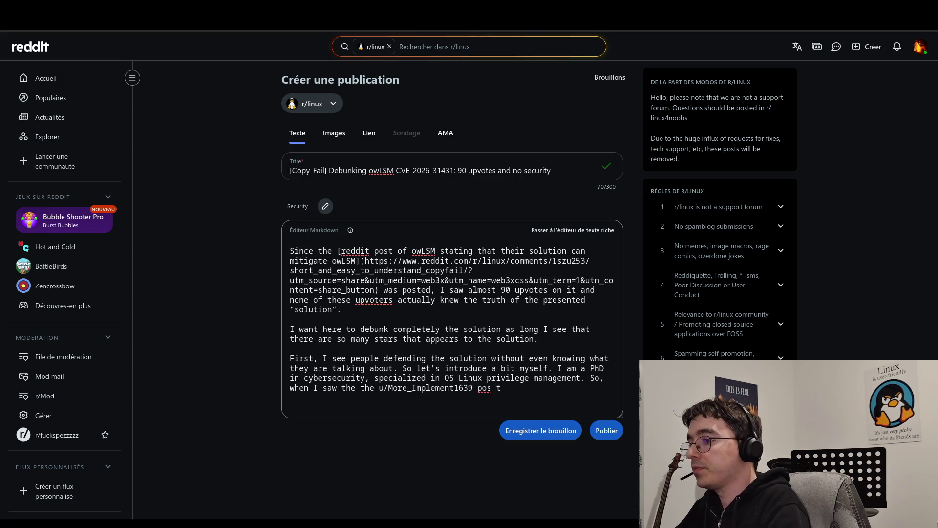
text(that )
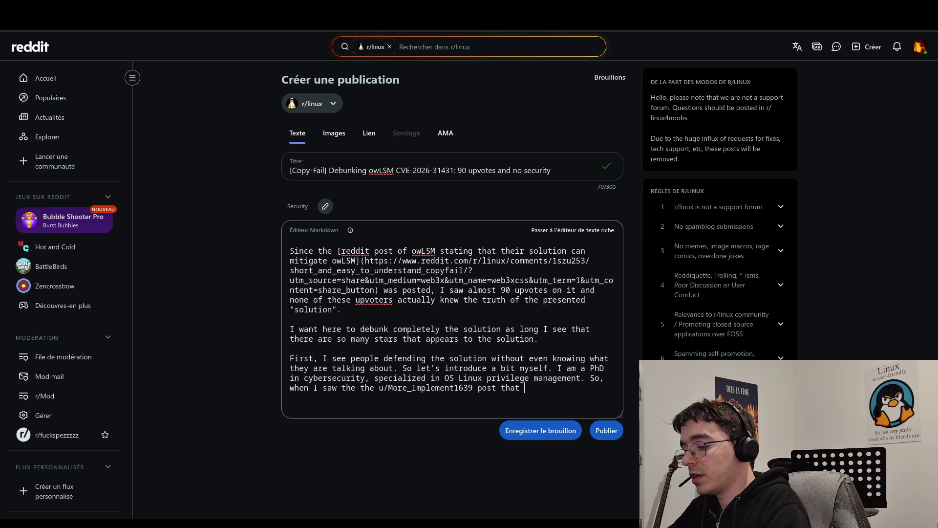
text(they tried to )
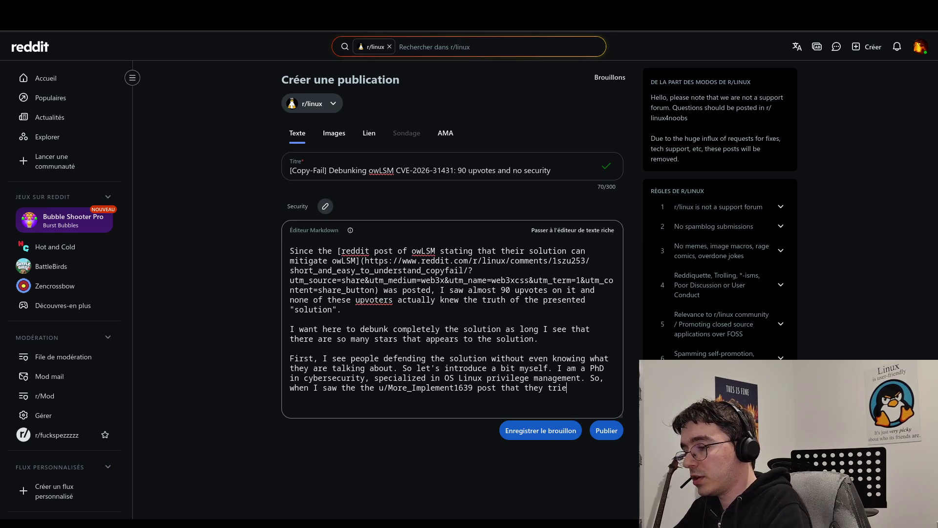
text(mak)
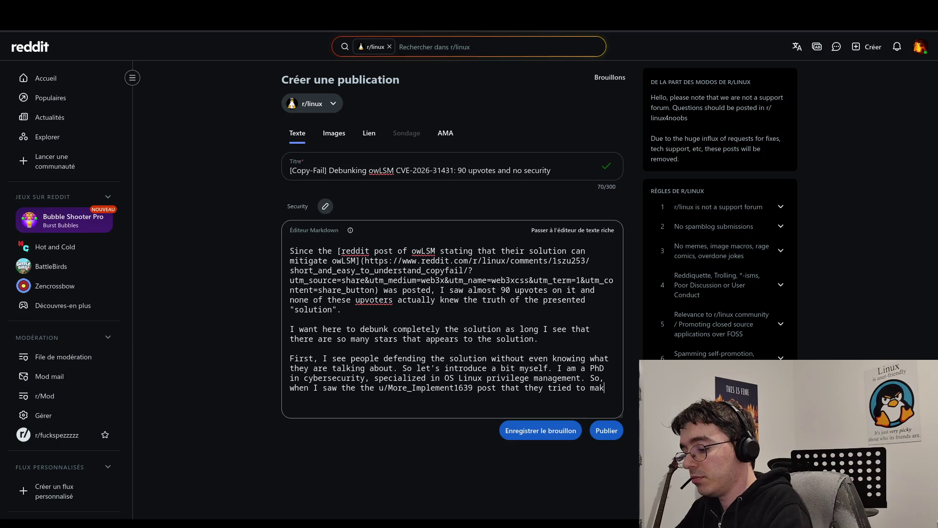
text(e a LSM )
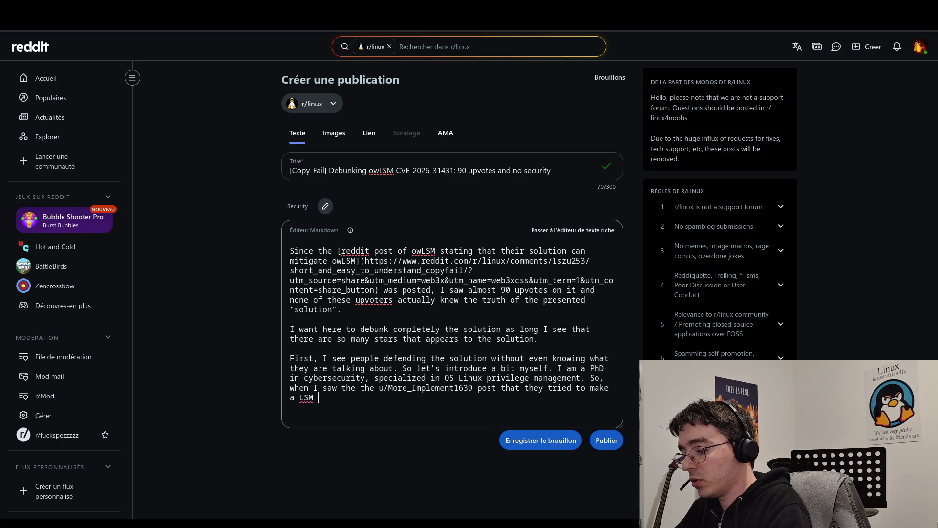
text(rule about )
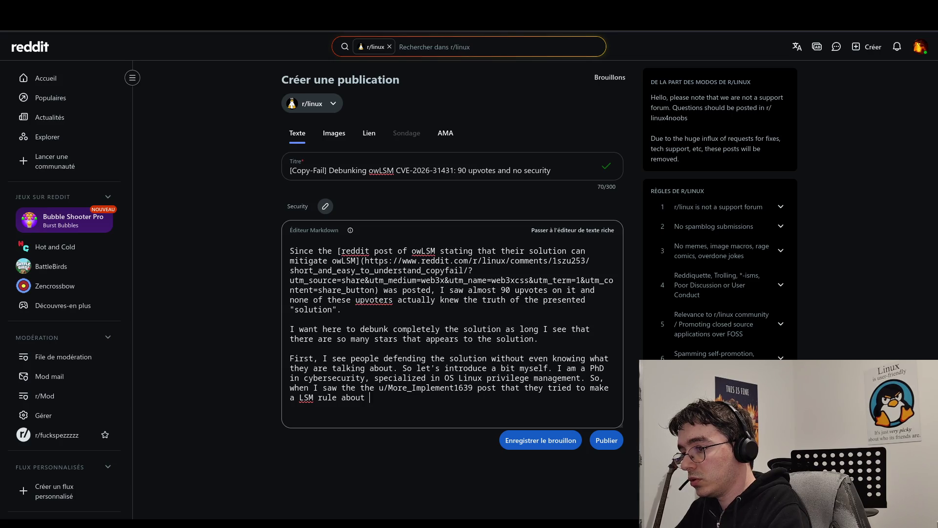
text(setuid)
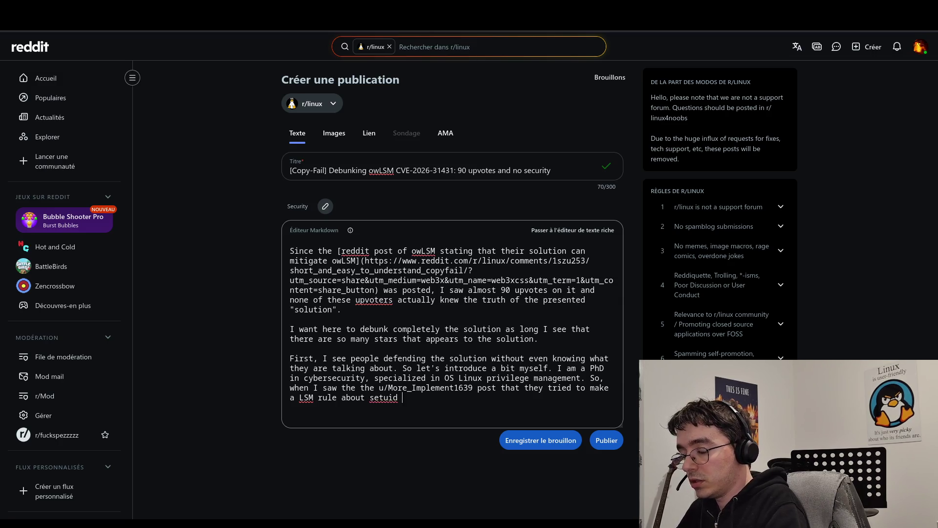
text( mechanism t)
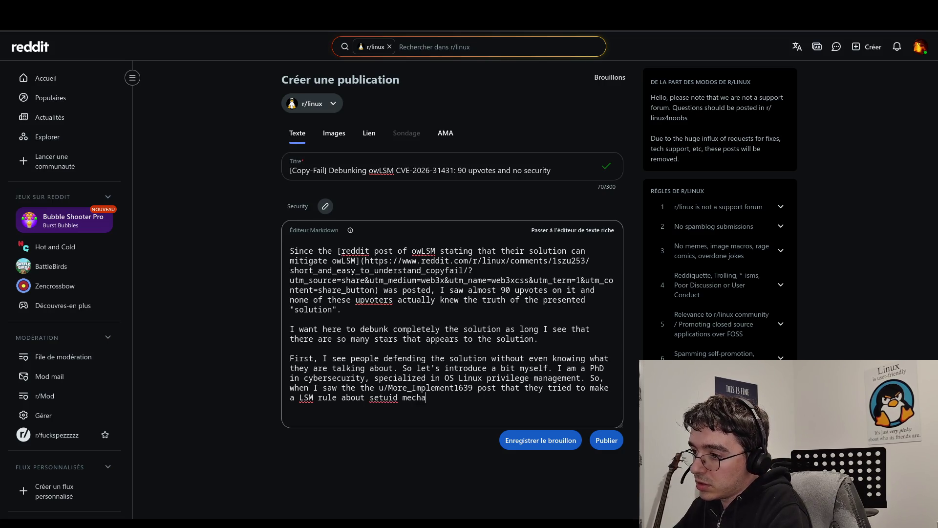
text(o )
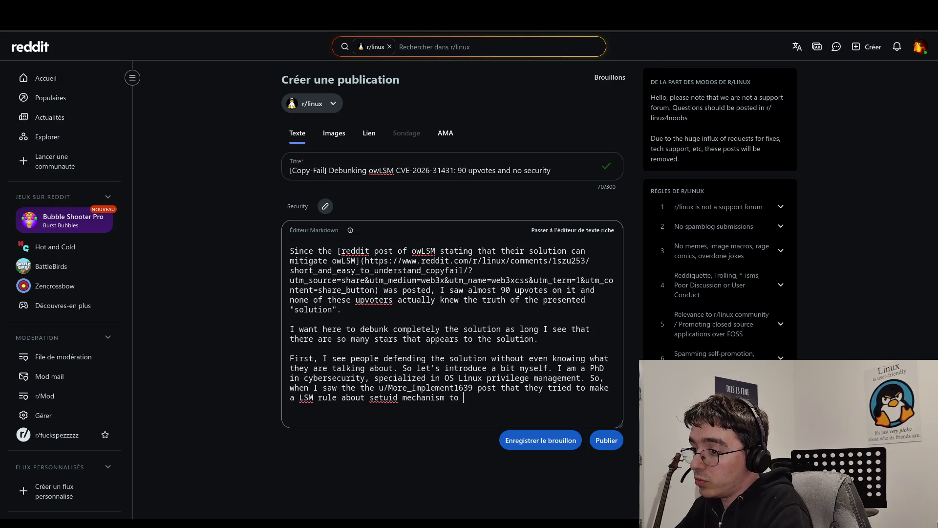
text("prevent)
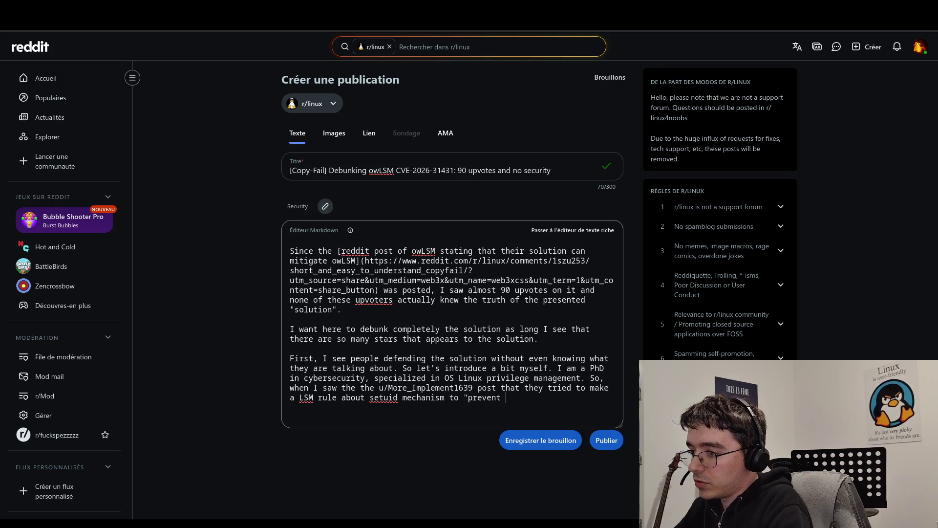
text(" the a)
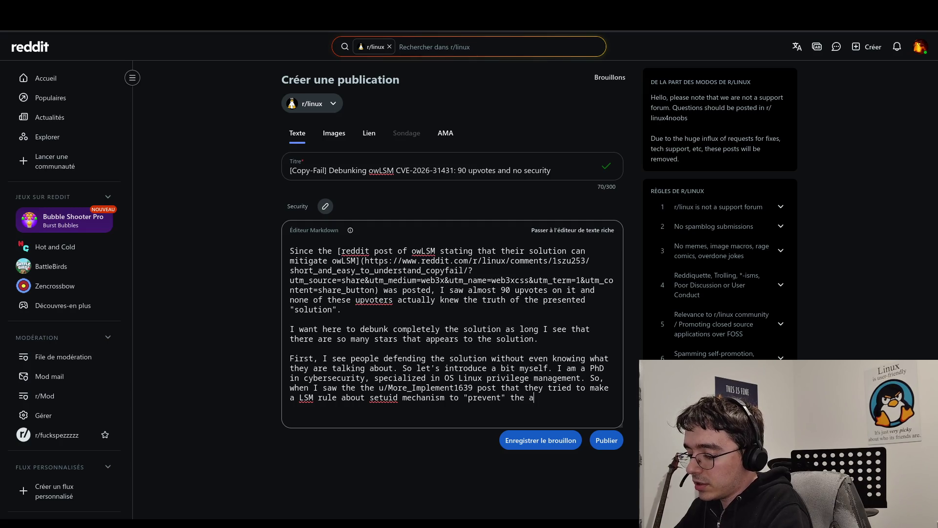
text(ttack I was like )
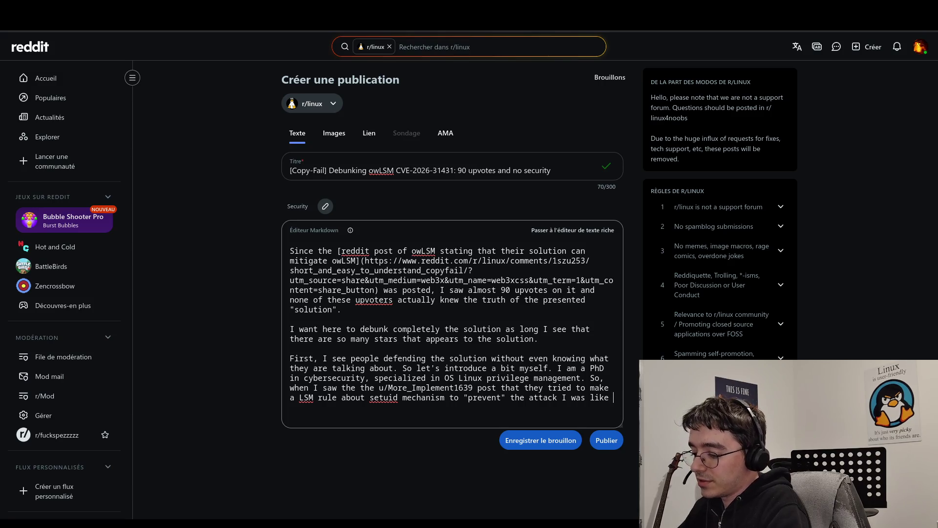
text(non)
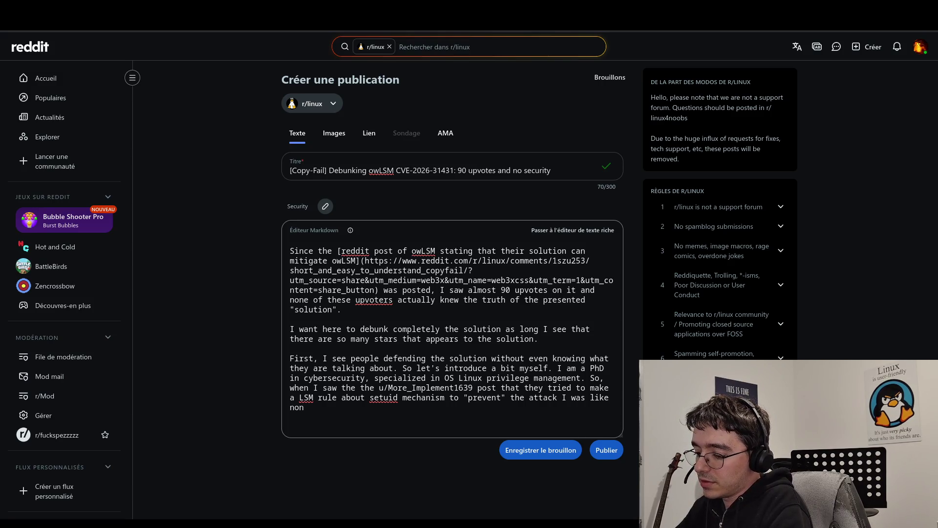
key(BackSpace)
key(BackSpace)
key(BackSpace)
key(BackSpace)
text(: )
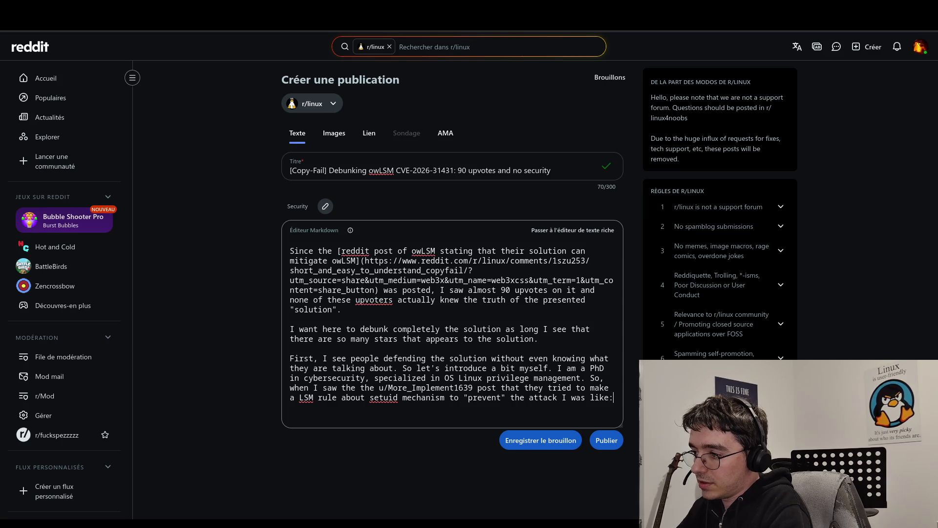
text(")
text(this )
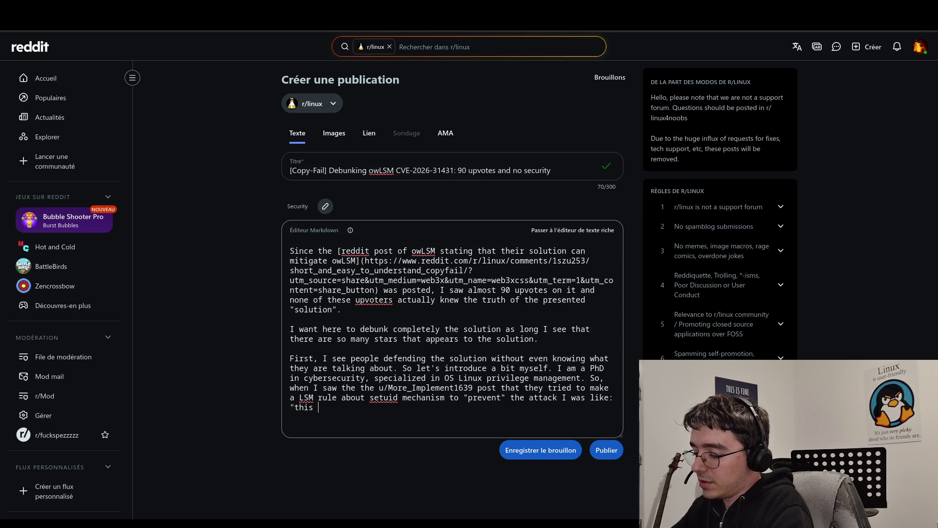
text(is nonsense")
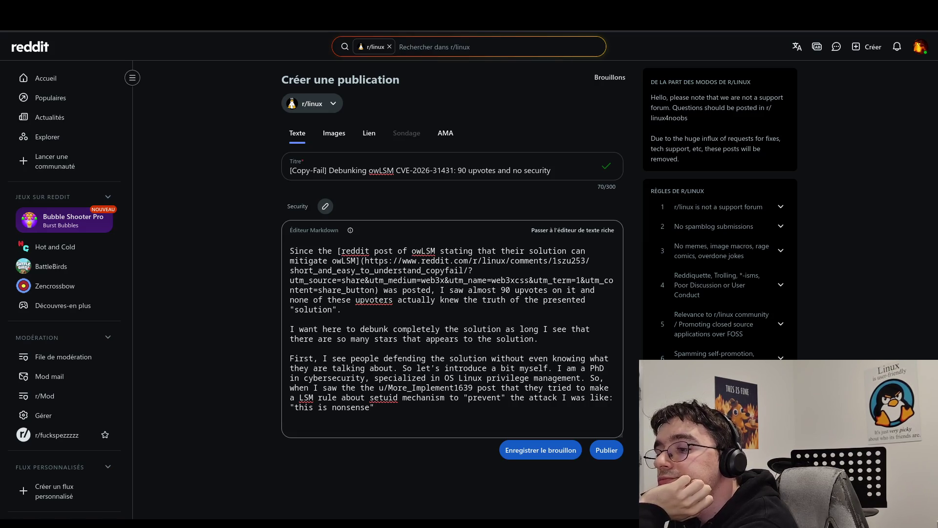
Step: Add '. So I argued about why this is nonsense in comments. I got few upvotes, less than 10 I guess.'
text(. )
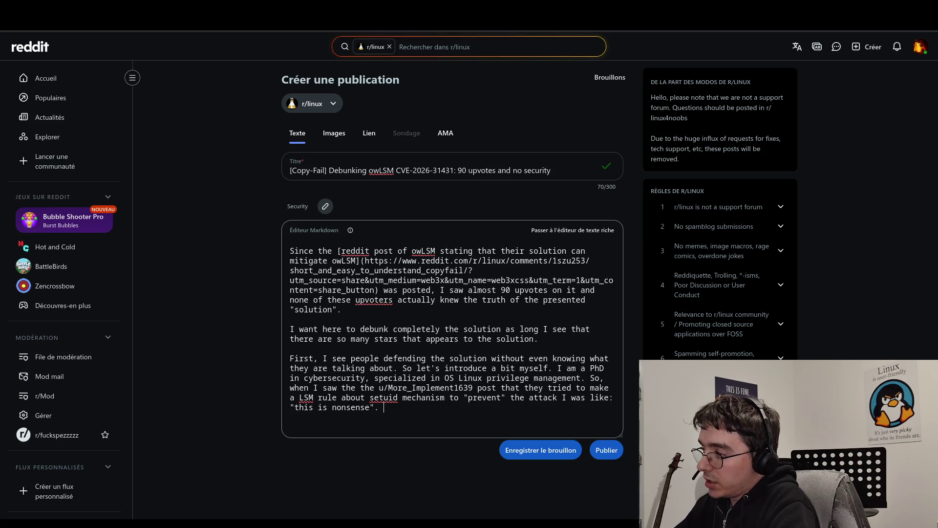
text(So )
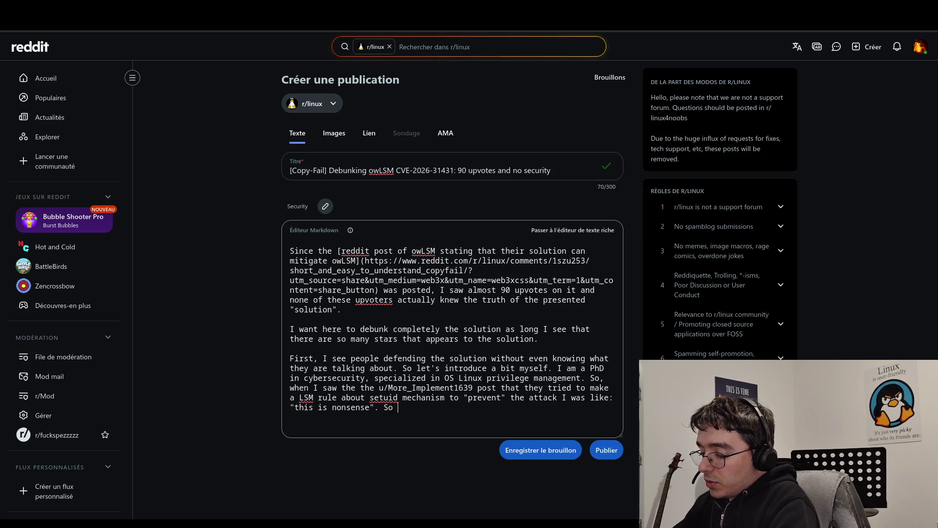
text(I )
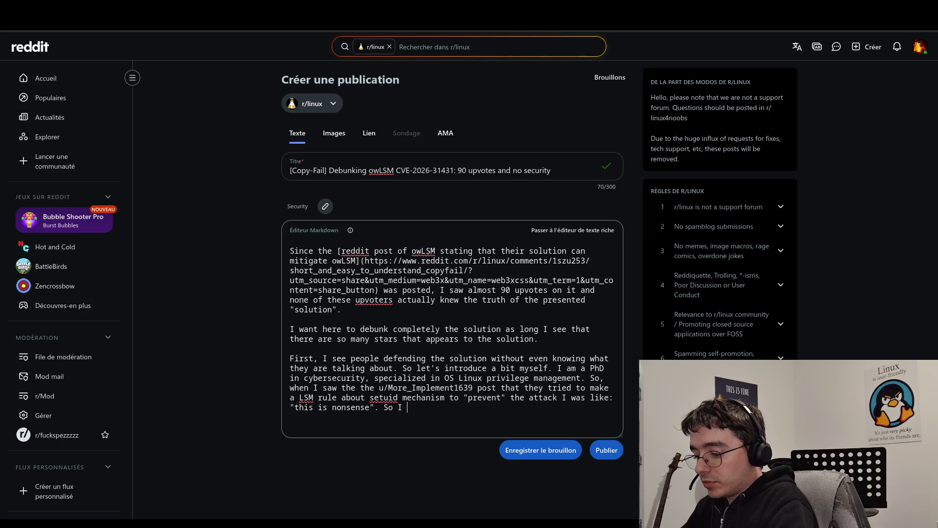
text(argued )
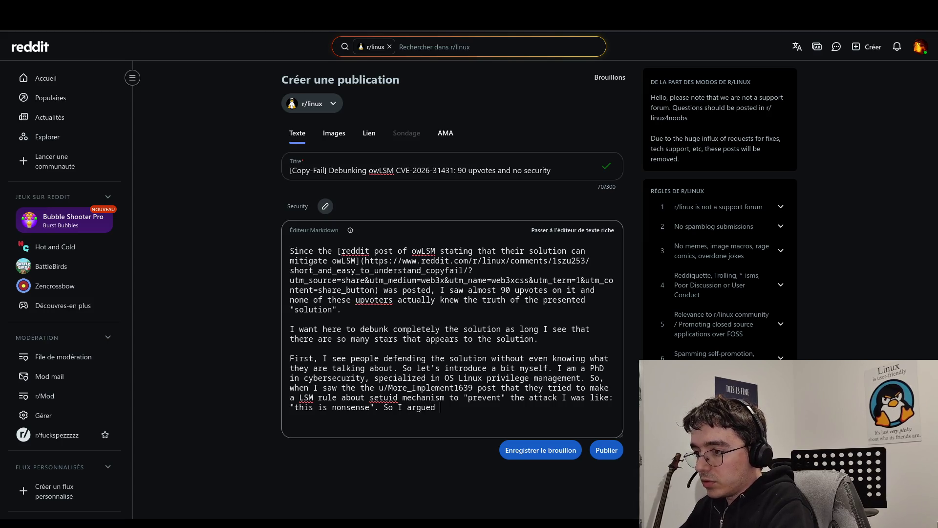
text(about why )
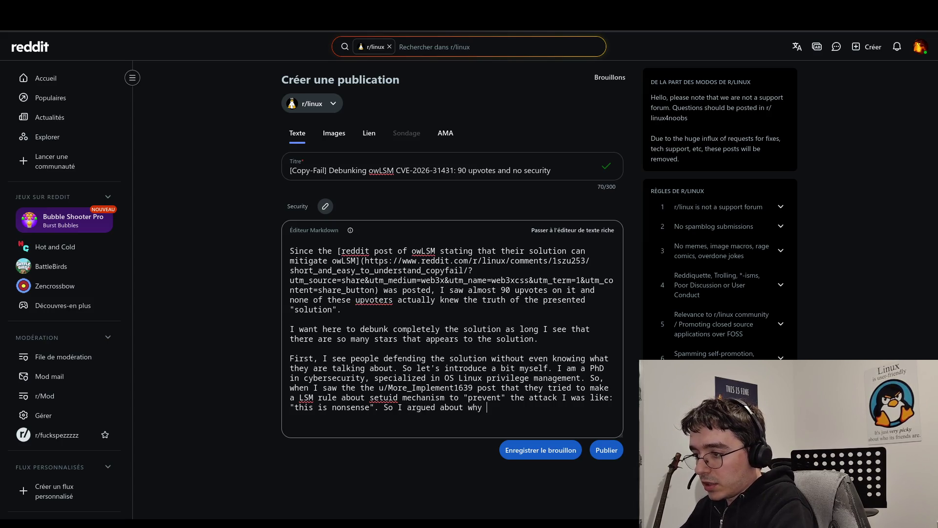
text(this is nons)
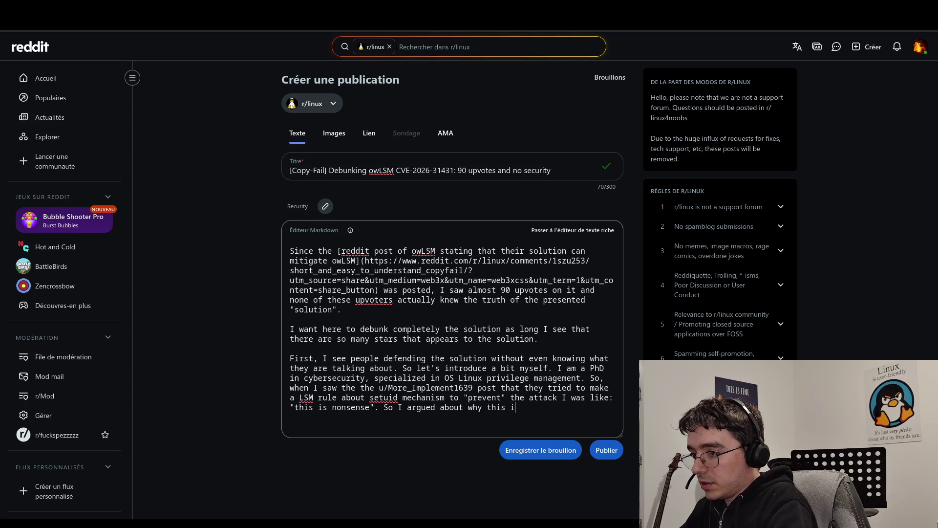
text(ence)
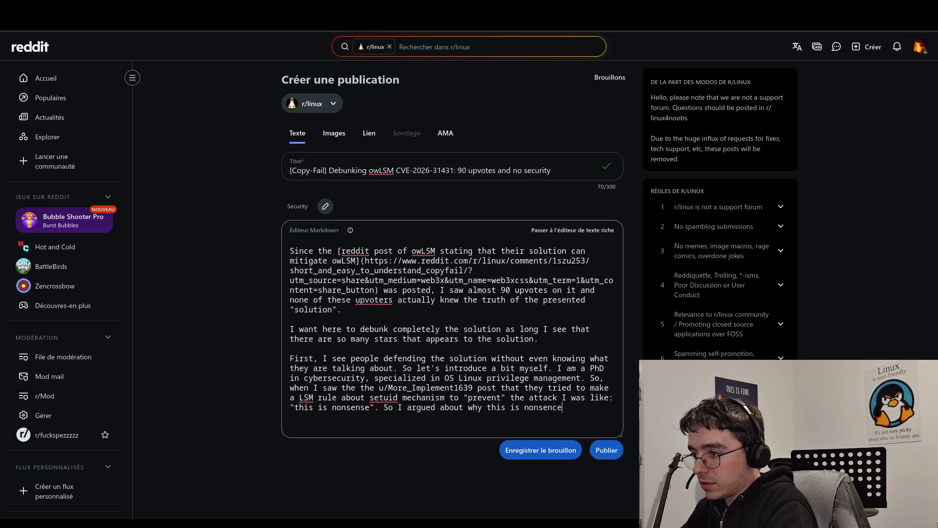
text(nse in comments, )
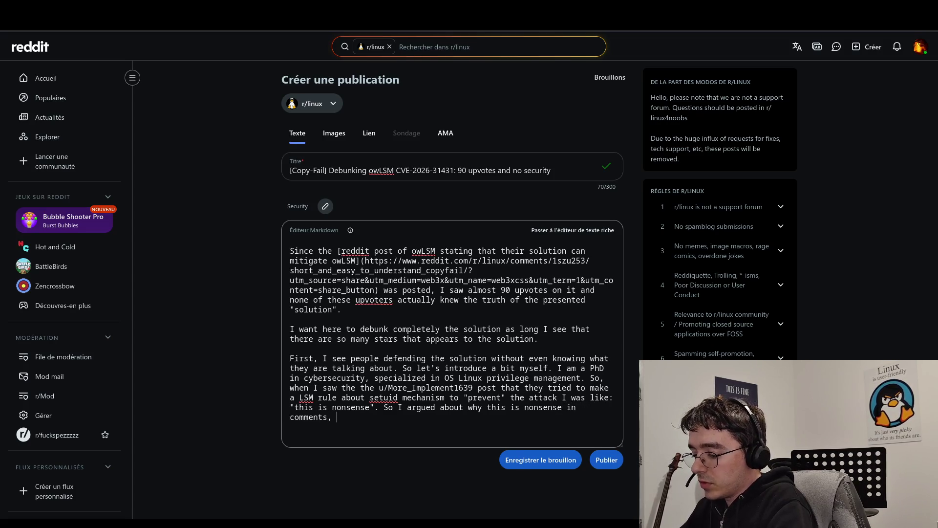
key(BackSpace)
key(BackSpace)
text(. I got )
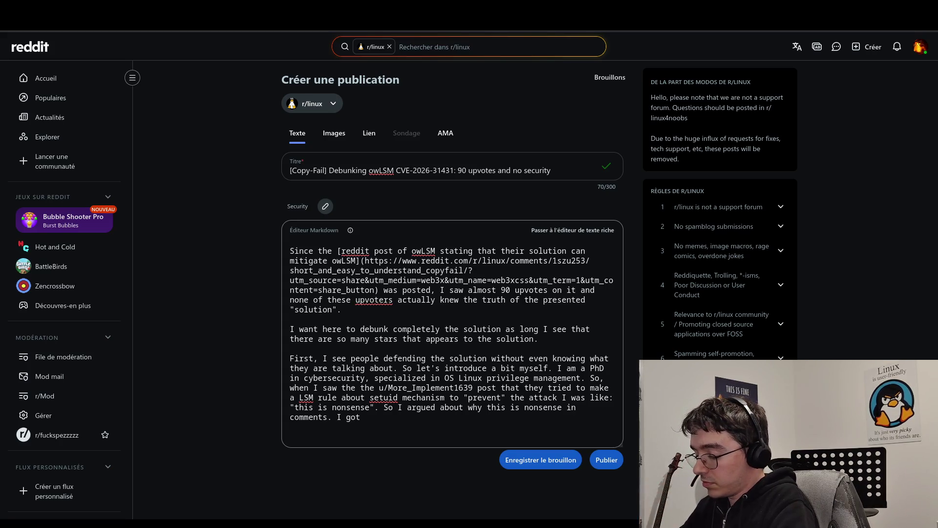
text(few upvotes,)
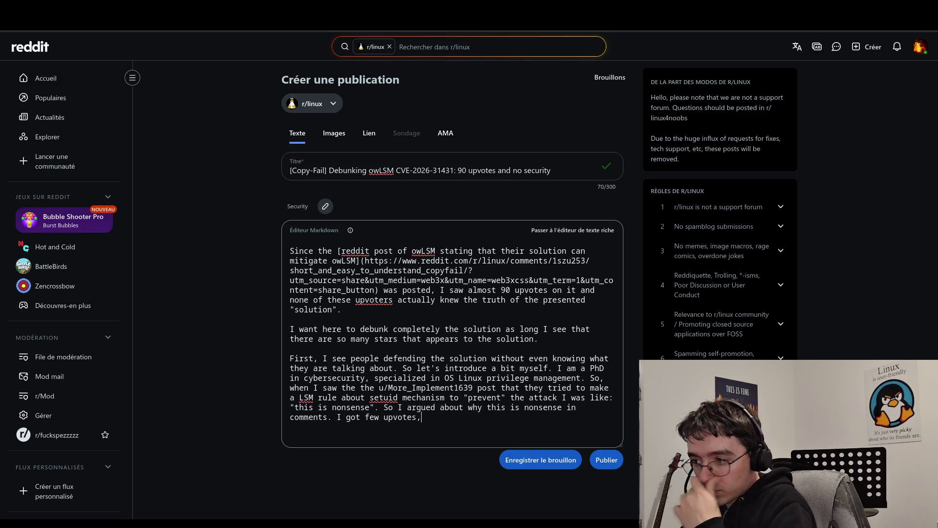
key(BackSpace)
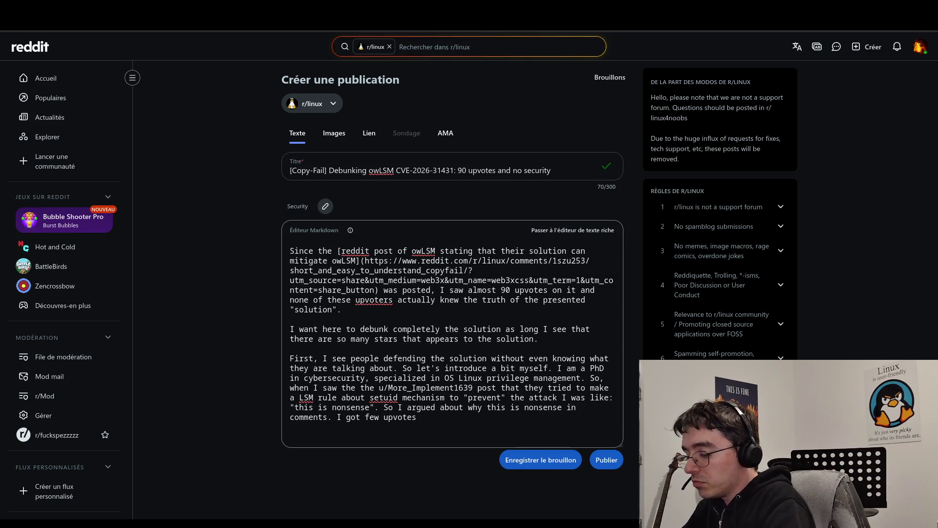
text(less than )
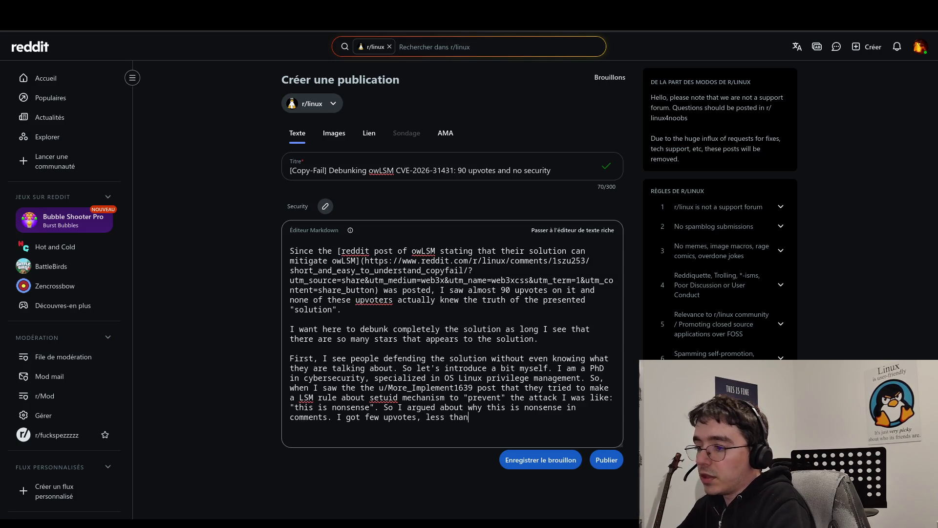
text(10 I guess. )
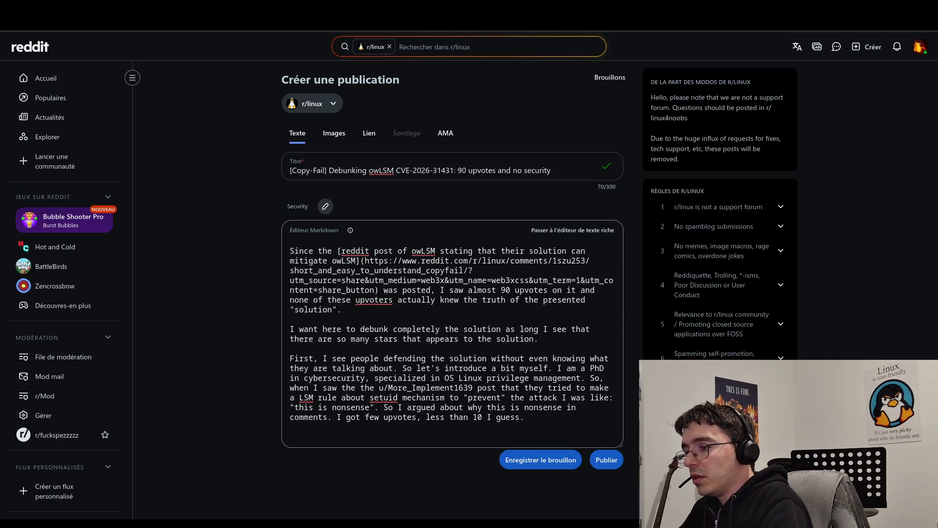
text(So )
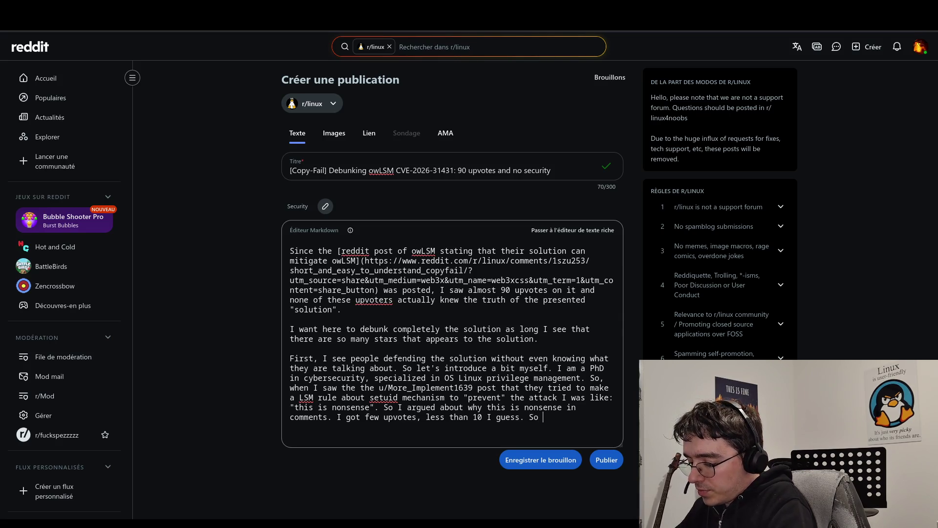
text(I mainlu)
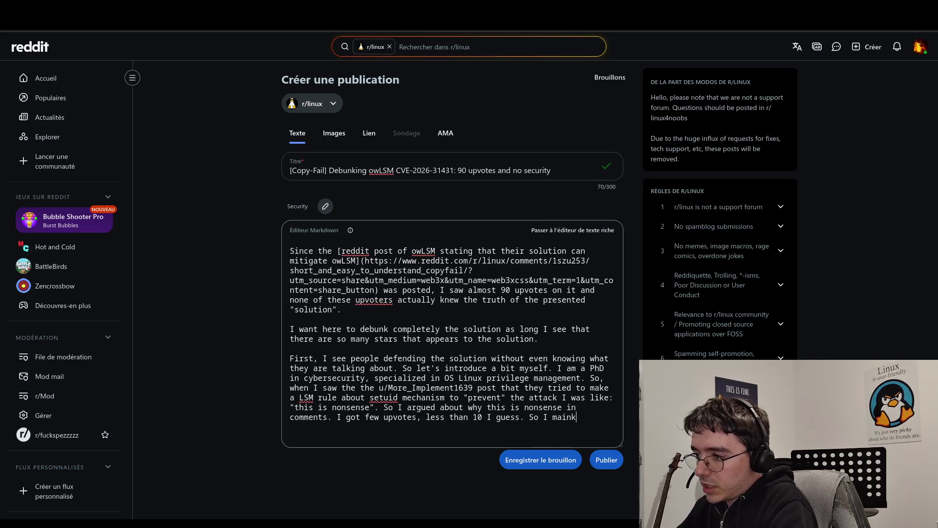
Step: Add that people were skeptical about my comments, maybe because my explanations are too complex
key(BackSpace)
key(BackSpace)
text(y )
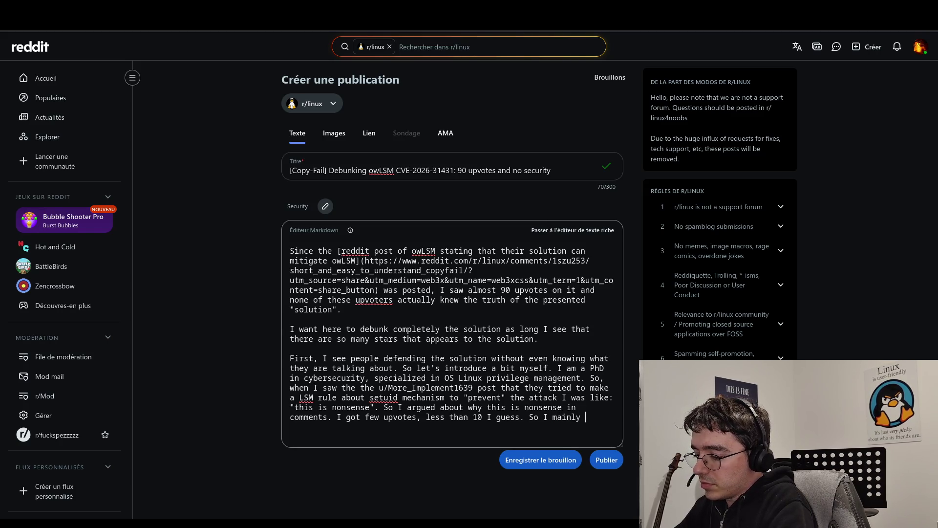
text(think that )
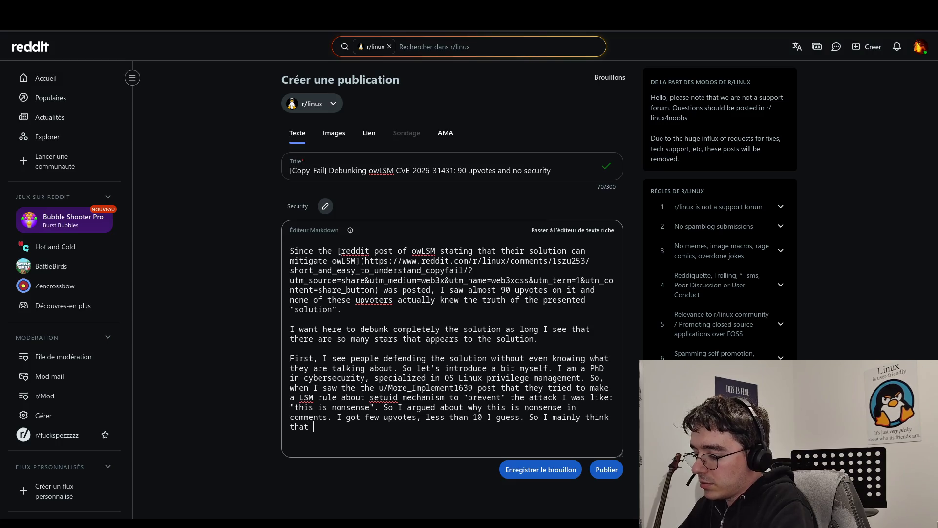
text(people w)
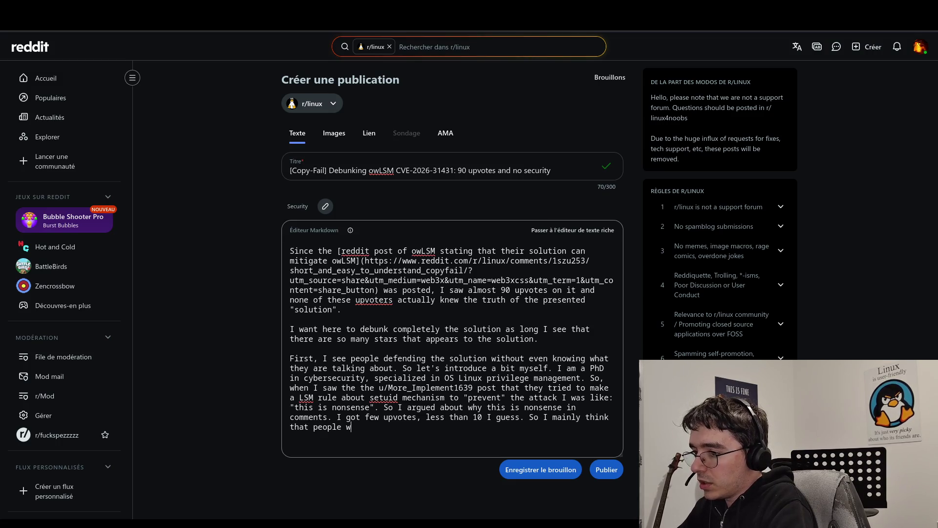
text(ere skeptical )
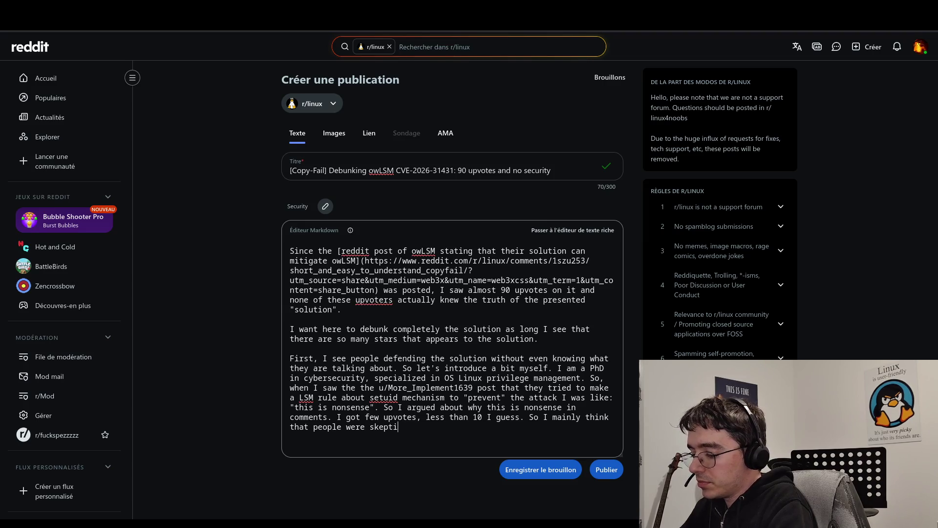
text(about why I)
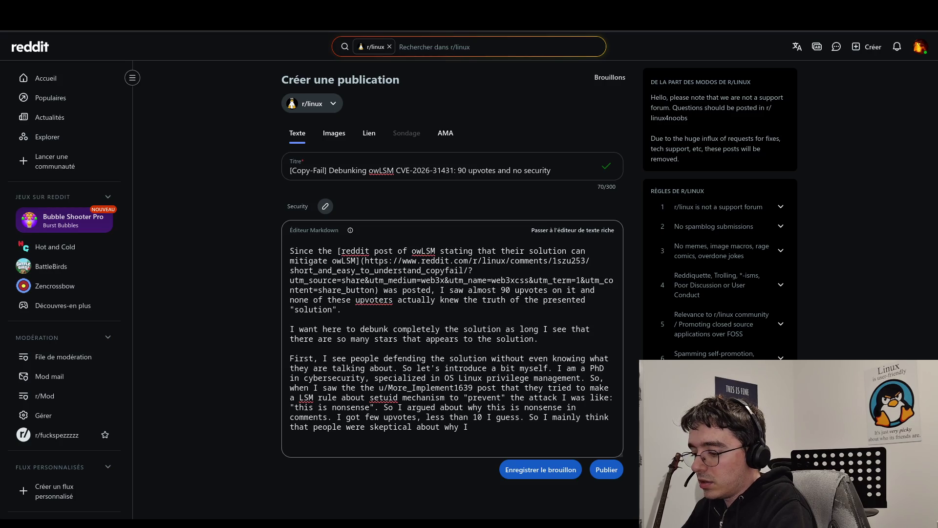
key(BackSpace)
key(BackSpace)
key(BackSpace)
text(my comments.)
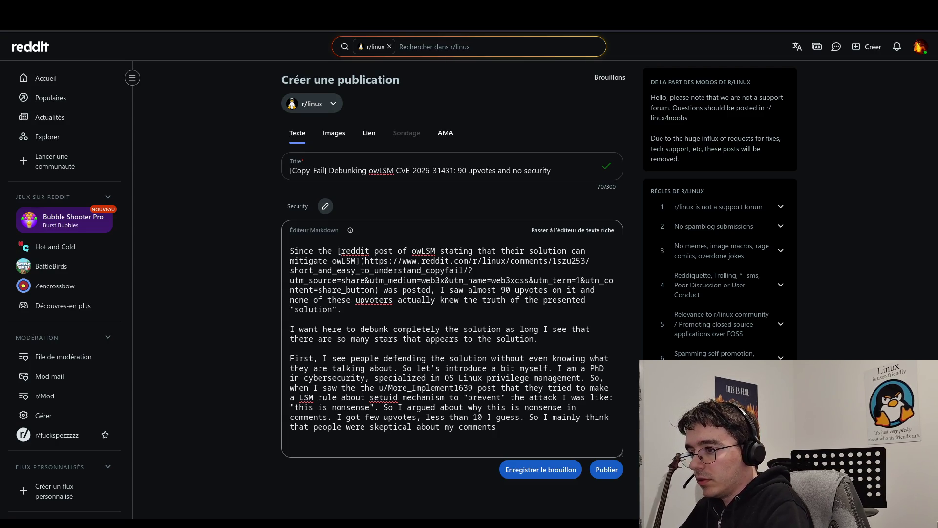
text(, because )
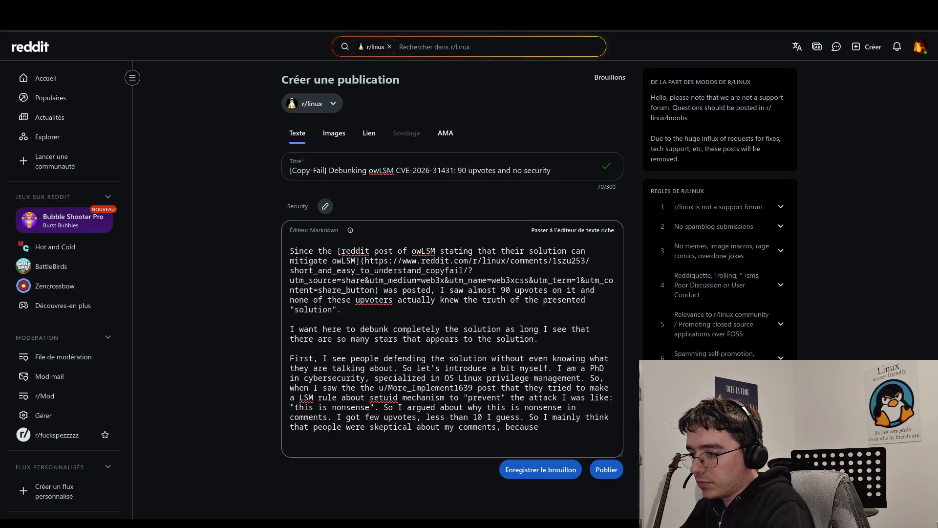
text(maybe )
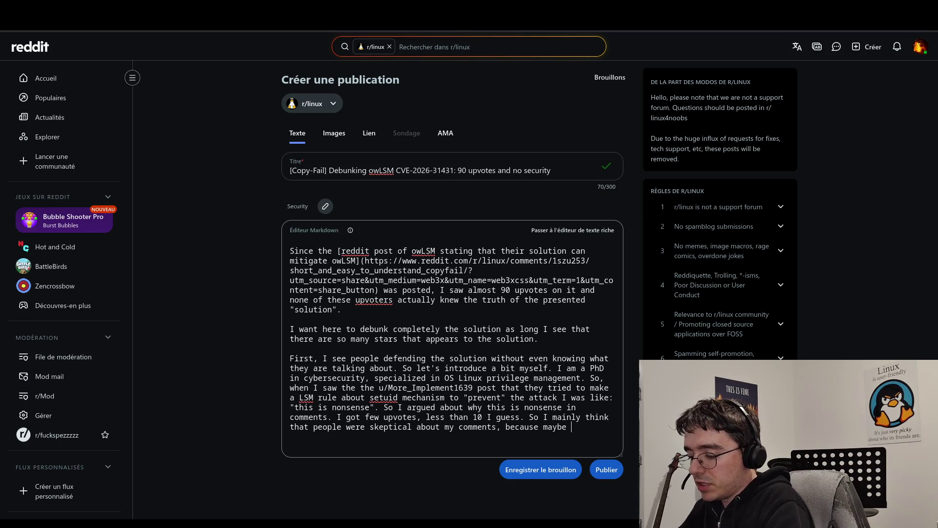
text(my explaina)
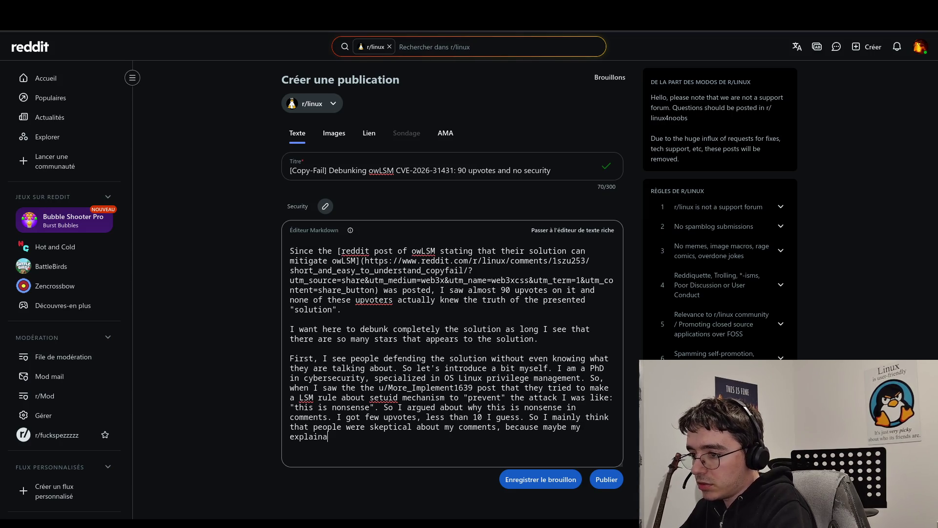
text(tions a)
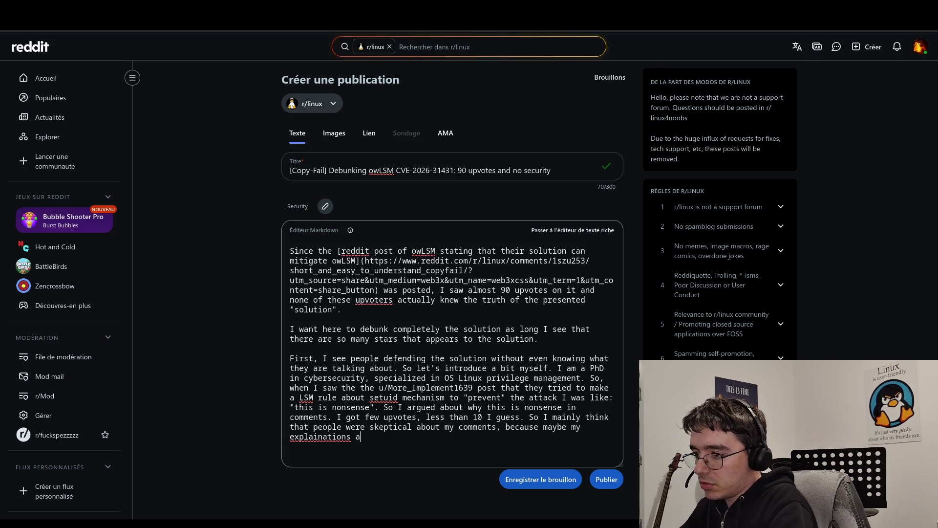
text(re, I don't know, too complex.)
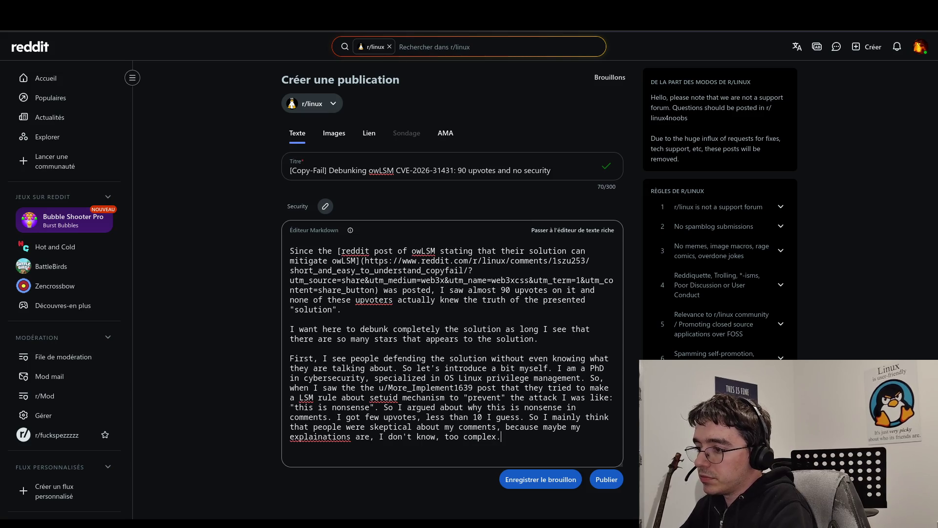
right_click(319, 434)
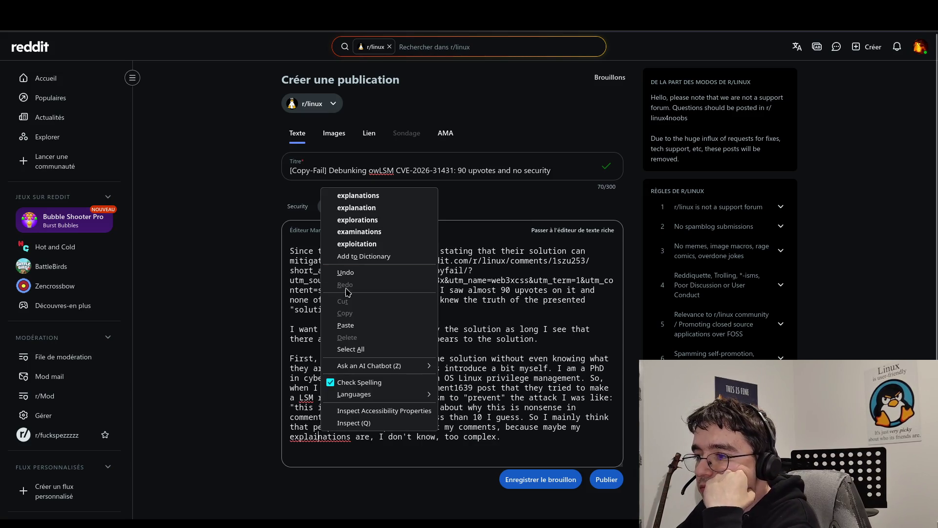
Step: Correct 'explainations' to 'explanations' and end the paragraph with 'too complex, maybe.'
click(358, 195)
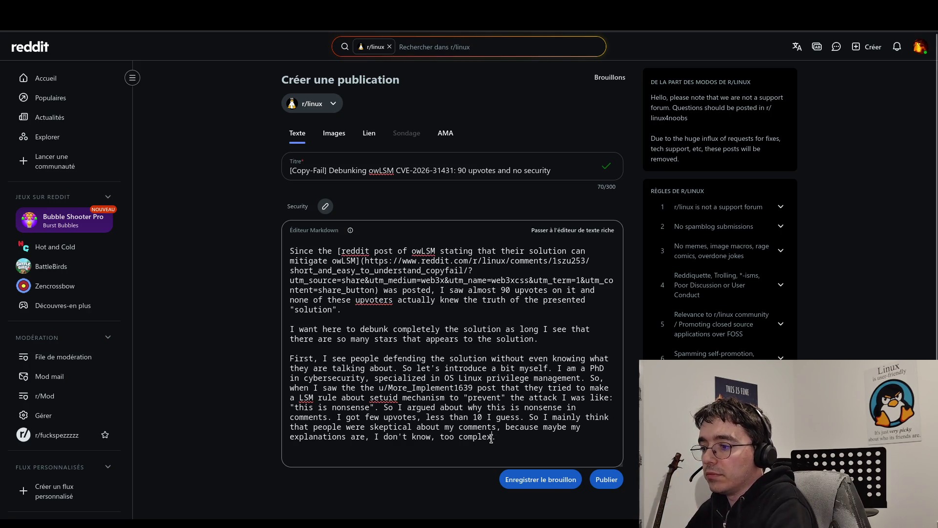
click(491, 438)
text(, maybe)
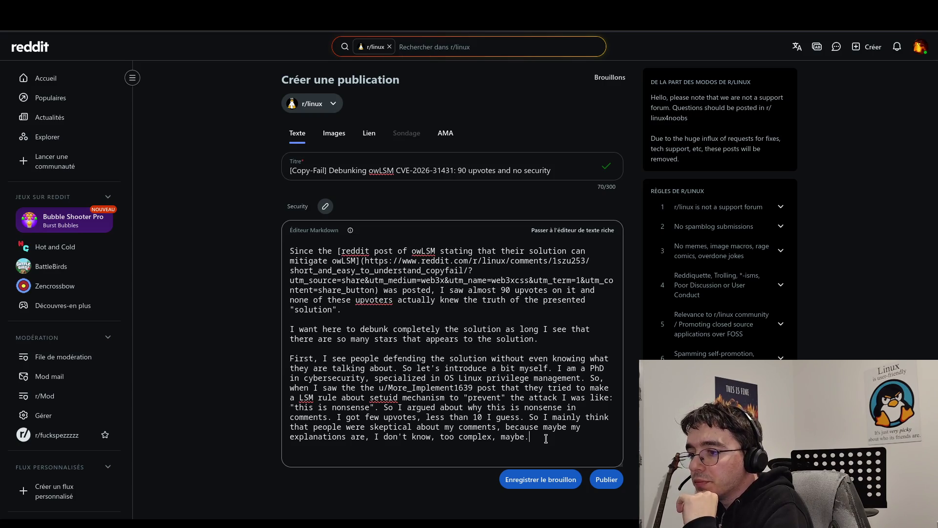
key(Return)
key(Return)
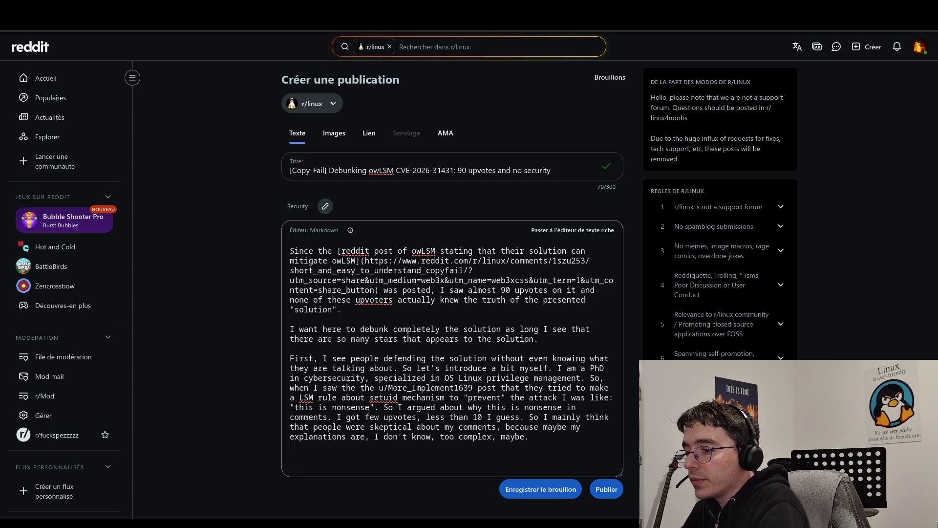
Step: Add the paragraph 'So today, I decided to make a demo that completely bypass their solution.'
text(I)
key(BackSpace)
text(S)
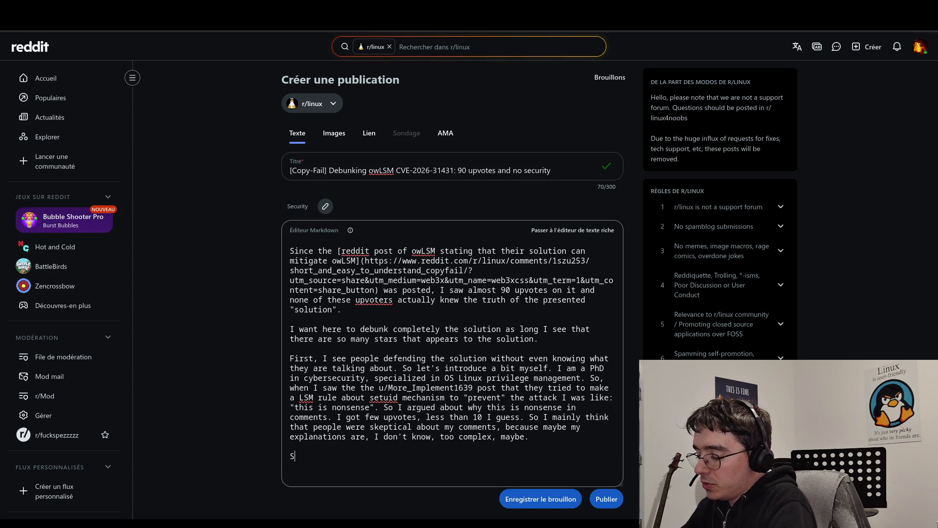
text(o tod)
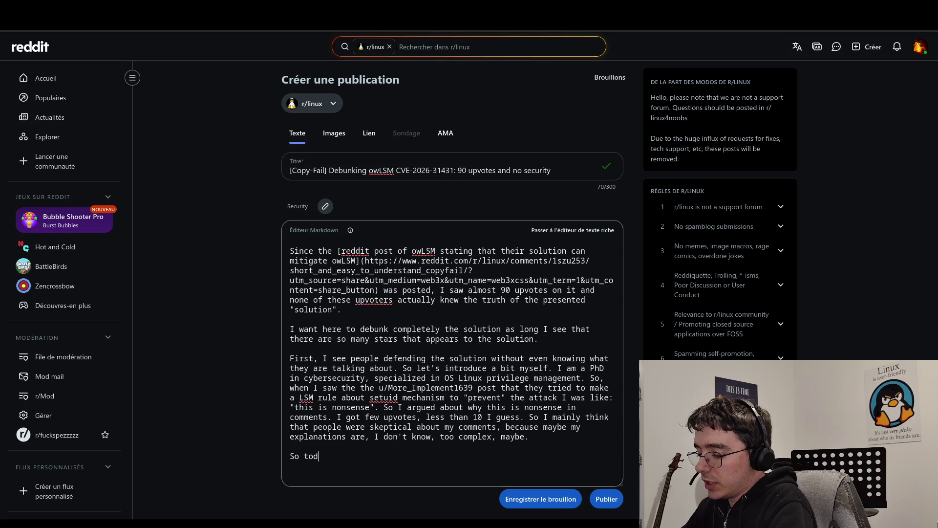
text(ay , as)
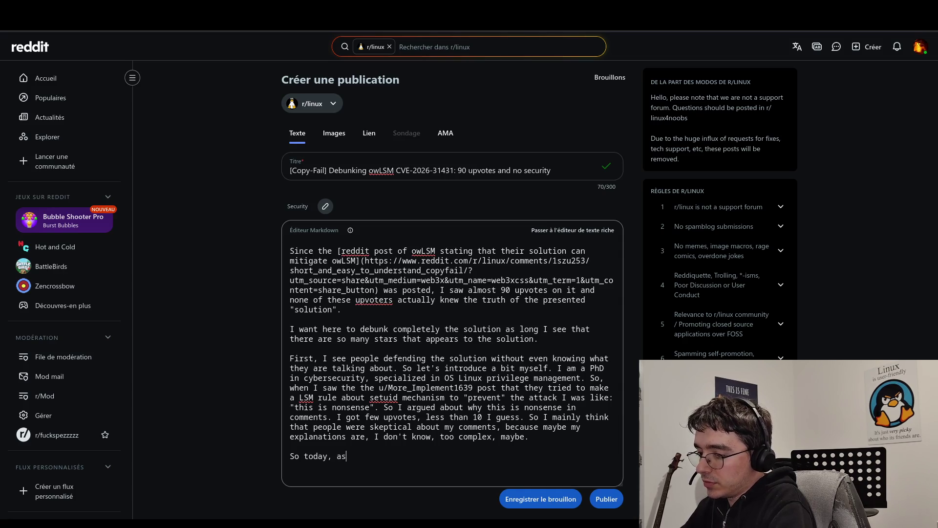
key(BackSpace)
key(BackSpace)
text(I decided to )
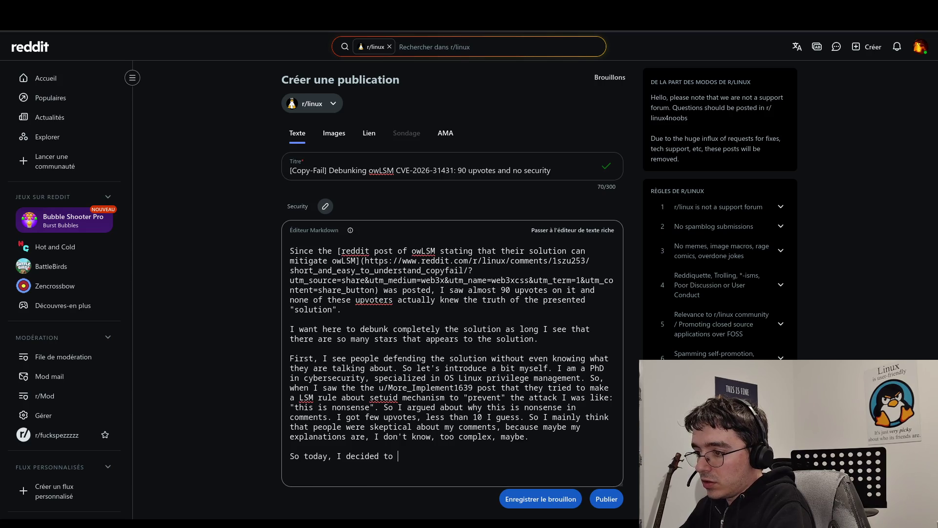
text(make a )
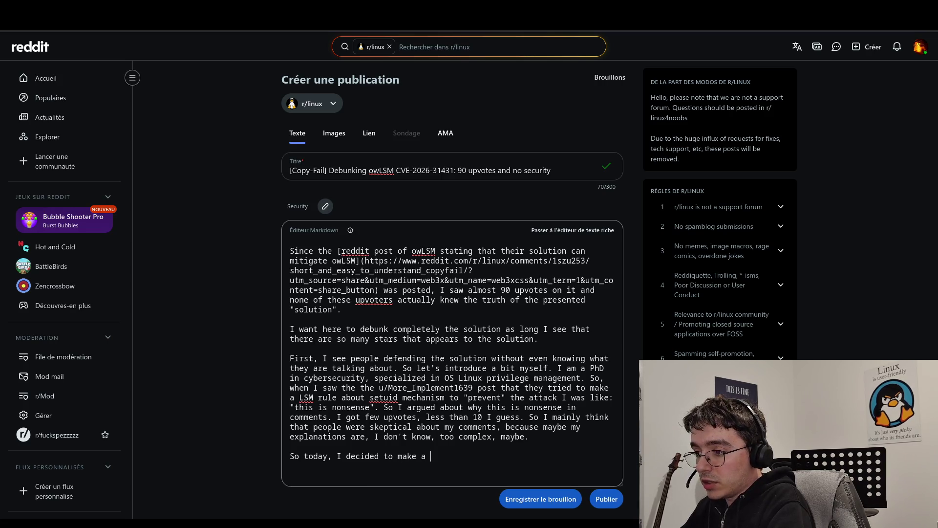
text(demo that completely )
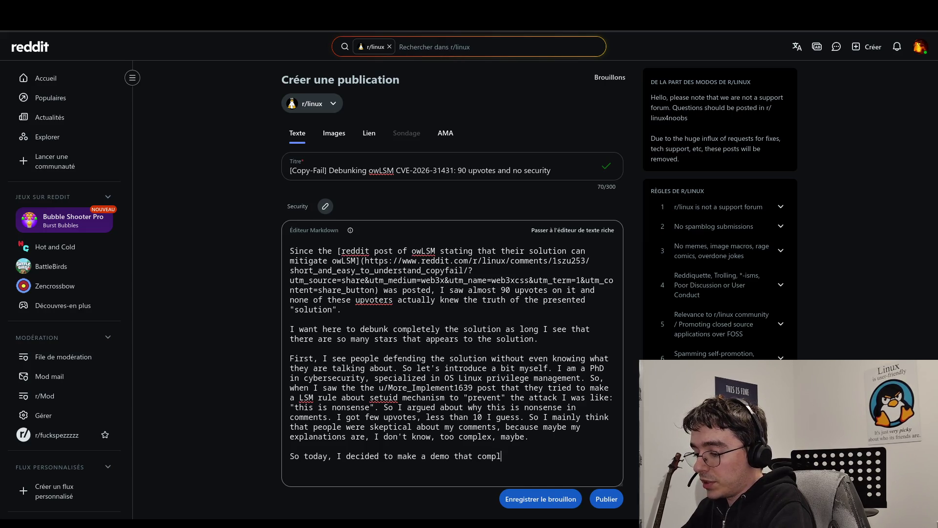
text(byp)
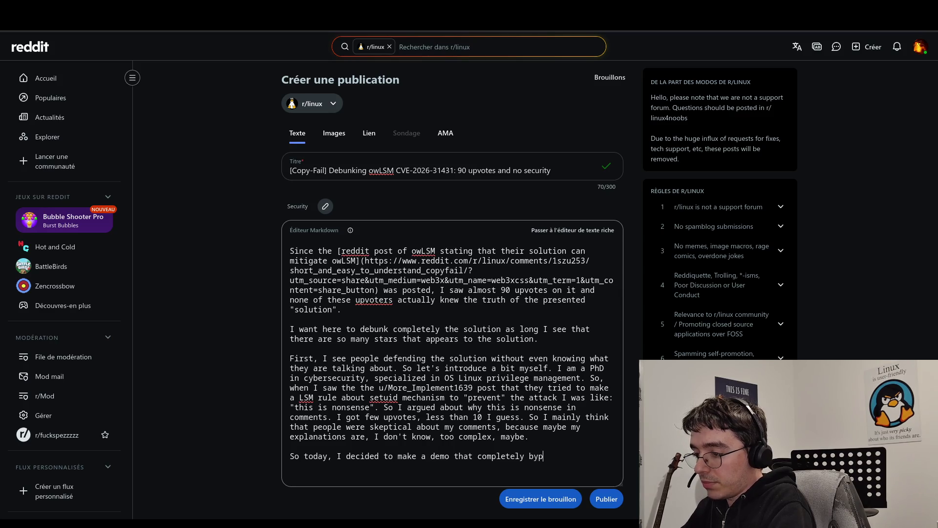
text(ass their )
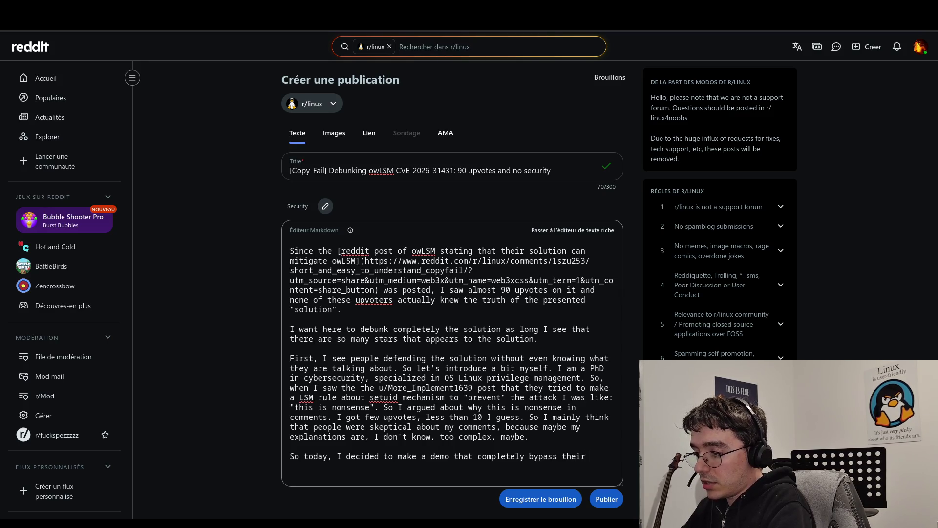
text(solution)
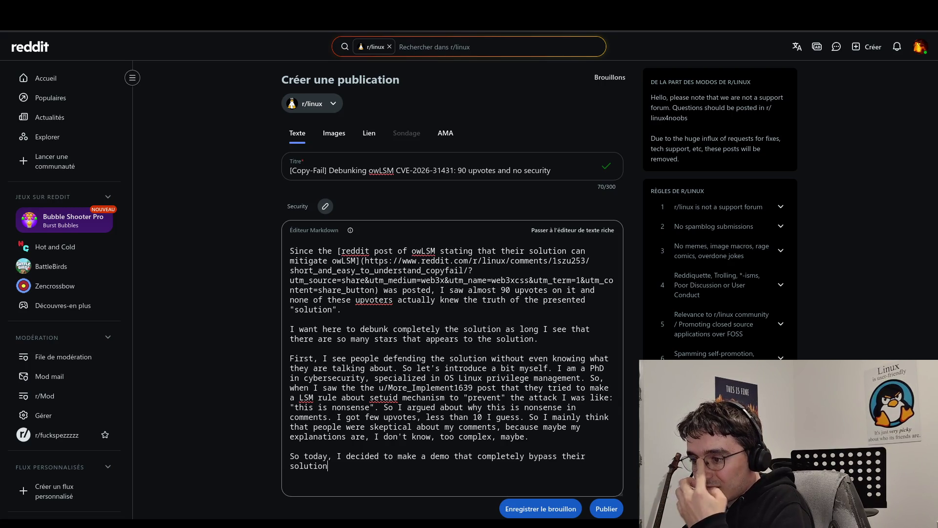
text(.)
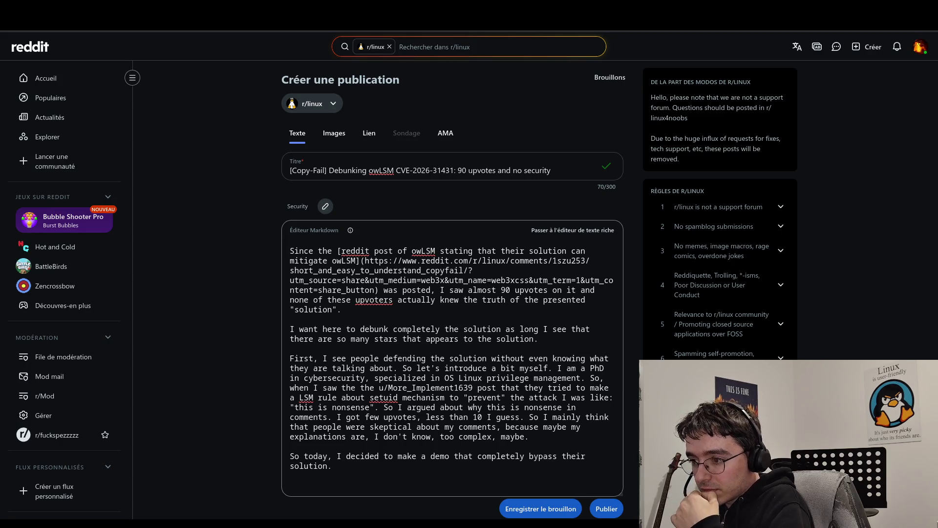
scroll(543, 393, down, 2)
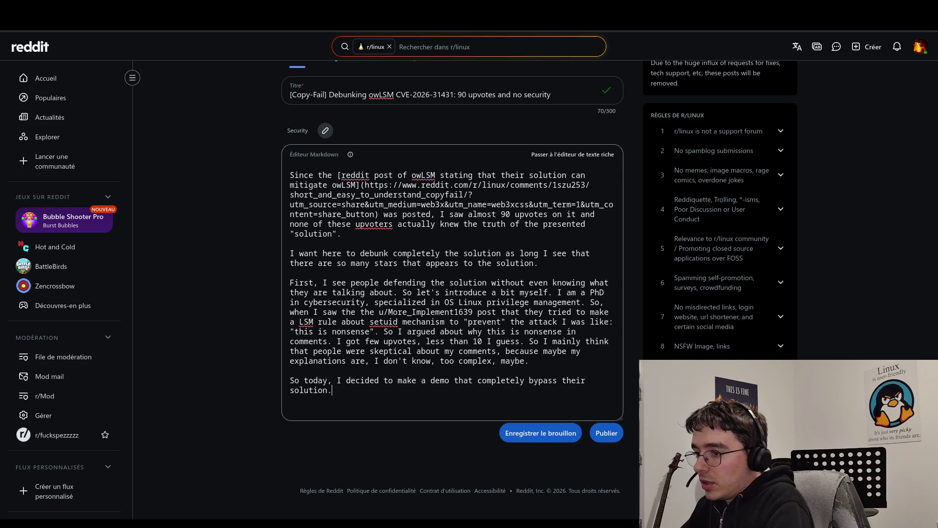
text( I was t)
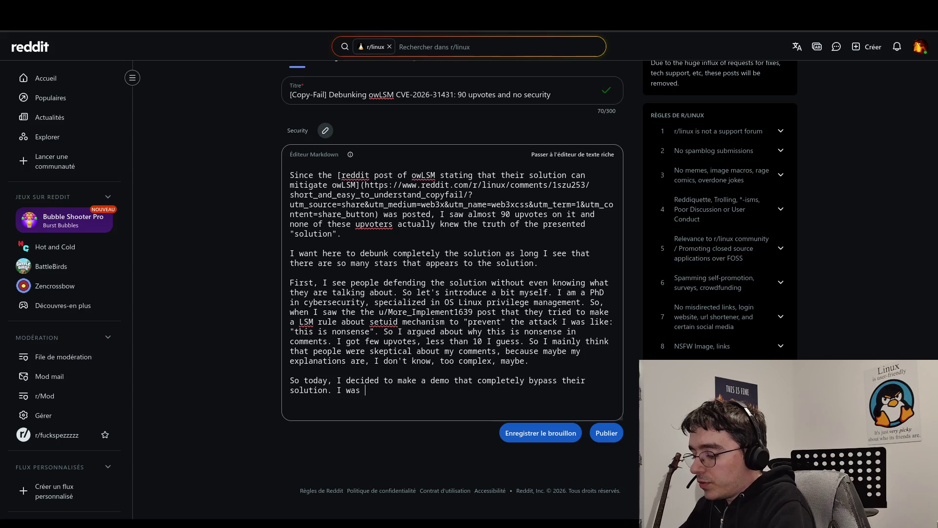
Step: Continue the paragraph: first thought of run0, which uses no setuid() at all, only DBus communication
key(BackSpace)
text(f)
text(irst t)
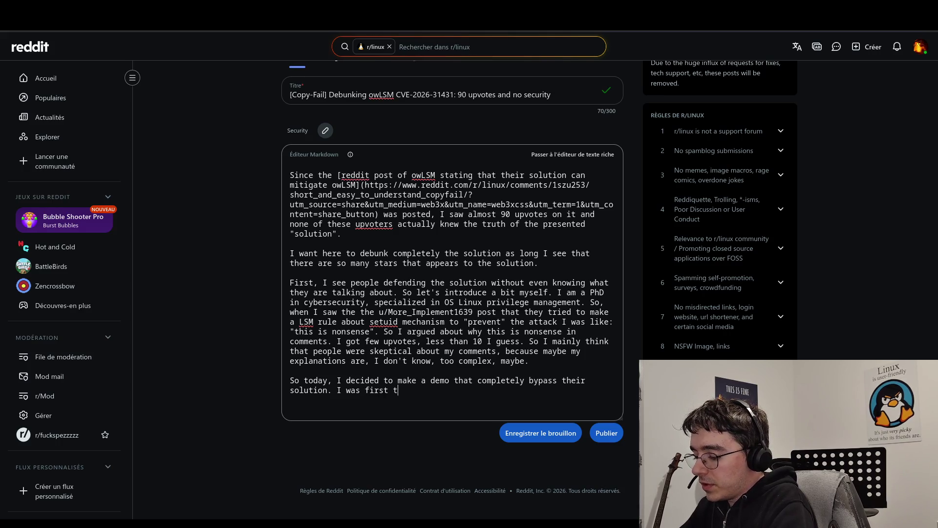
text(hink about something in the)
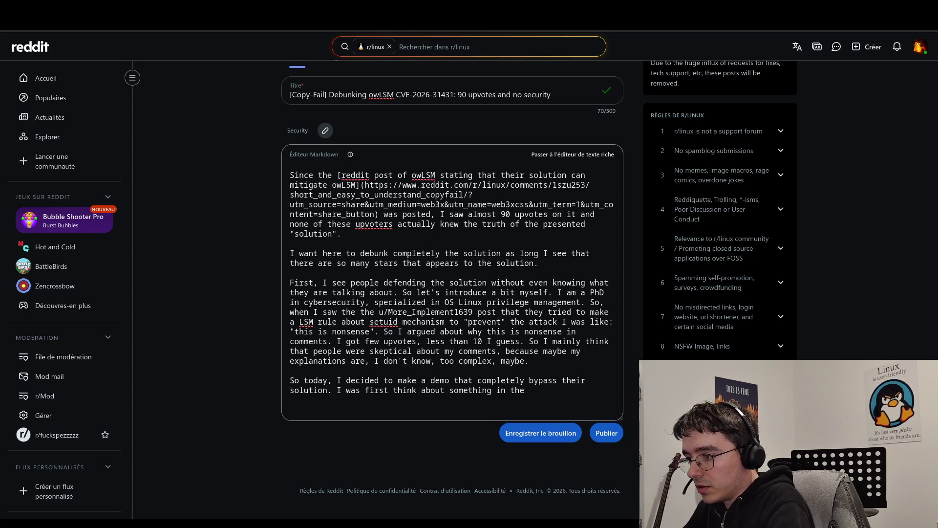
key(BackSpace)
key(BackSpace)
key(BackSpace)
key(BackSpace)
key(BackSpace)
key(BackSpace)
text(using run0, )
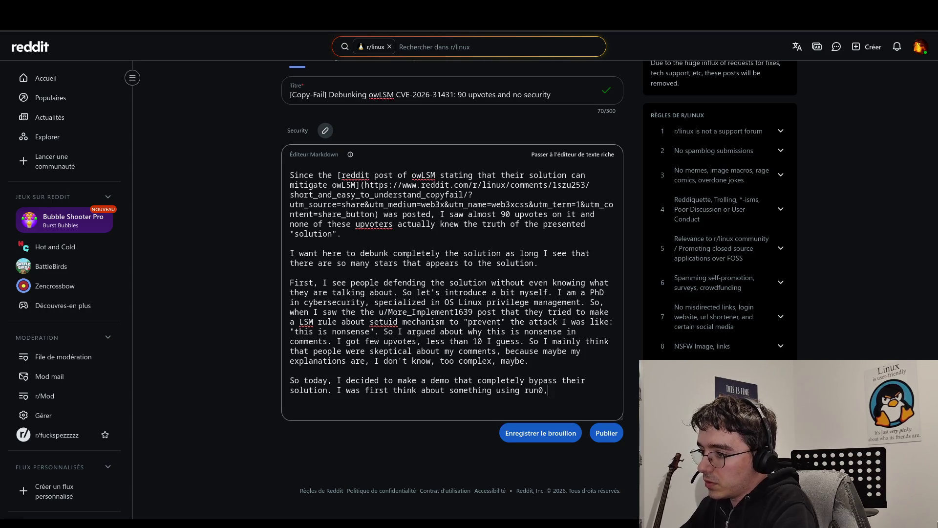
text(that is )
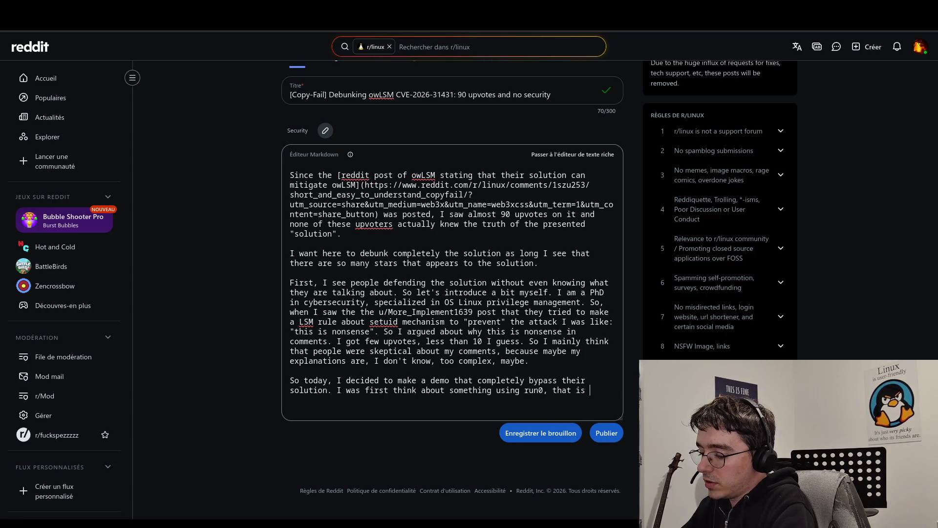
text(not u)
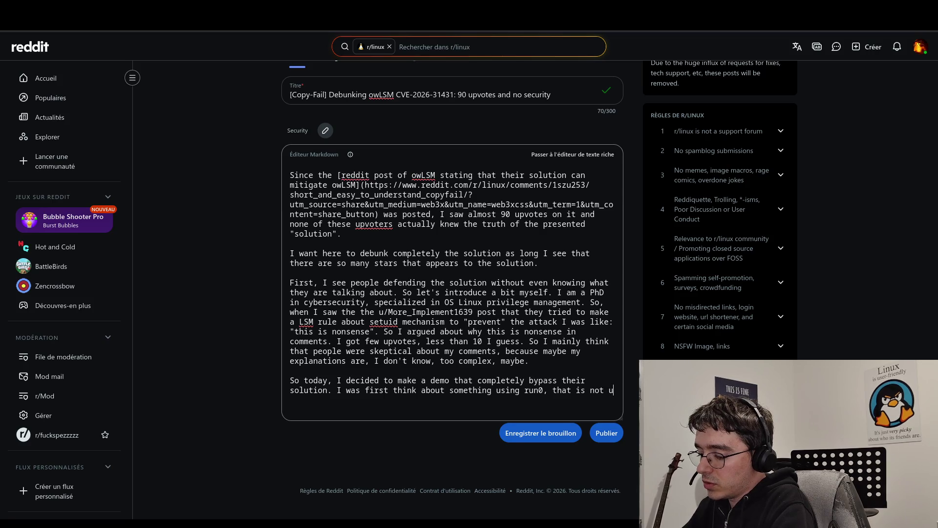
text(sing setui)
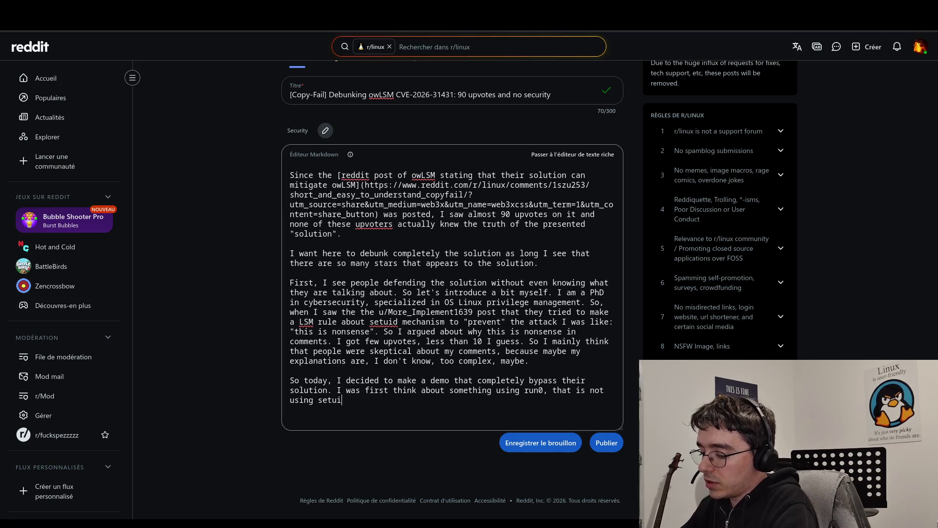
text(d()
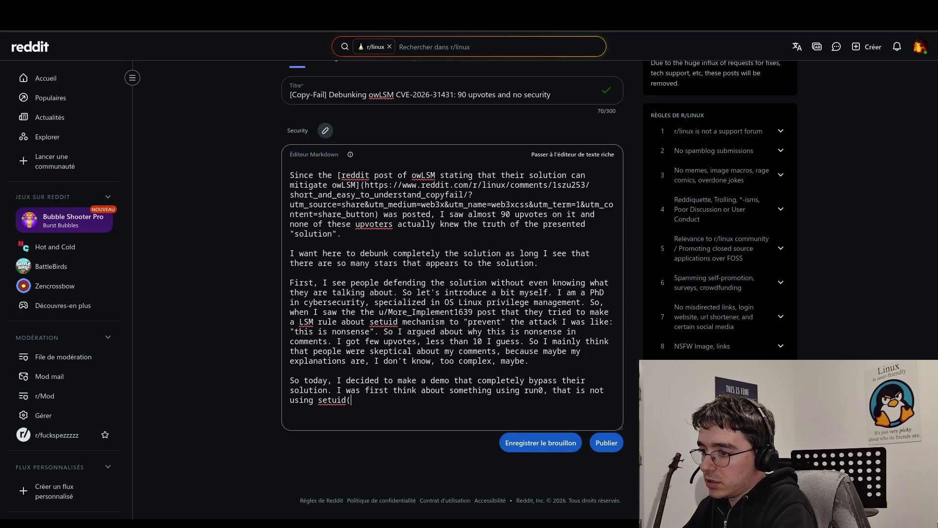
text() a)
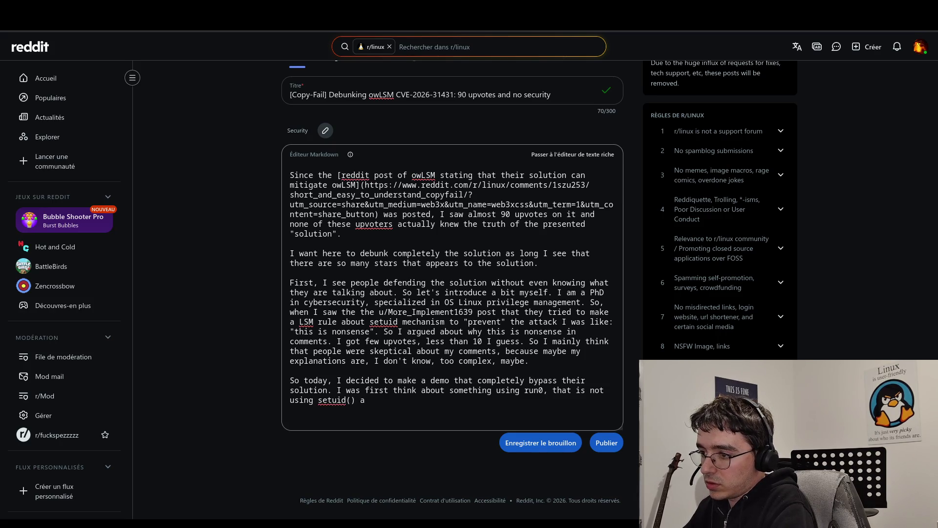
text(t all, )
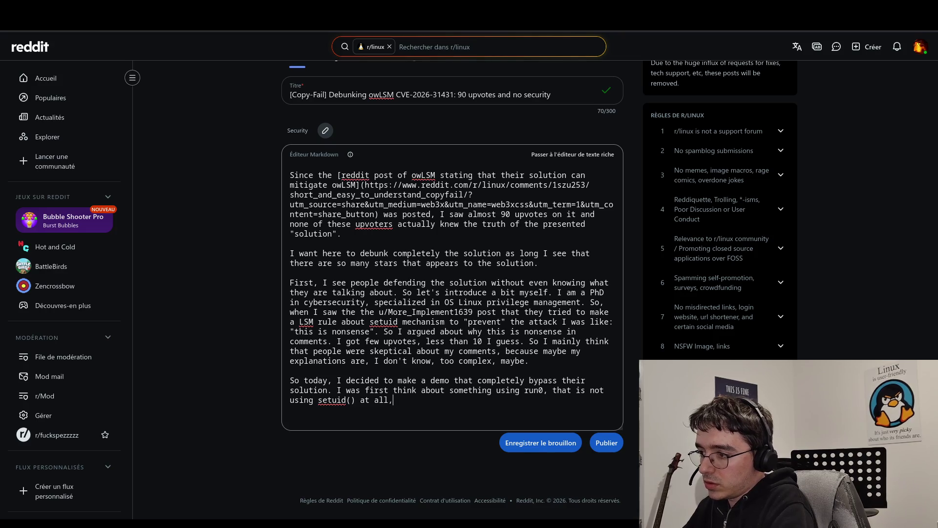
text(but )
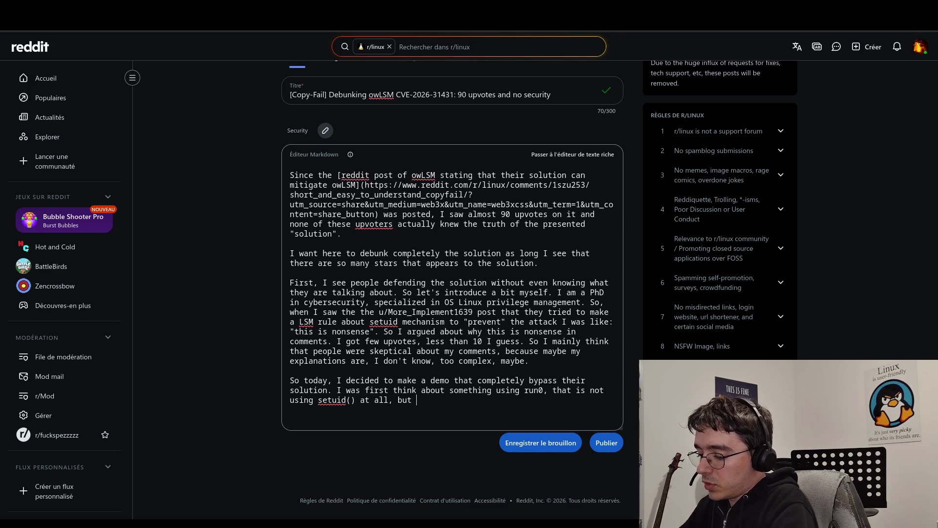
text(only DB)
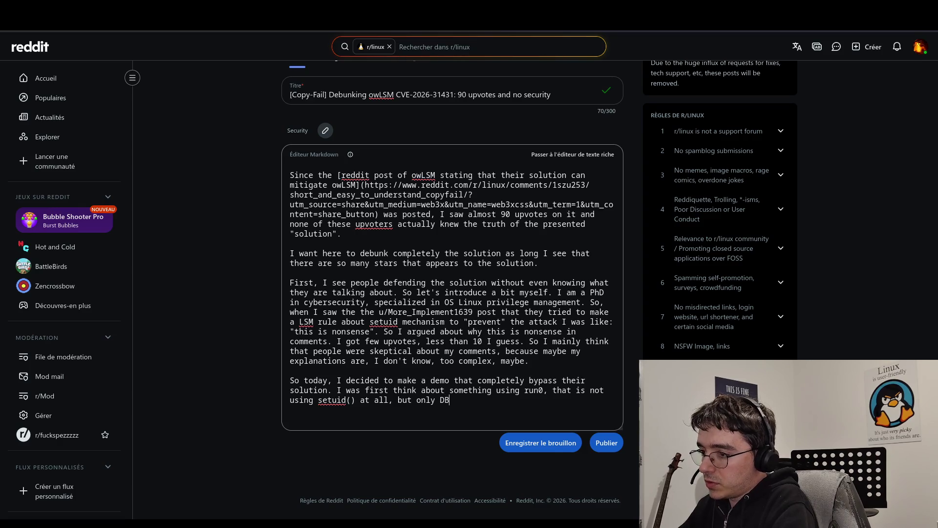
text(us commu)
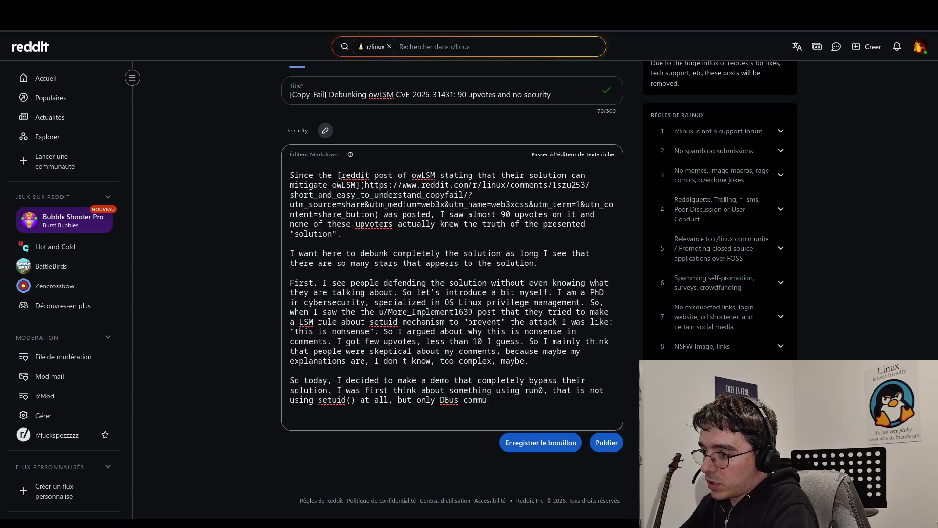
text(nication, )
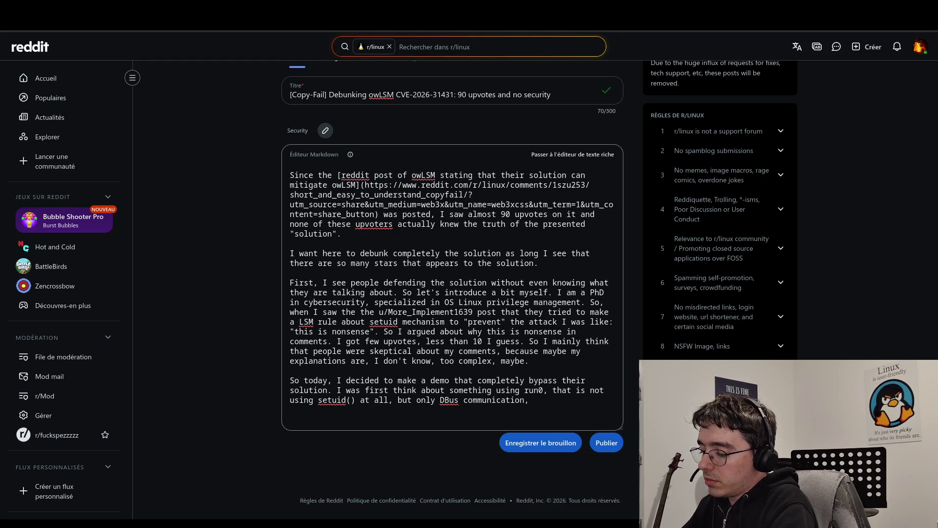
text(but )
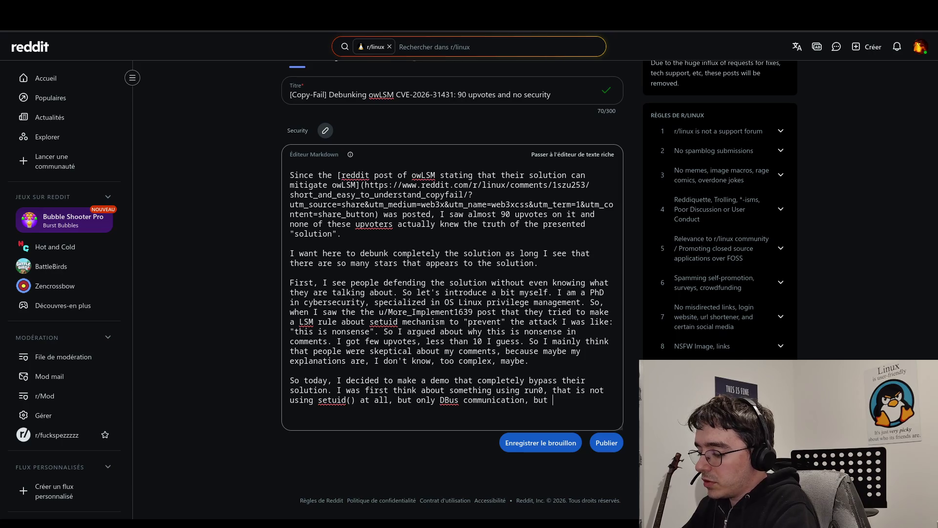
text(it is not so widely )
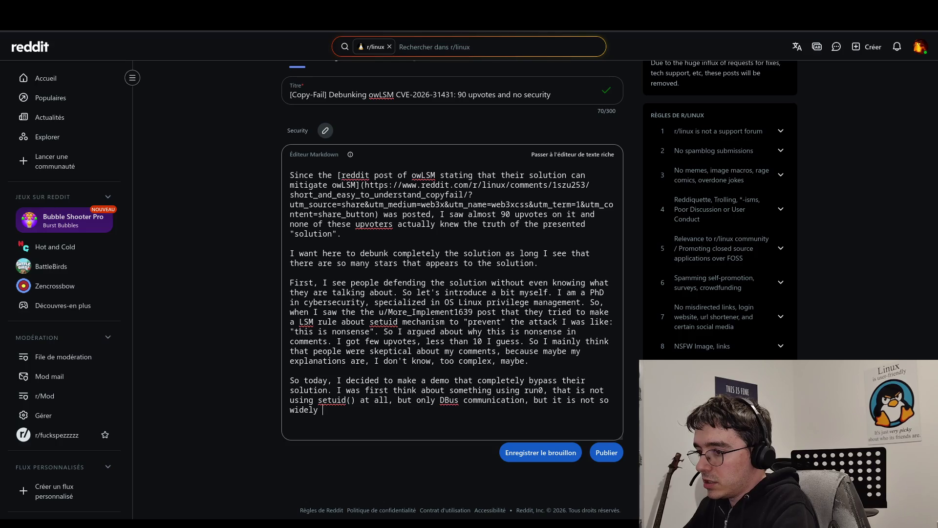
text(deployed io)
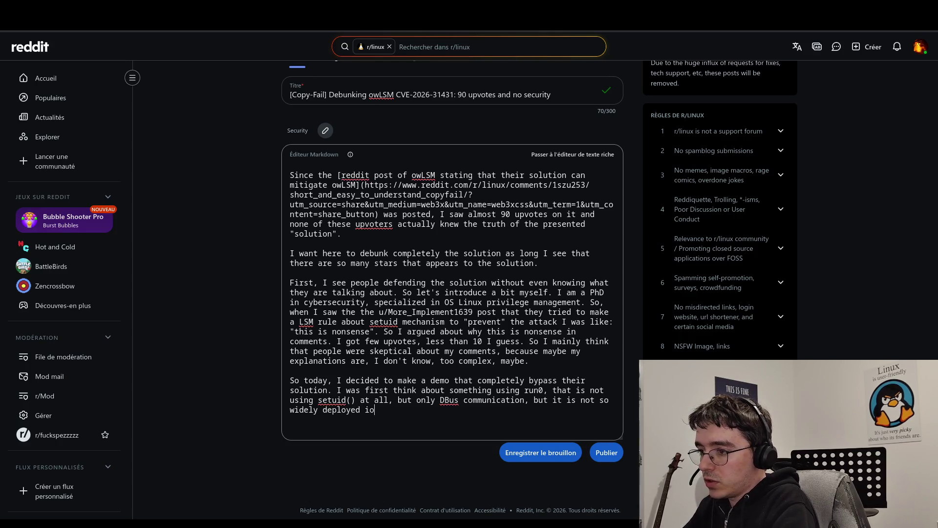
key(BackSpace)
key(BackSpace)
text(on system.)
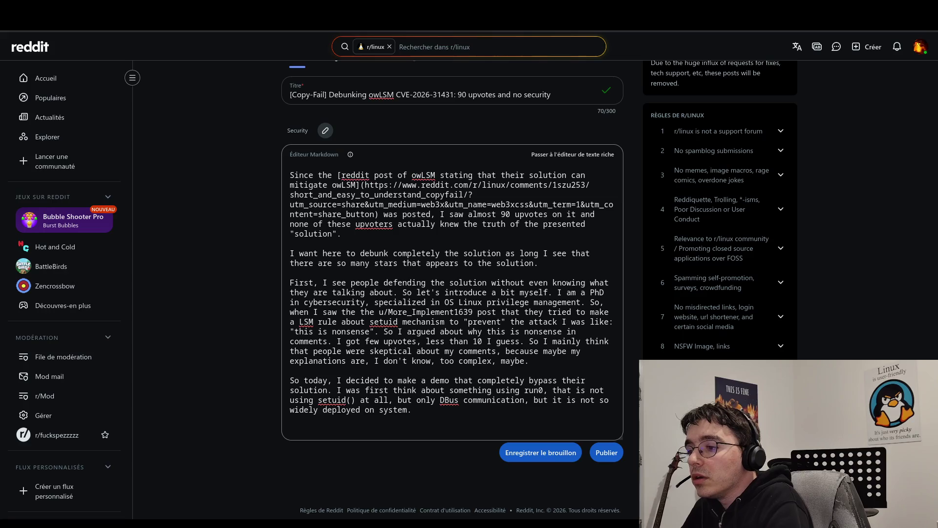
Step: Replace 'system' with 'distros' and append ', especially on Cloud ones.'
key(BackSpace)
key(BackSpace)
key(BackSpace)
text(O)
key(BackSpace)
text(distros)
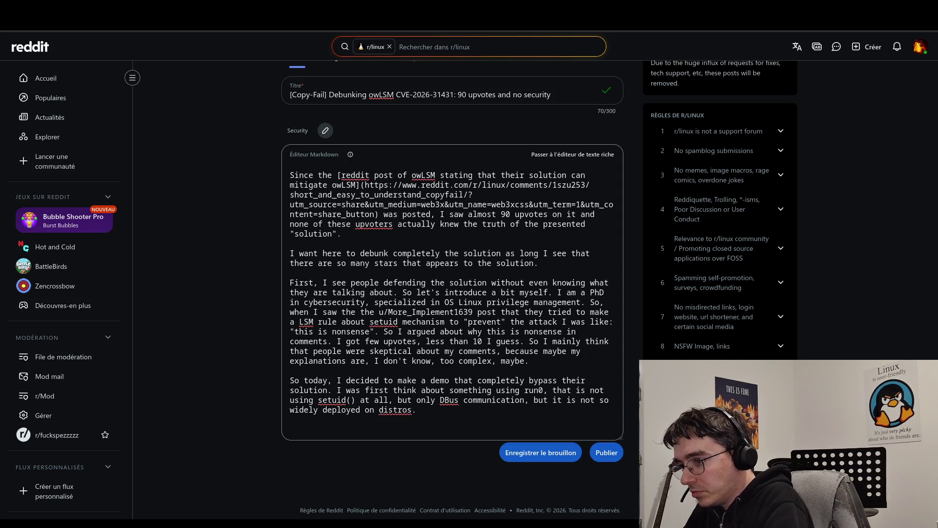
key(BackSpace)
text(, espec)
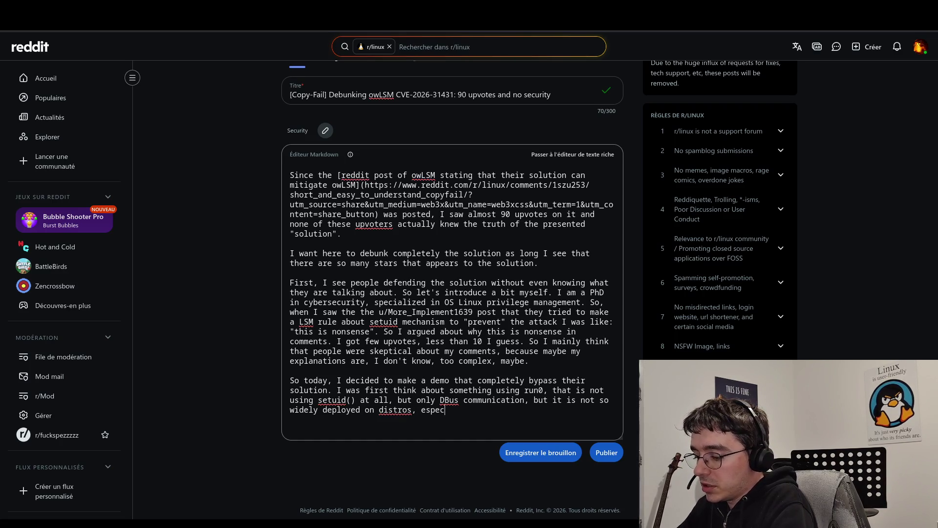
text(ially o)
text(n C)
text(loyud)
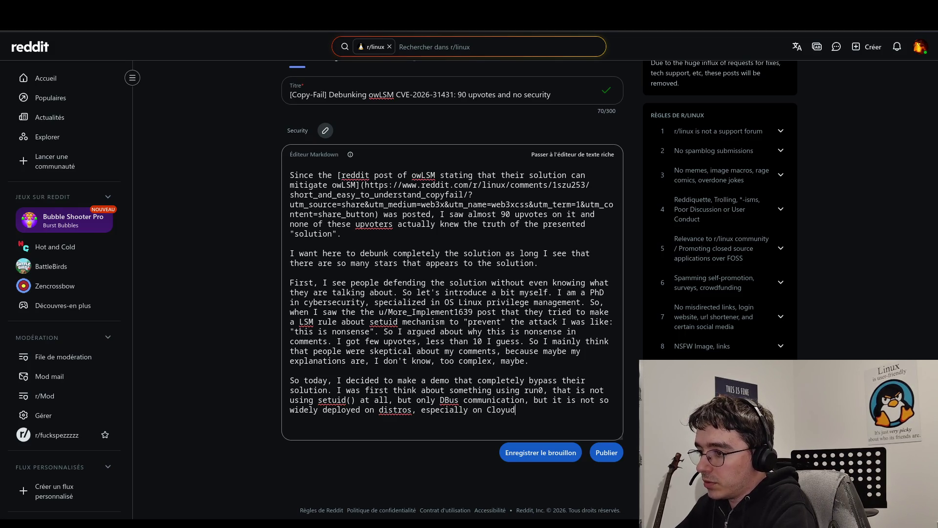
key(BackSpace)
key(BackSpace)
key(BackSpace)
text(ud ones.)
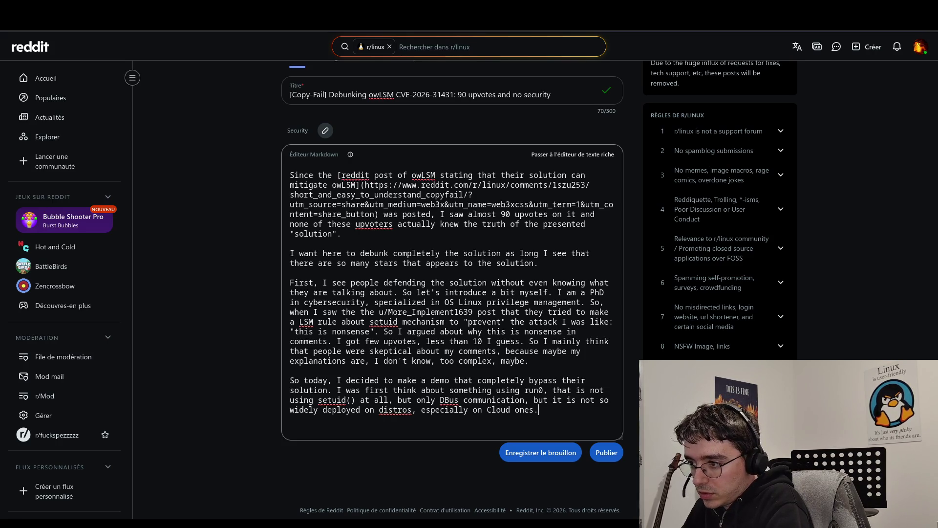
Step: Reword the ending to 'especially on minimal cloud images.' and begin 'Then I thought to'
click(486, 410)
text(minimal)
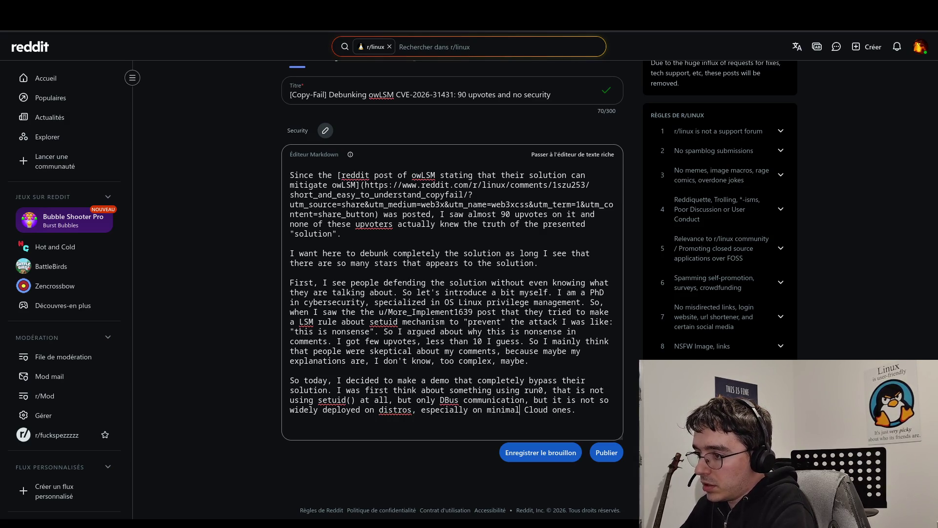
key(BackSpace)
text(c)
key(ctrl+Right)
key(ctrl+Right)
key(BackSpace)
key(BackSpace)
key(BackSpace)
text(imag)
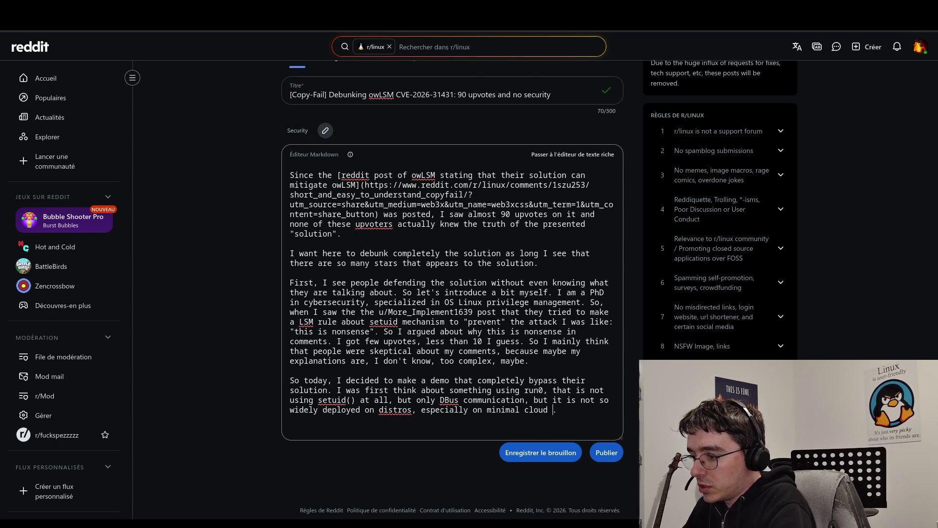
text(es.)
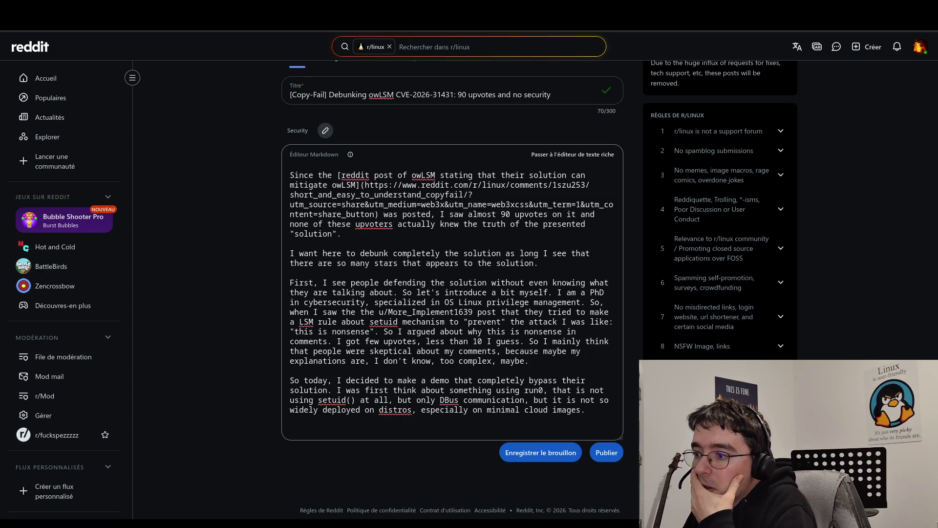
text( T)
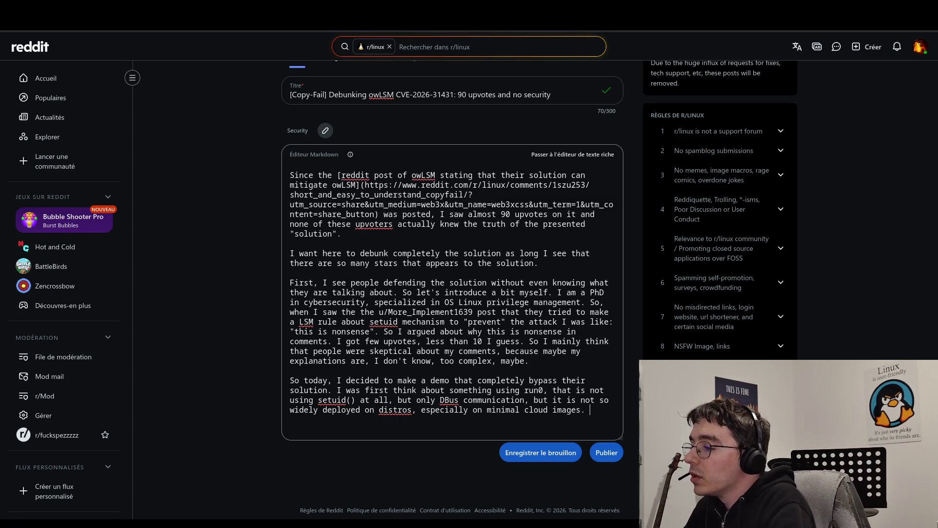
text(hen I )
text(thought )
text(to make s)
Step: Add rewriting pam_unix.so where the `pam_sm_authenticate` call is made to avoid the password input
key(BackSpace)
key(BackSpace)
key(BackSpace)
text(rewrite pam_unix.so at location where )
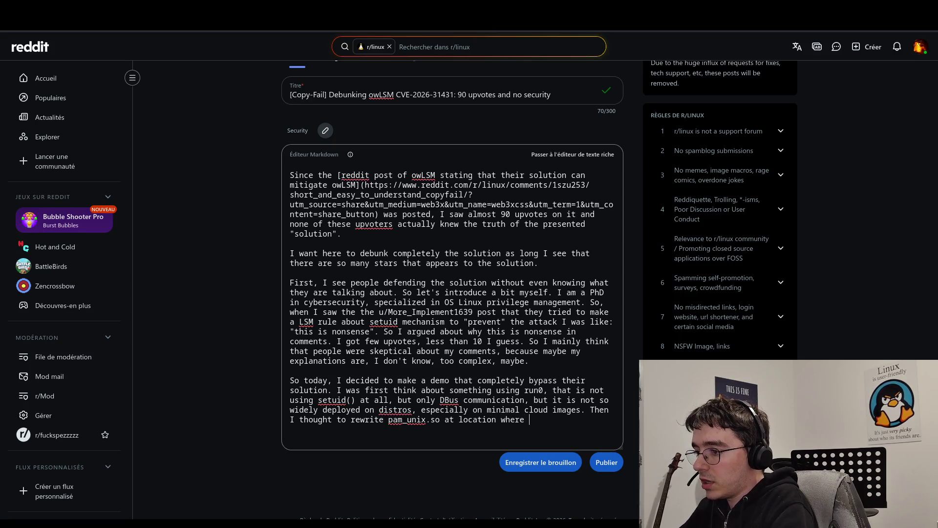
text(pam)
key(BackSpace)
key(BackSpace)
key(BackSpace)
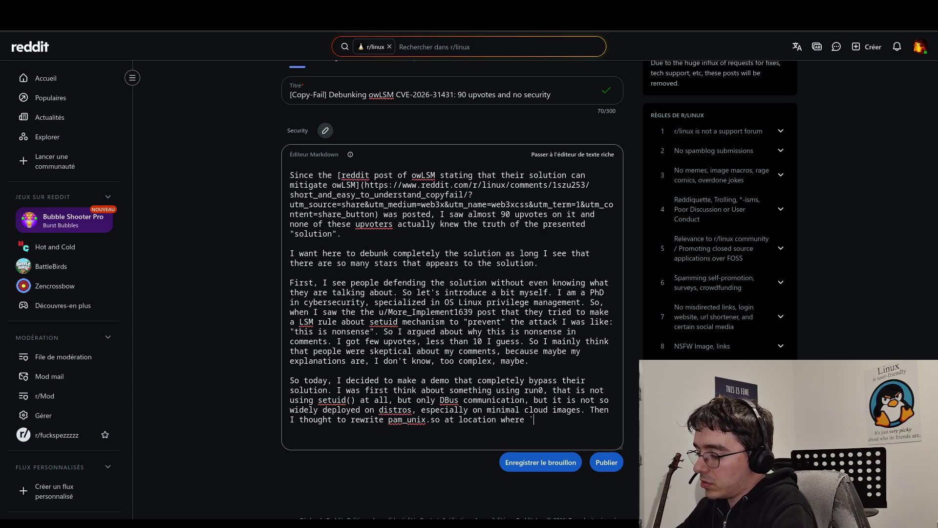
text(pam)
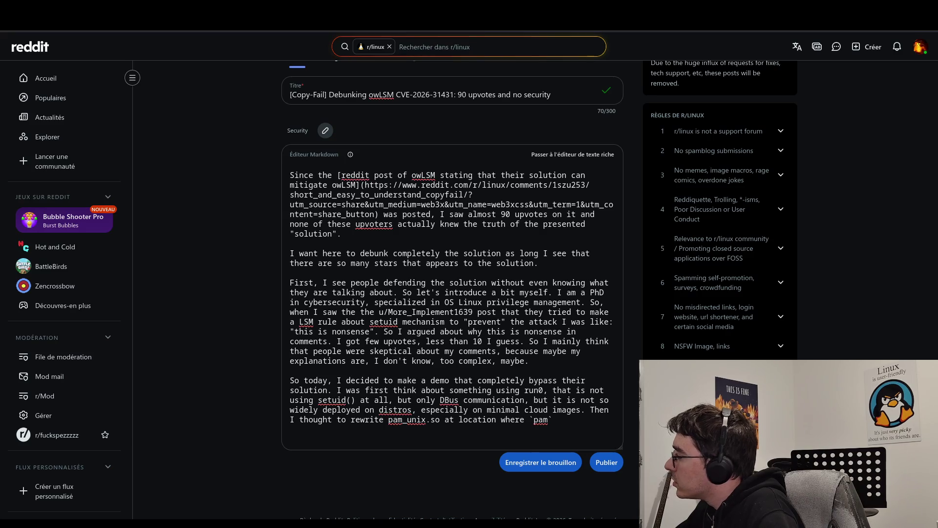
click(546, 419)
text(_sm_authenticate)
key(End)
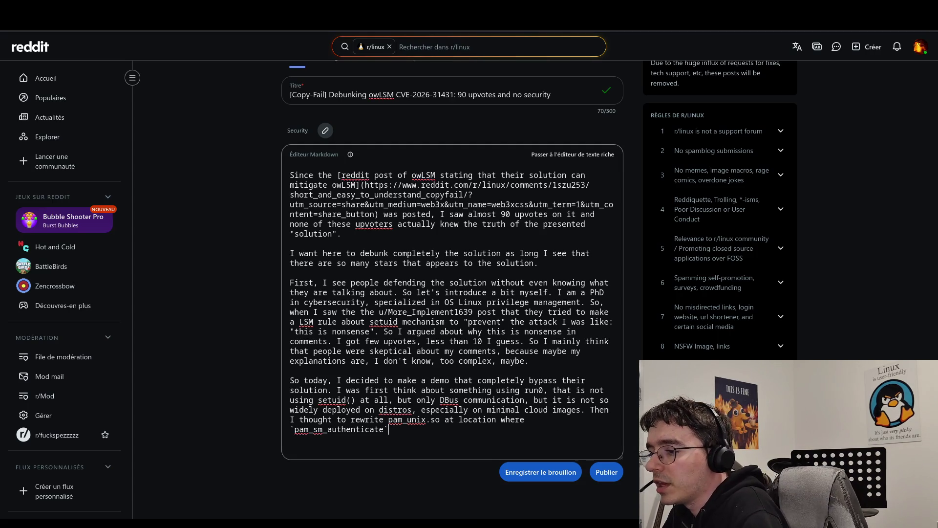
text(call is made)
key(BackSpace)
text(in order to )
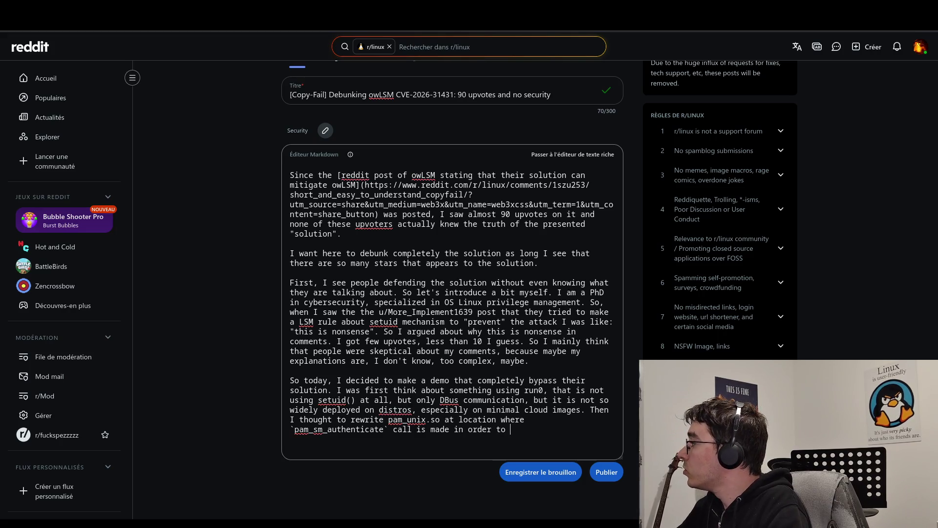
text(avoid completely )
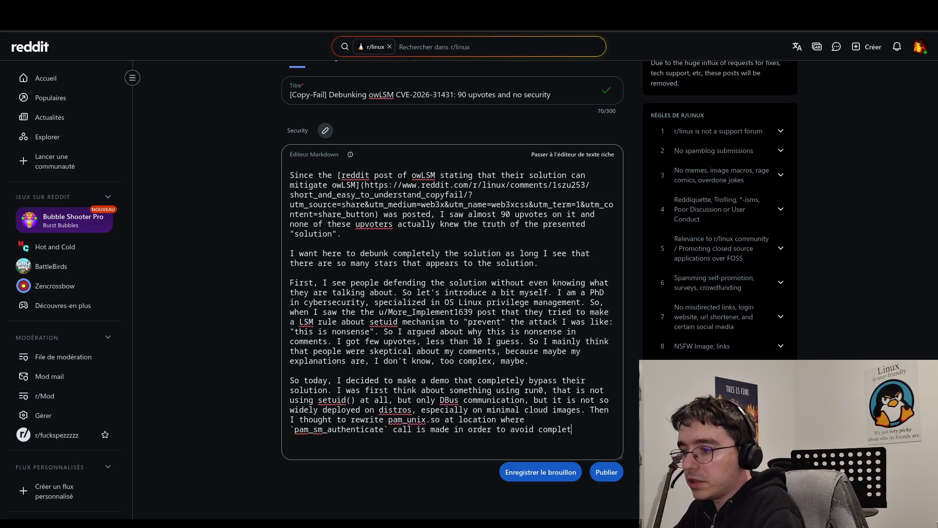
text(the pa)
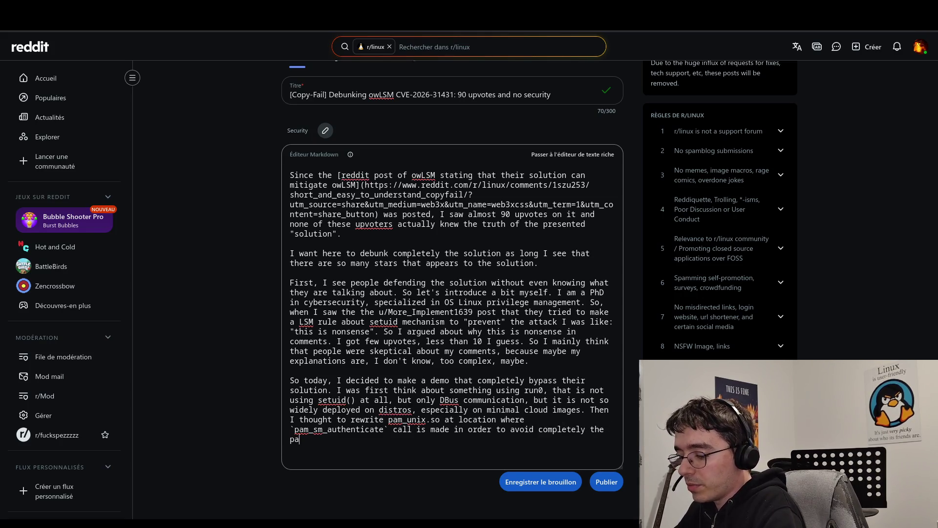
text(ssword )
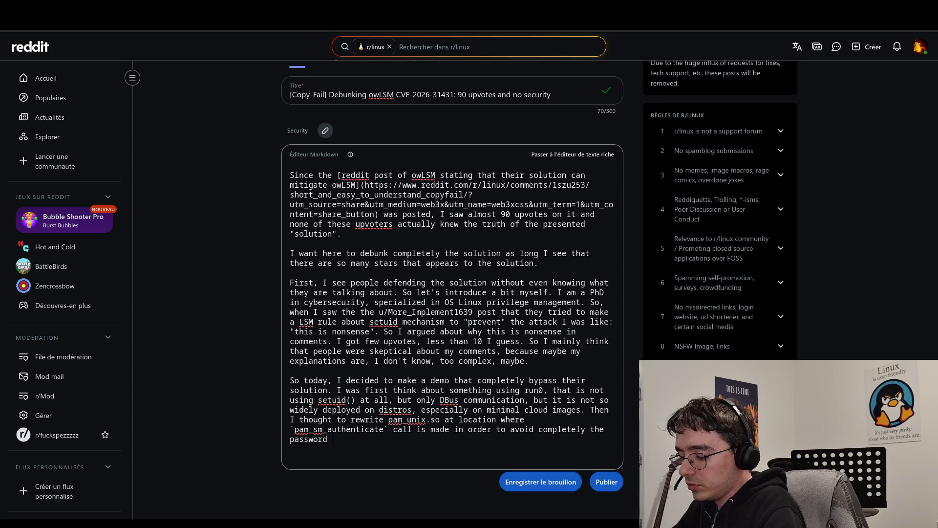
text(input.)
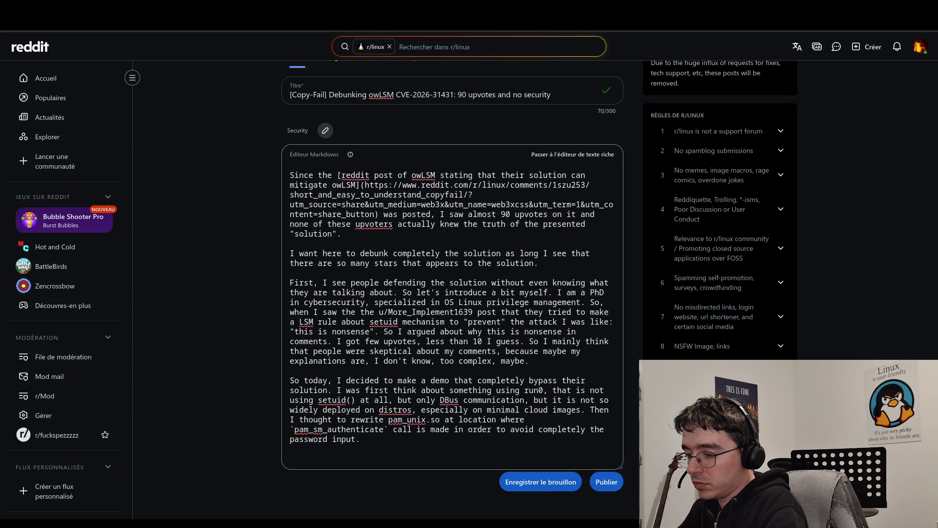
Step: Change 'input' to 'check' and add that it needs SSH to avoid triggering owLSM
key(Left)
key(BackSpace)
key(BackSpace)
key(BackSpace)
text(che)
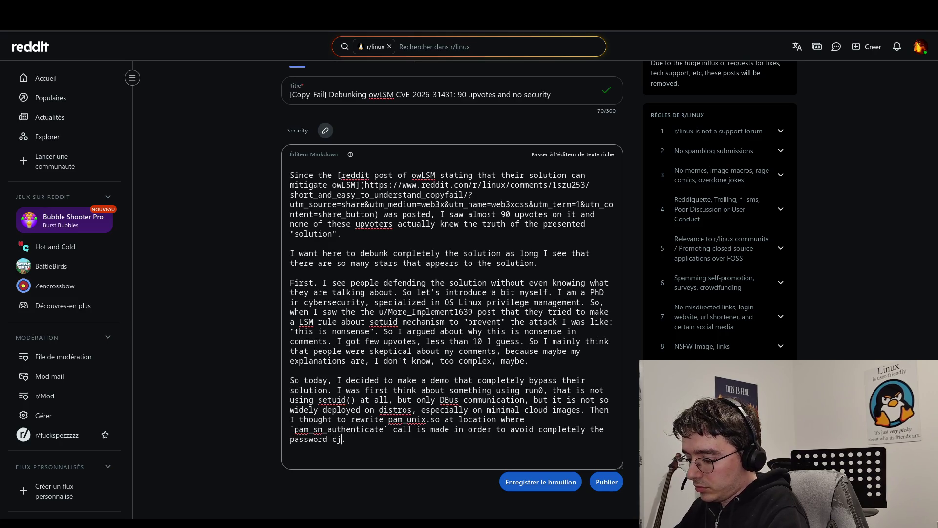
text(ck)
key(End)
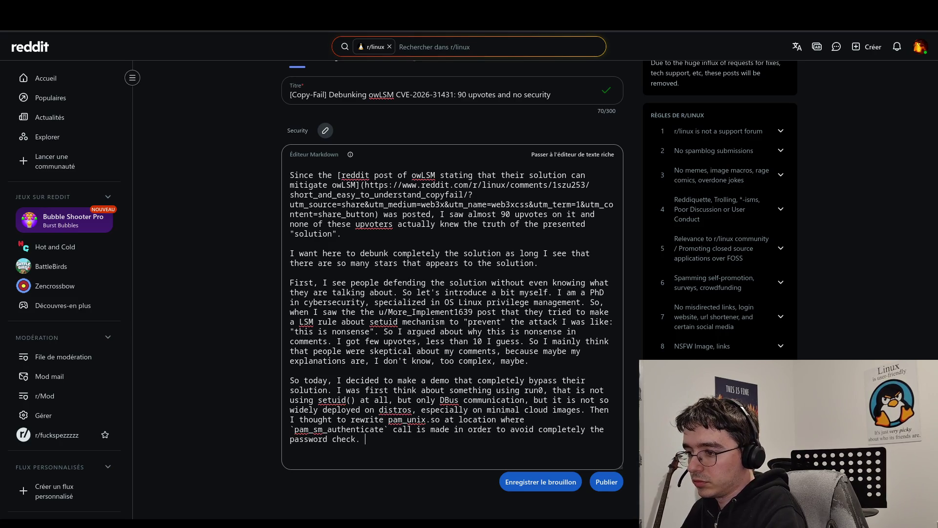
key(Delete)
text(, but in ordere)
key(BackSpace)
text(to not be triggered )
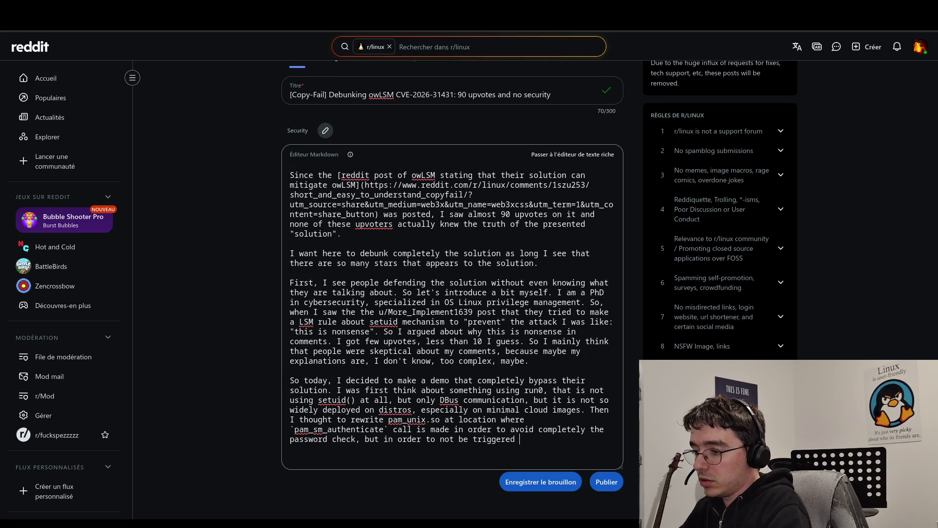
text(by ow)
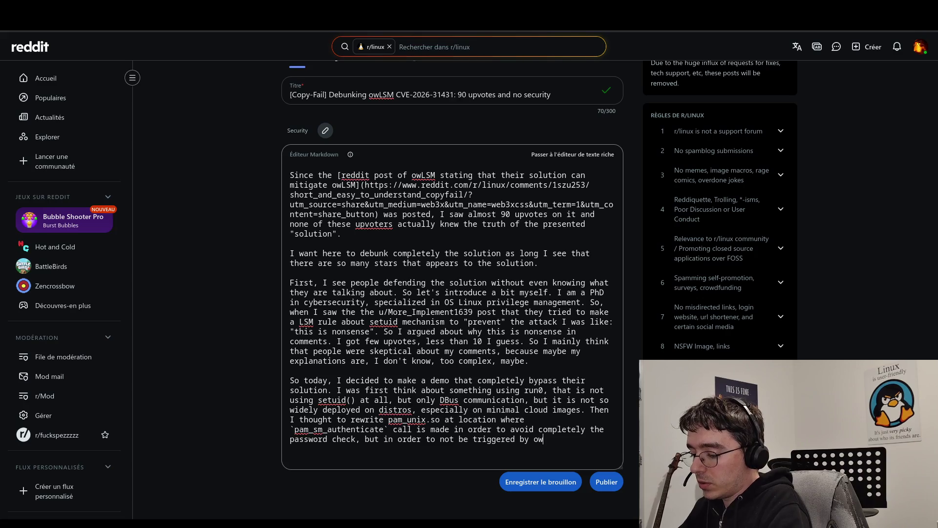
text(LSM, it needs to us)
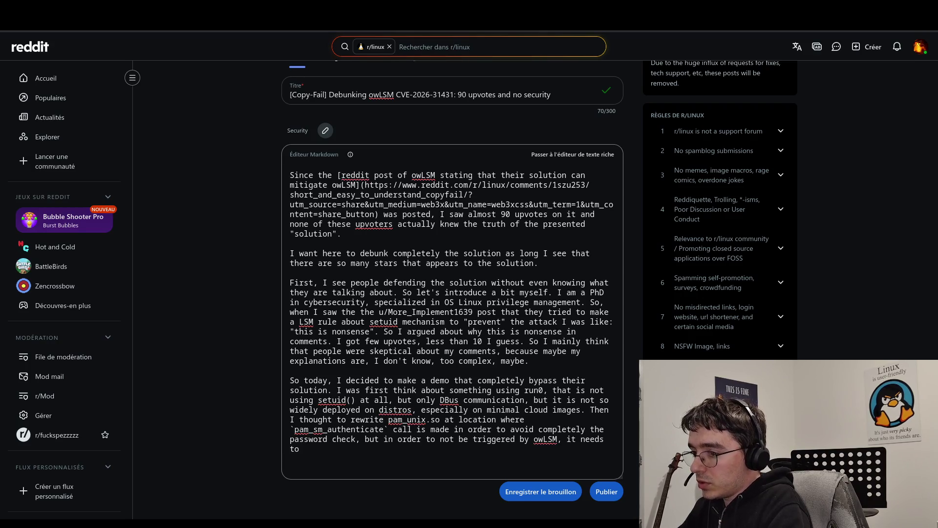
text(e )
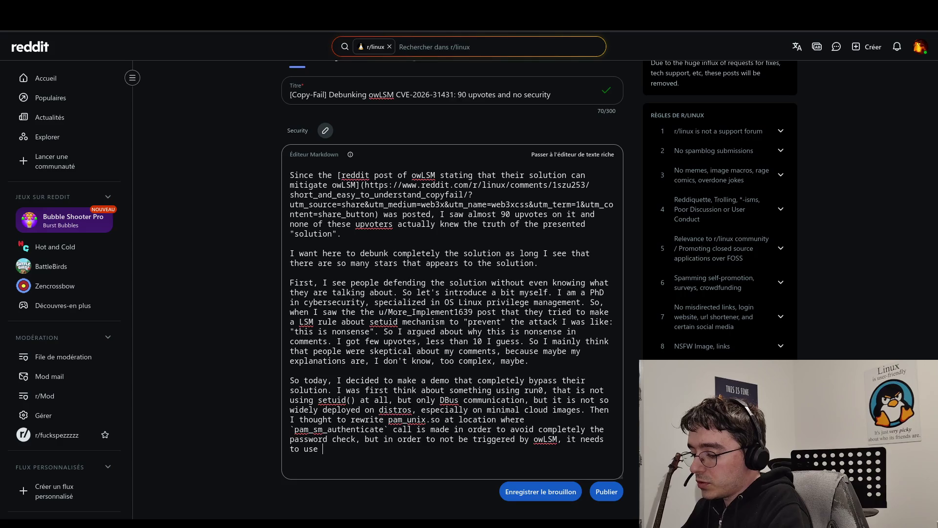
text(SSH)
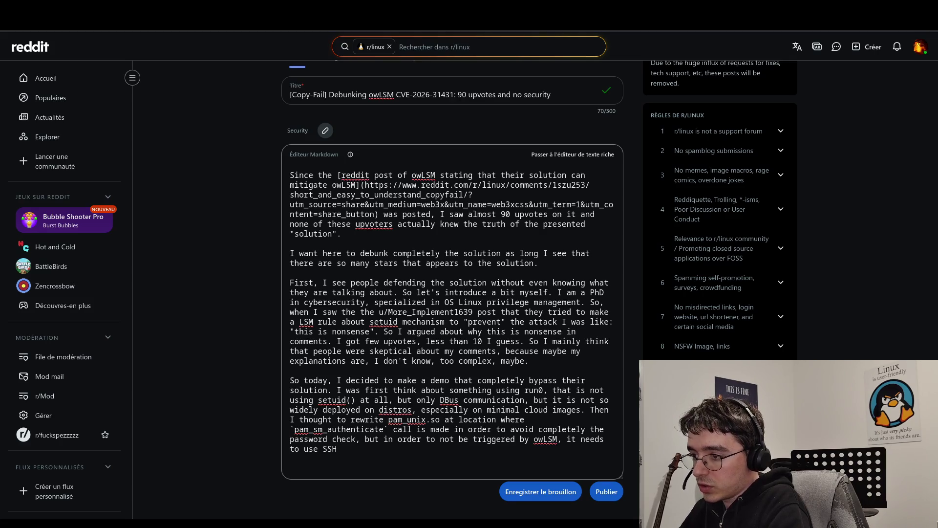
Step: Split the sentence after 'call', add 'with :' and leave blank lines for a code block
click(416, 429)
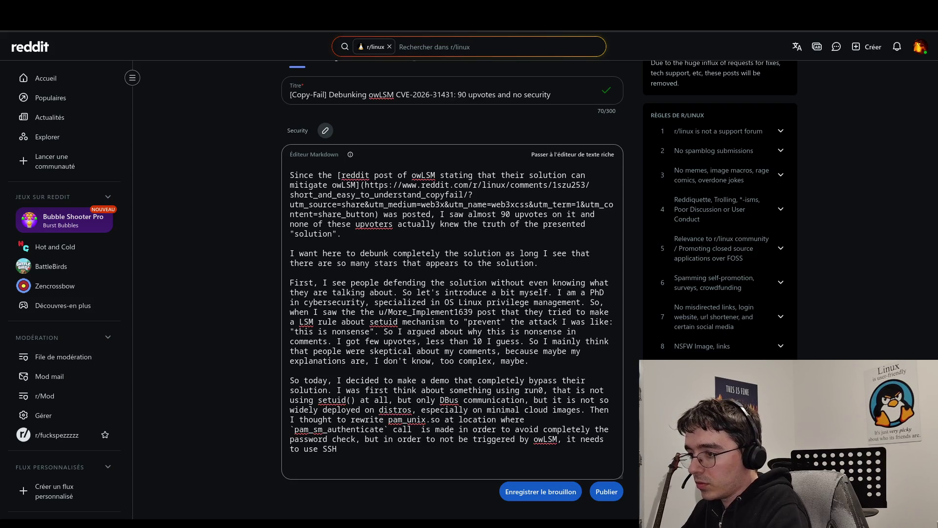
key(Return)
key(Return)
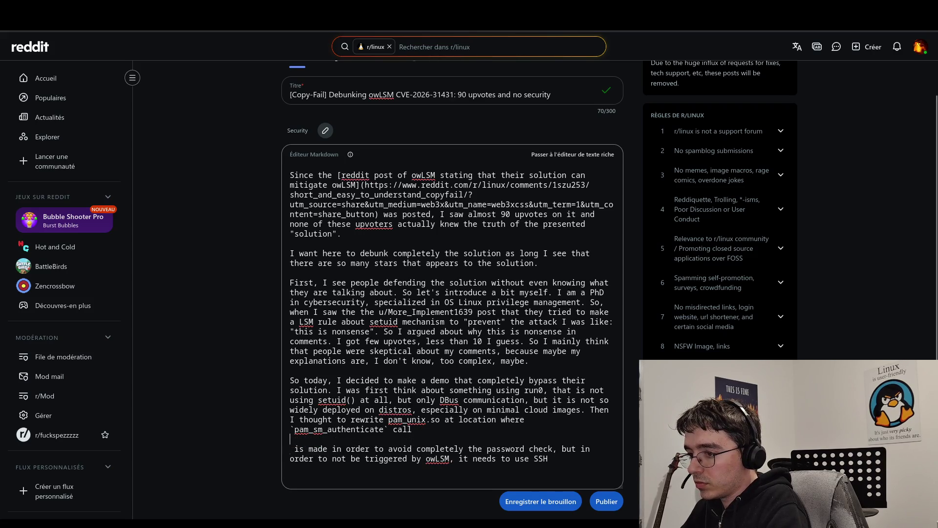
key(BackSpace)
text(wi)
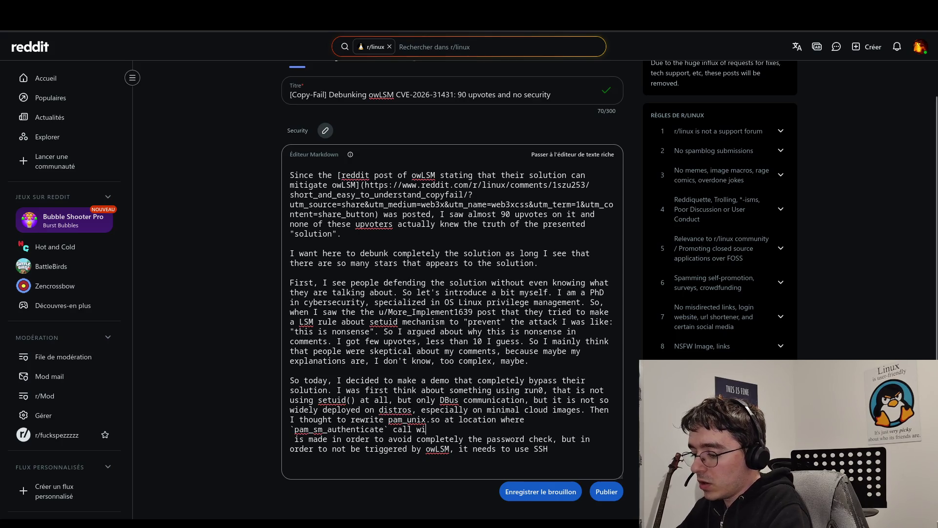
text(h :)
key(BackSpace)
key(BackSpace)
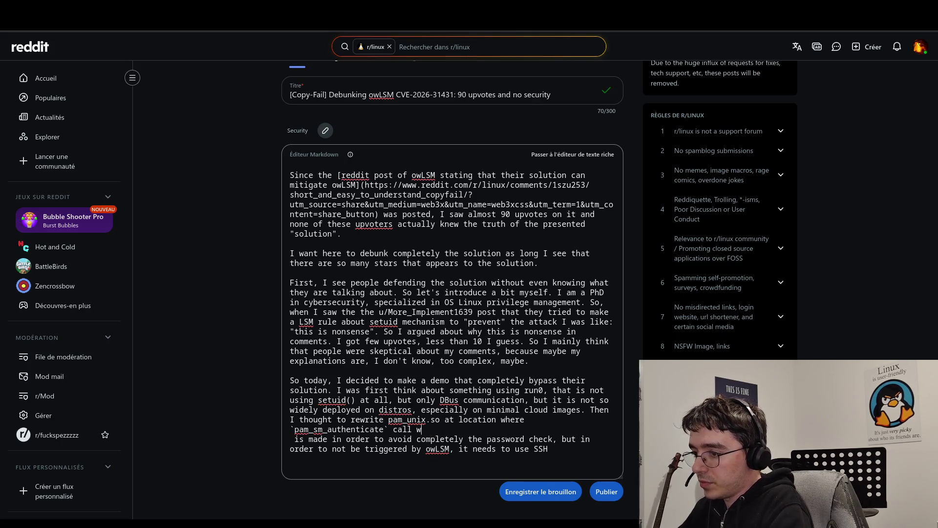
text(th)
key(Return)
key(Return)
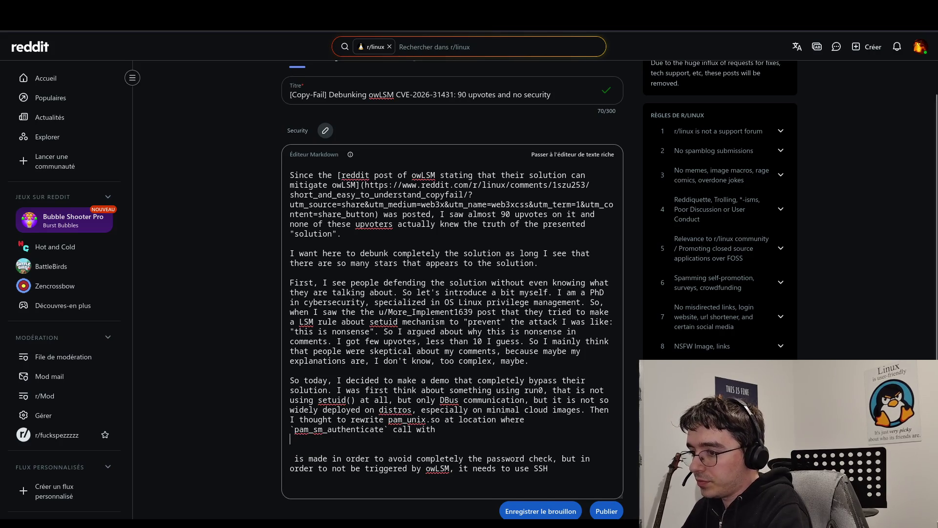
key(Return)
Step: Insert an asm code block containing 'xor eax, eax' and 'ret'
text(`)
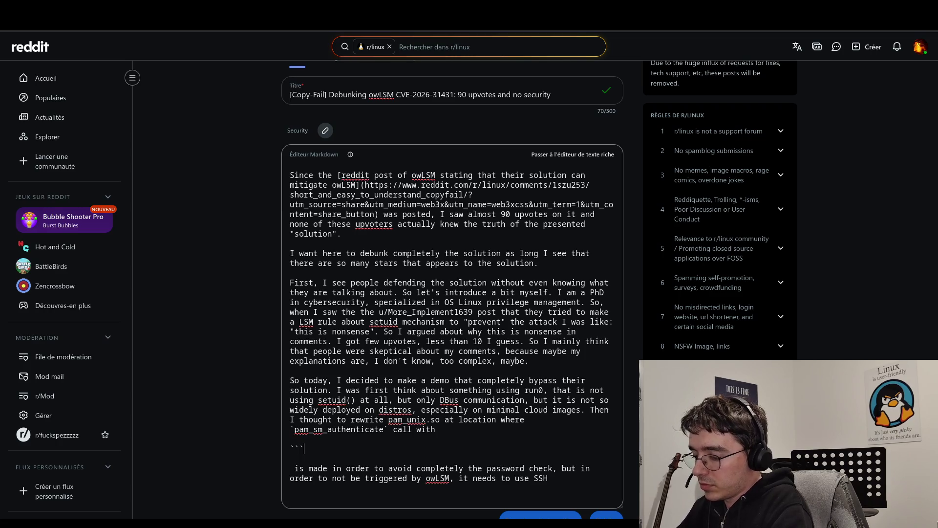
text(asm)
key(Return)
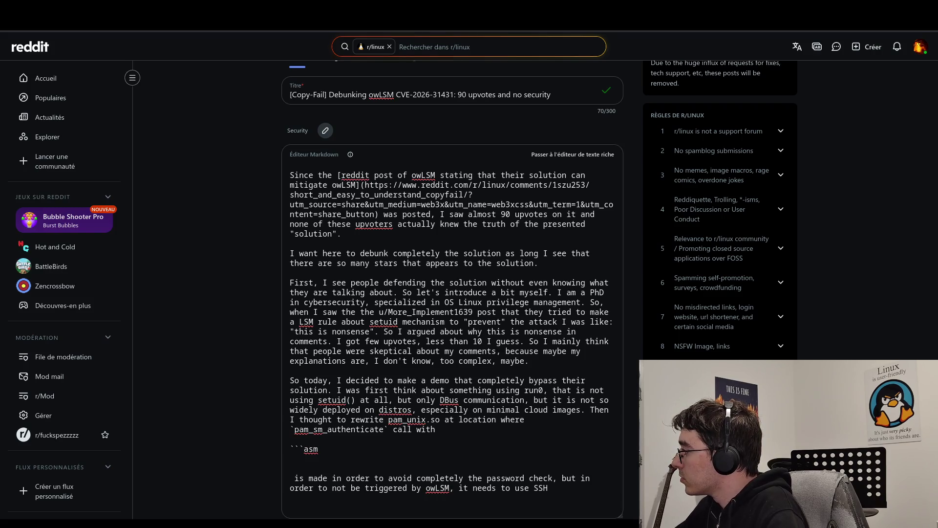
click(318, 460)
text(xor eax, eax)
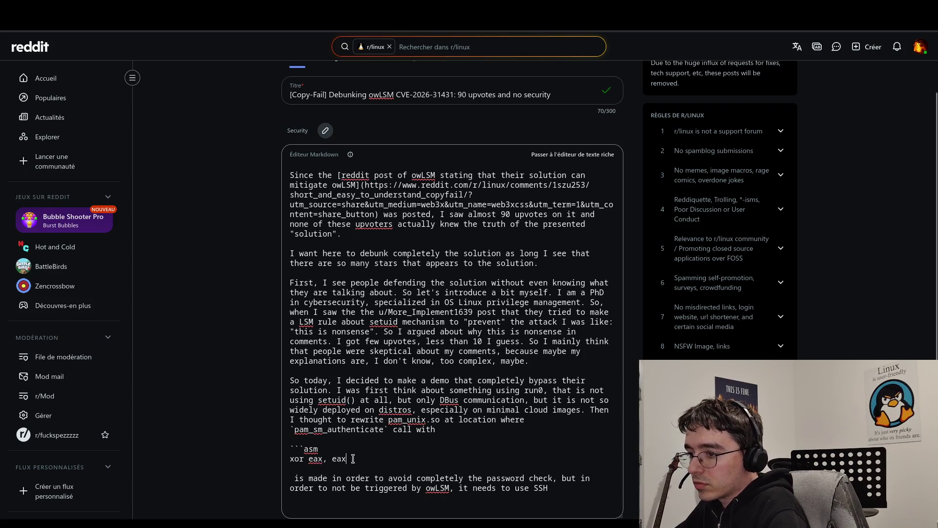
key(Return)
text(ret)
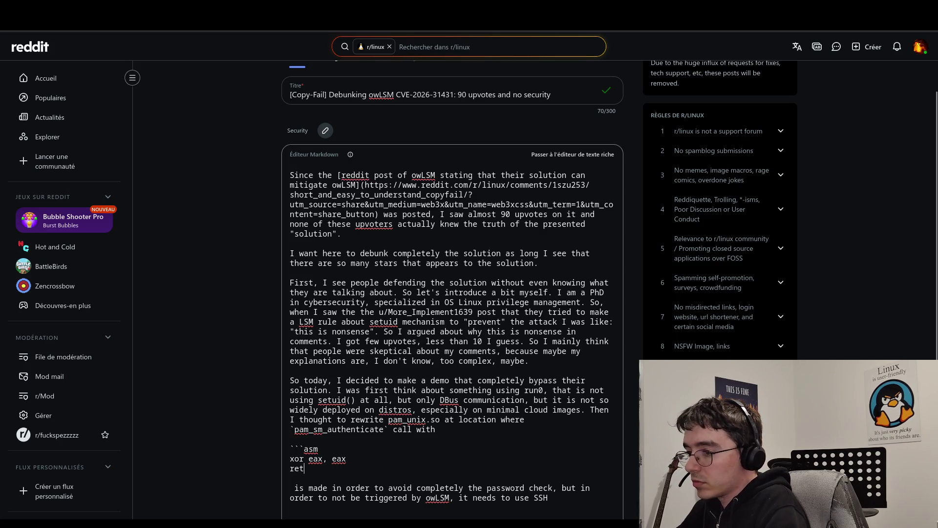
key(Return)
text(```)
Step: Delete the leftover 'is made' so the next paragraph starts 'In order to avoid…'
scroll(356, 461, down, 2)
key(Down)
key(Left)
key(Left)
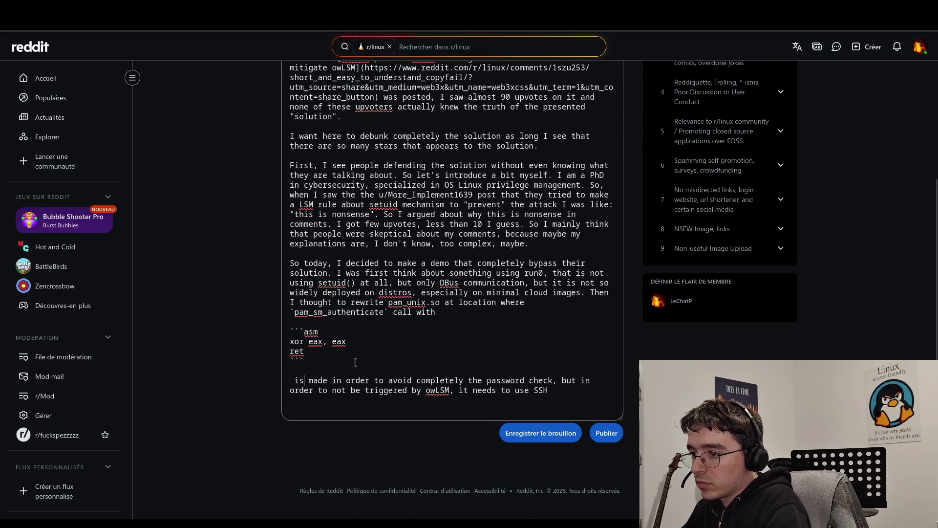
key(Right)
key(Right)
key(Right)
key(BackSpace)
key(BackSpace)
key(BackSpace)
key(BackSpace)
key(BackSpace)
key(BackSpace)
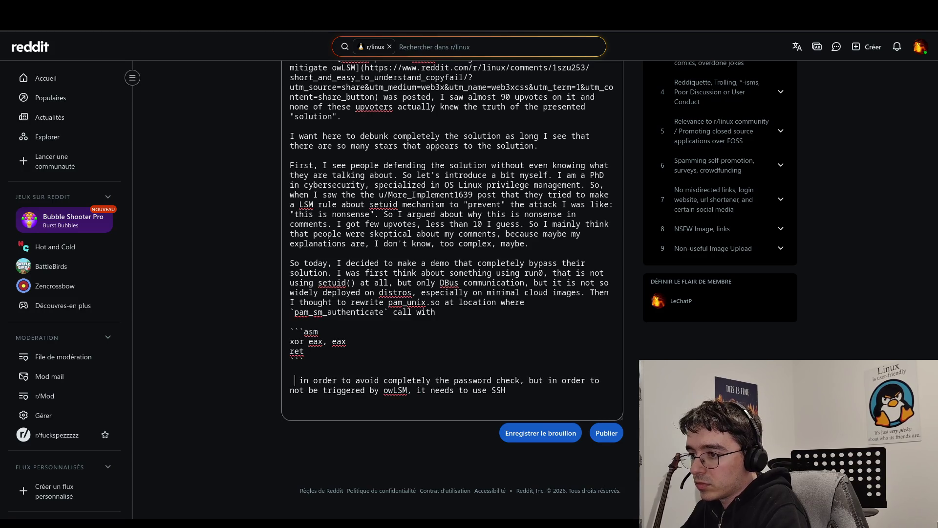
key(Delete)
key(Delete)
text(I)
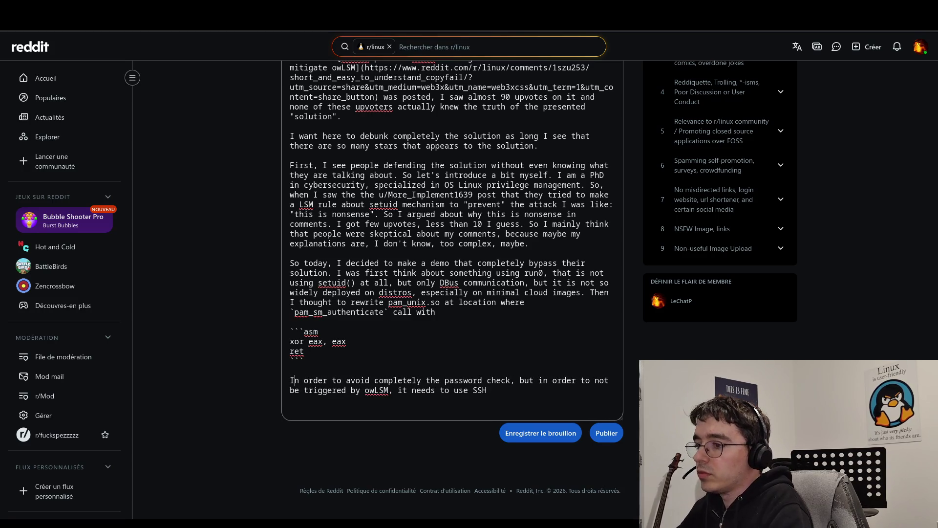
click(489, 391)
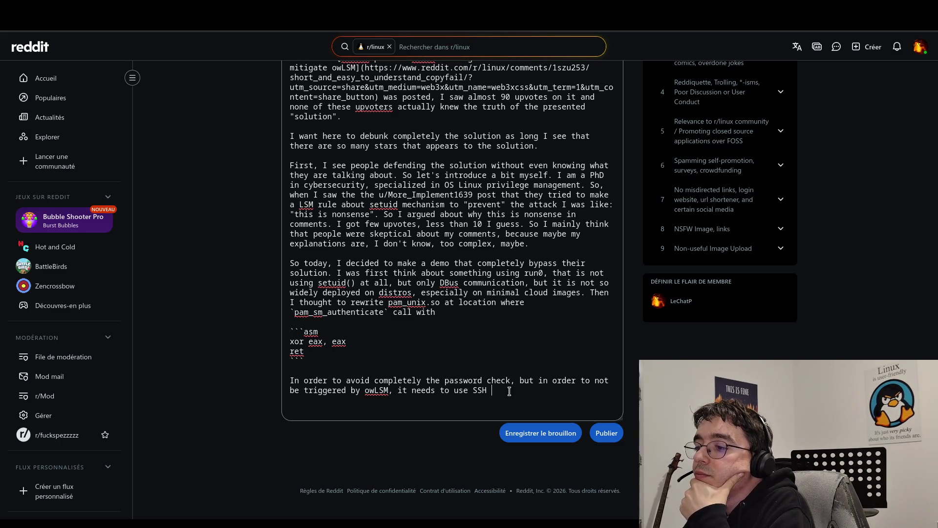
Step: End the SSH sentence with 'root allowed, and minimal images generally disable it', then add 'So last thought : motd'
text(with root allowed.)
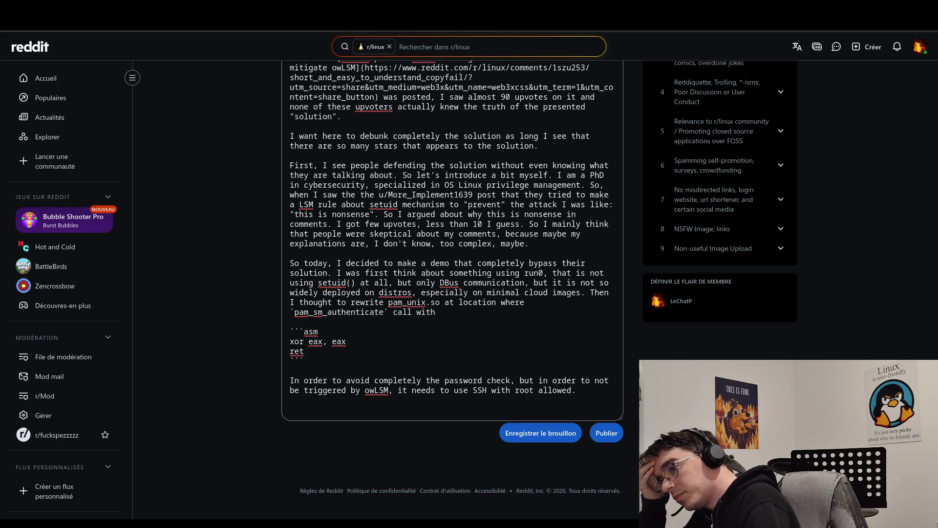
key(Return)
key(Return)
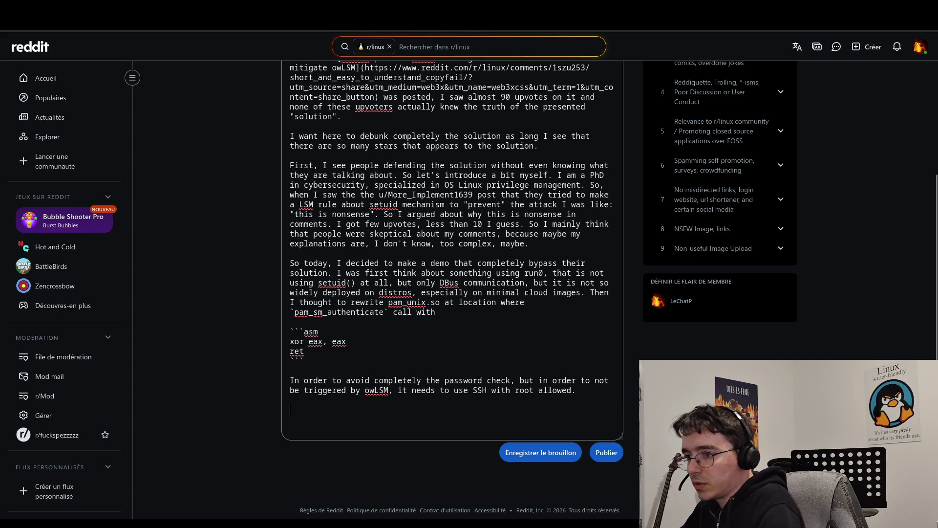
text(So la)
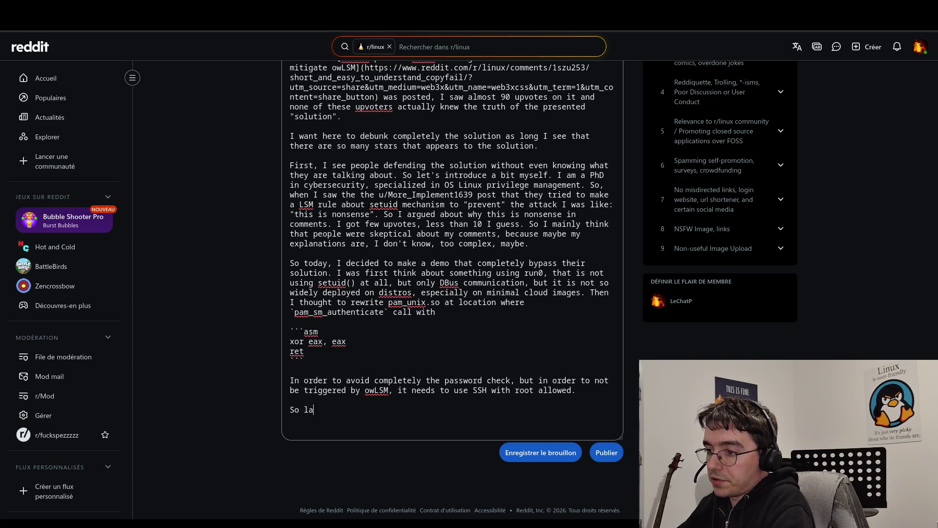
text(st thought)
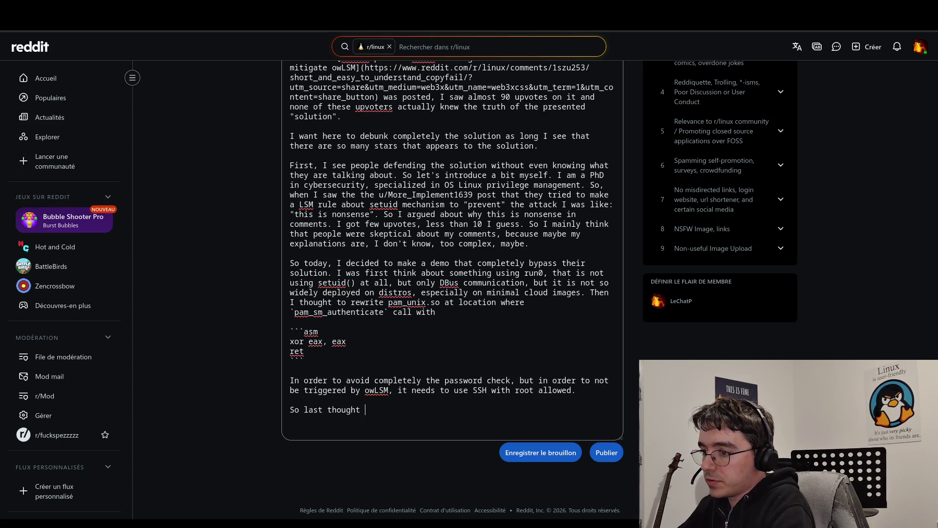
key(BackSpace)
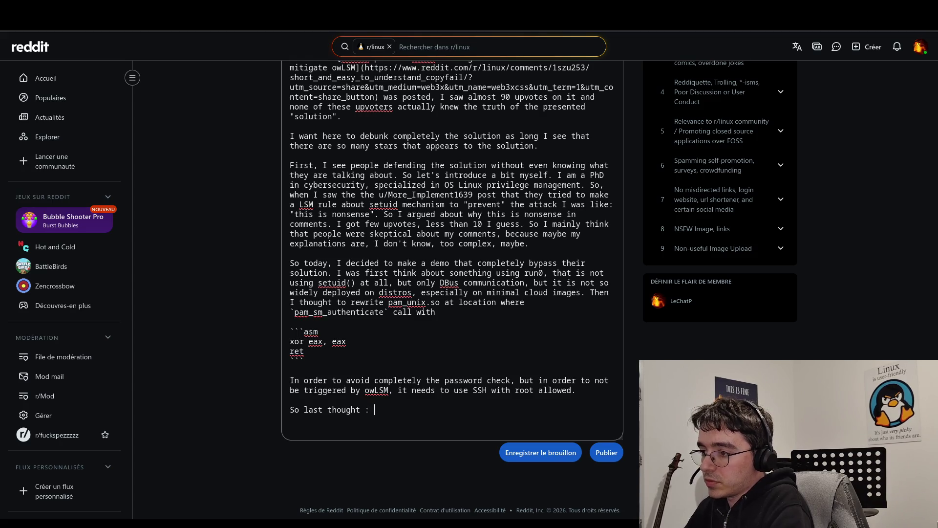
click(582, 390)
text(and )
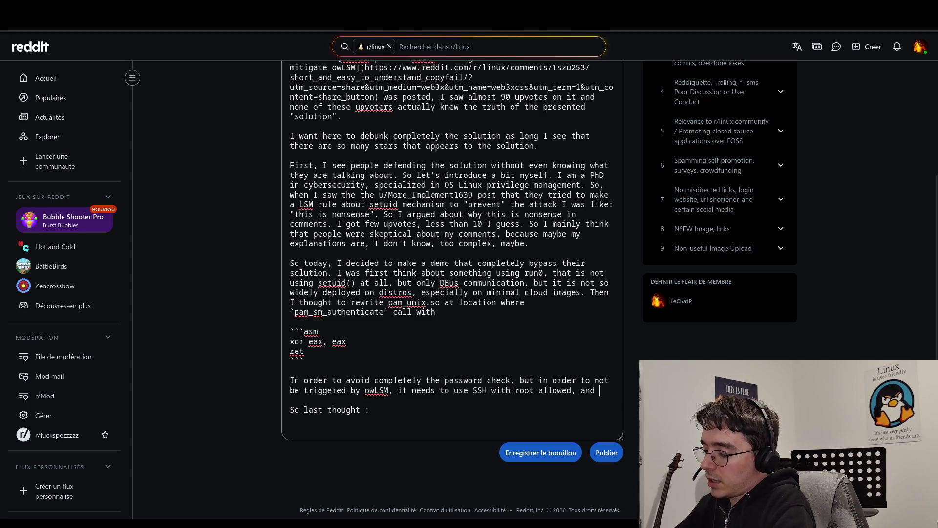
text(minimal image )
text( generally disables it.)
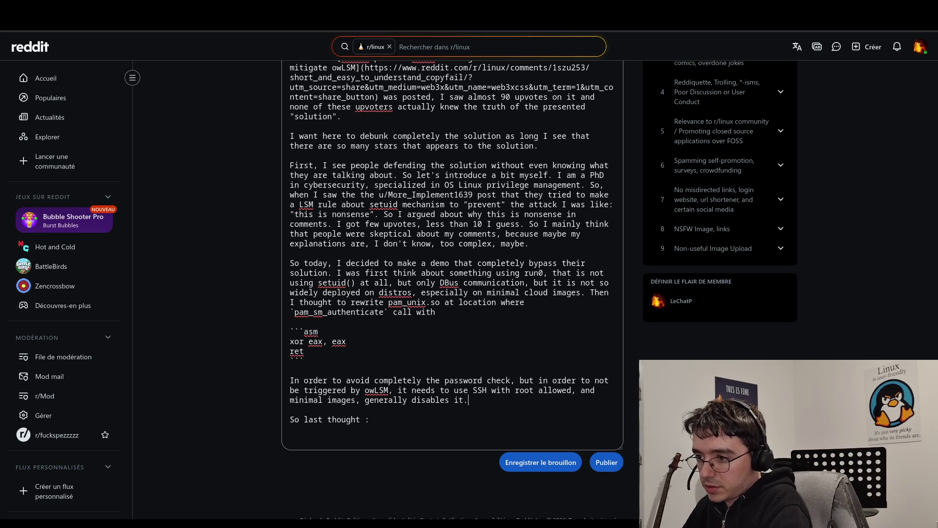
text(motd)
click(290, 409)
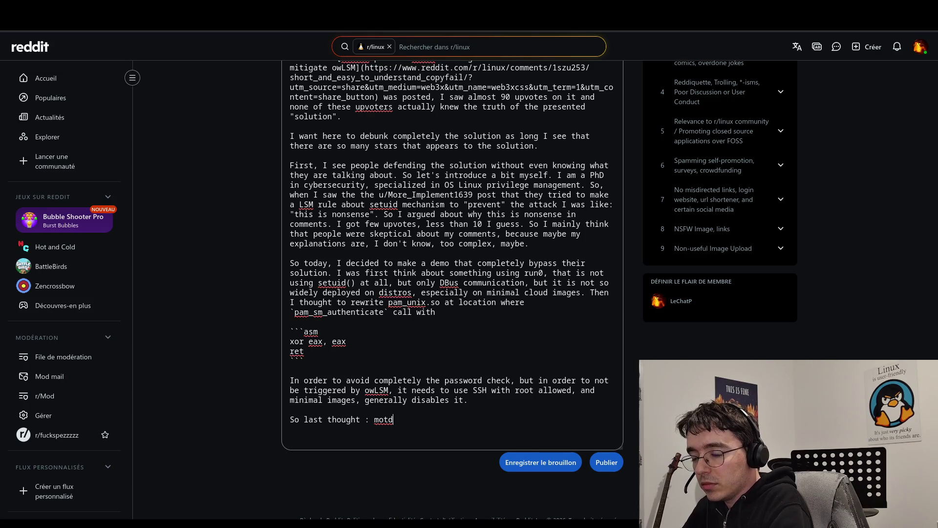
Step: Format motd as inline code and note the feature still runs as root on Ubuntu cloud minimal
click(374, 419)
text(`)
key(End)
text(` )
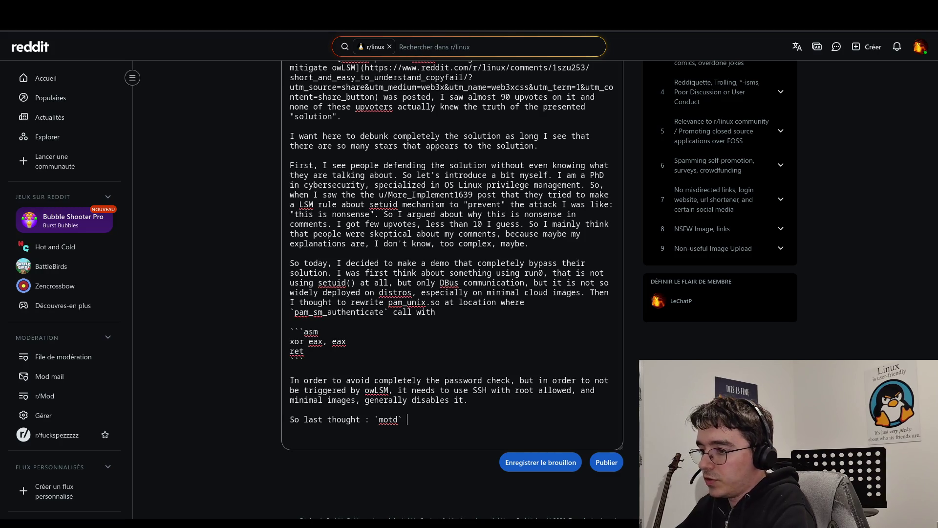
text(feature)
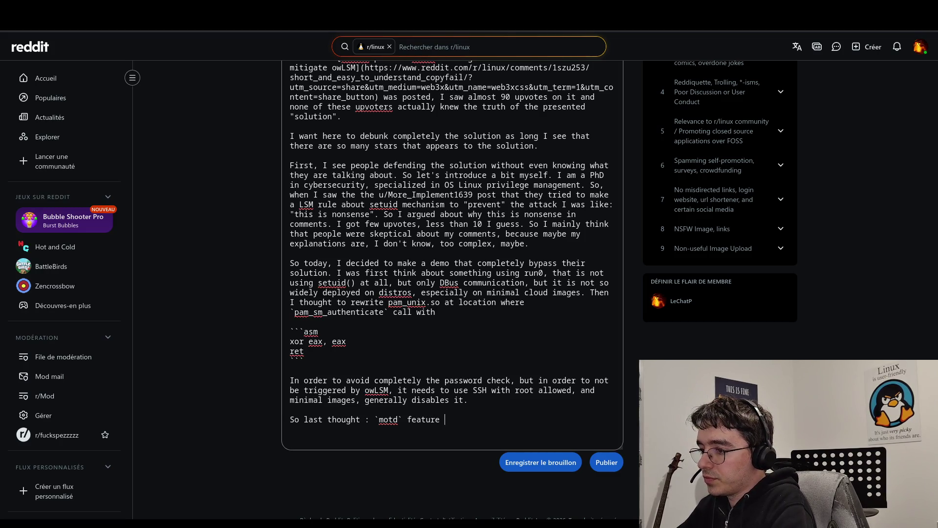
text(, this )
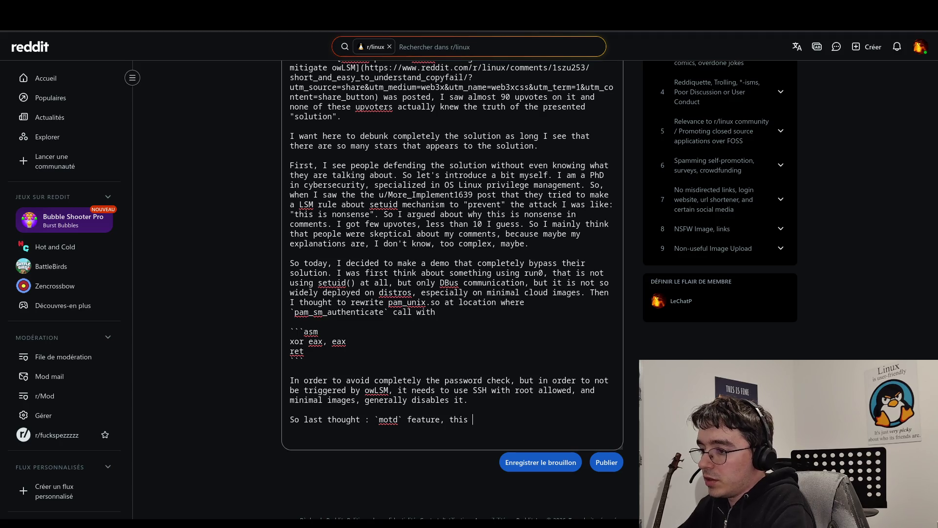
text(is still impl)
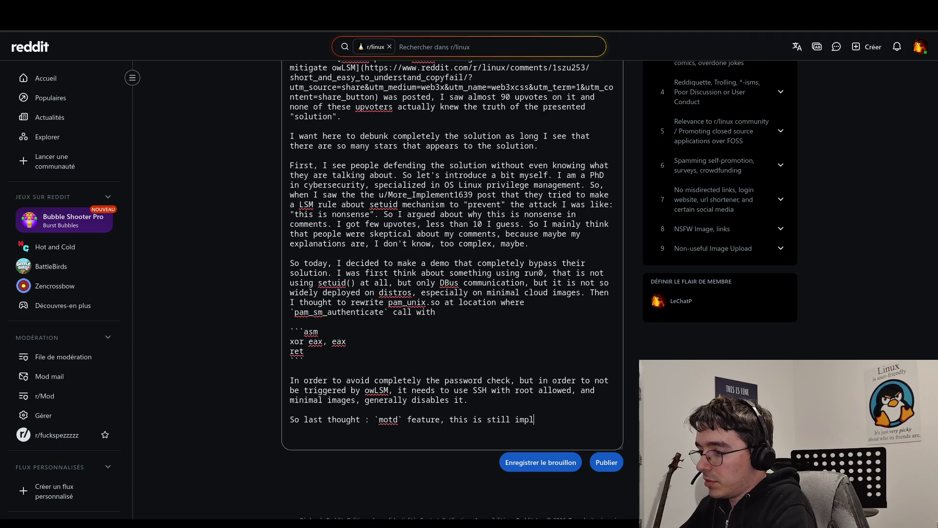
text(emented in)
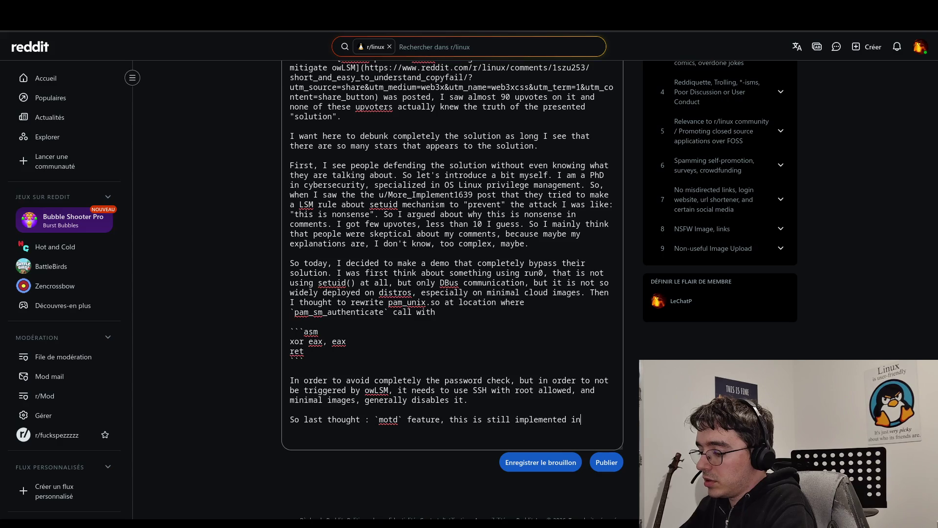
text( ubuntu )
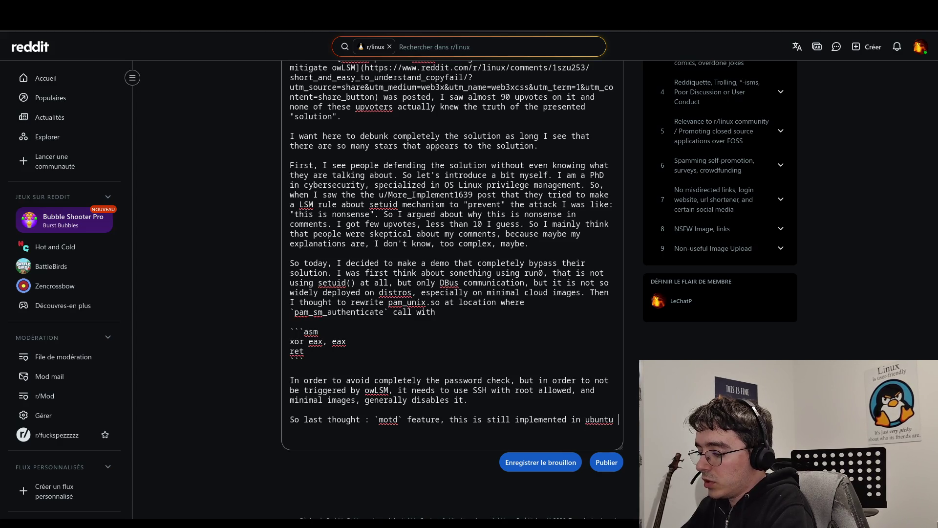
text(cloud minimal)
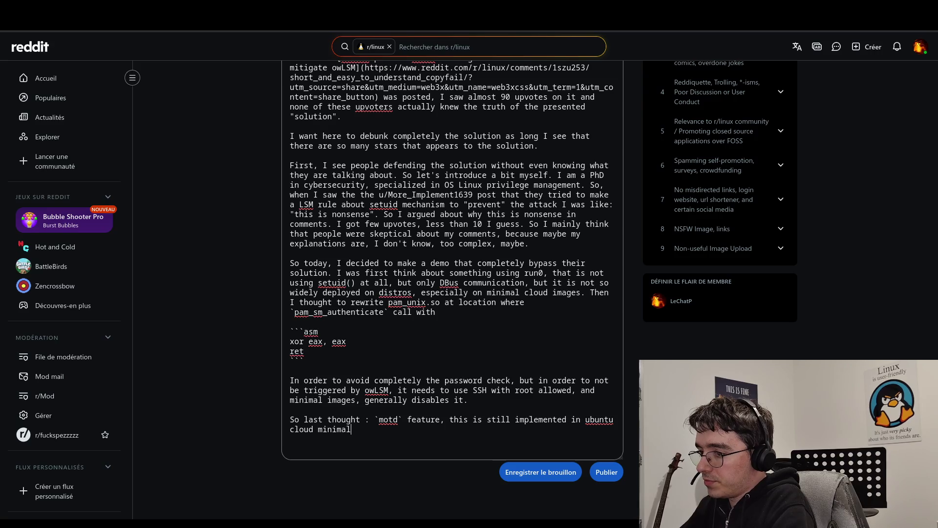
text( and executed by root.)
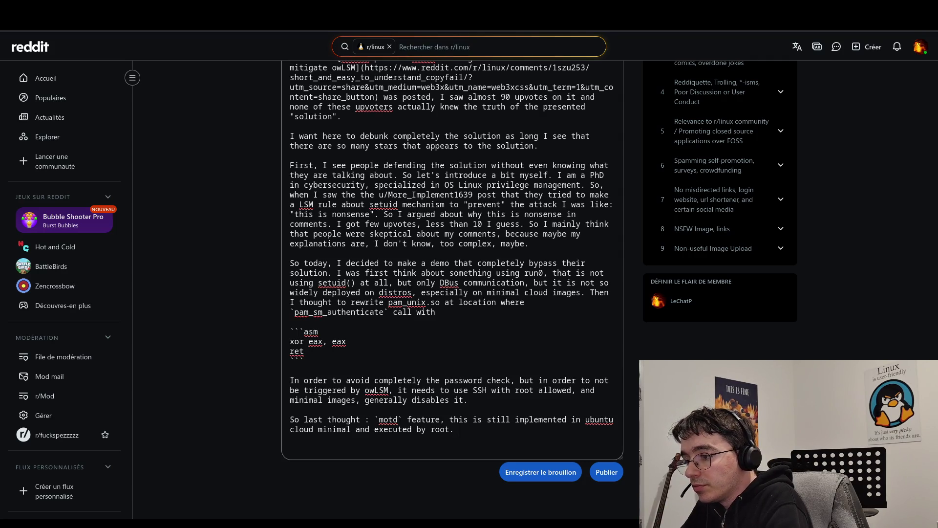
Step: Write 'So I thought, all I need is to rewrite' followed by the pasted `/etc/update-motd.d/00-header` path
text(so)
key(BackSpace)
key(BackSpace)
text(So I )
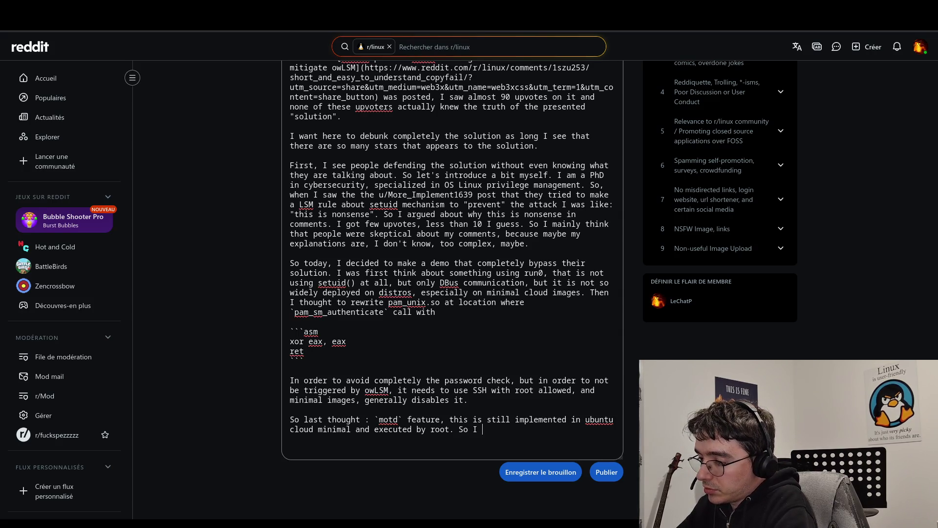
text(thought, all )
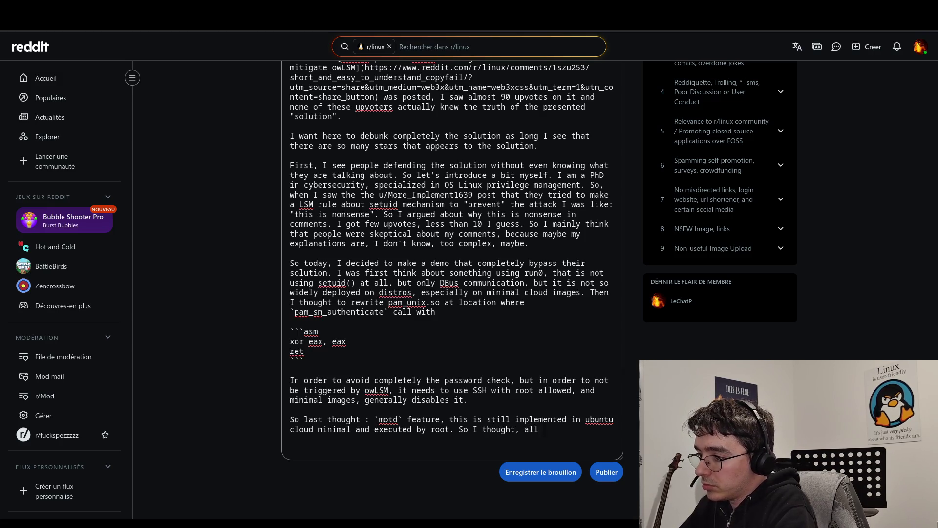
text(I ne)
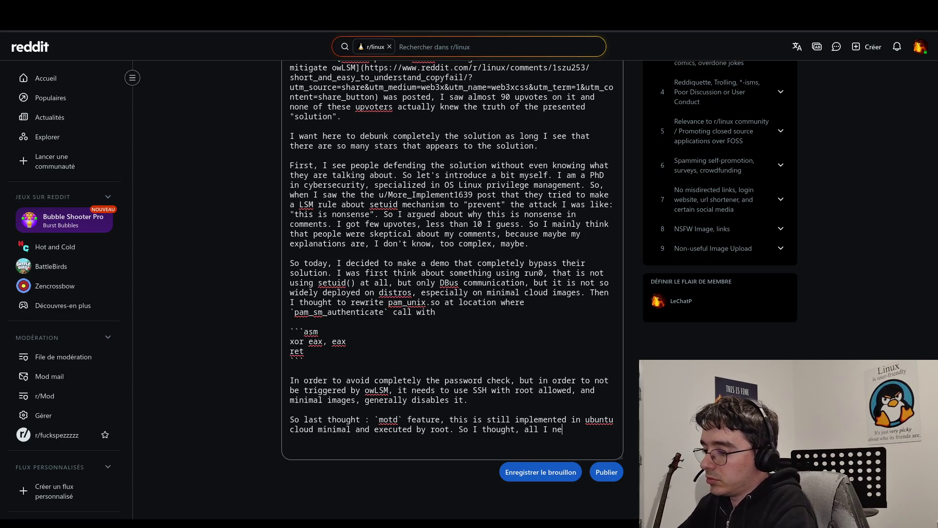
text(ed is to )
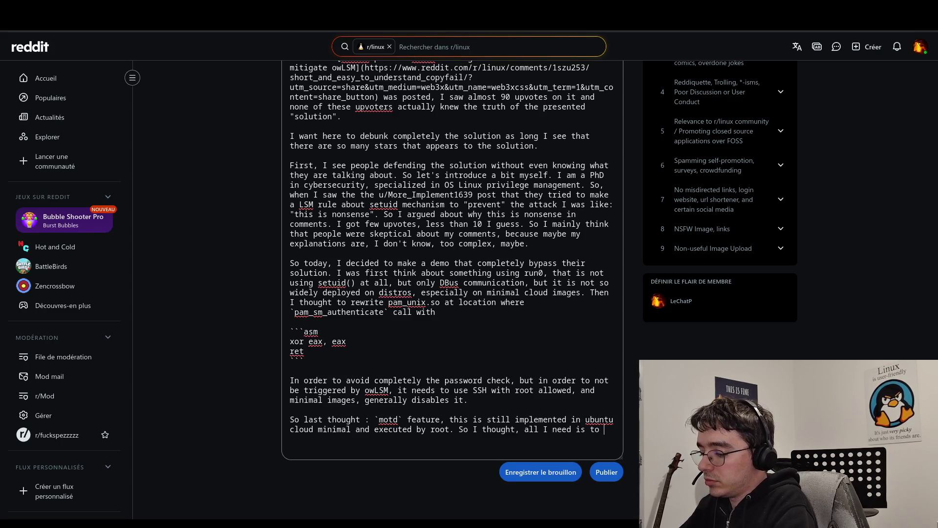
text(rewrite )
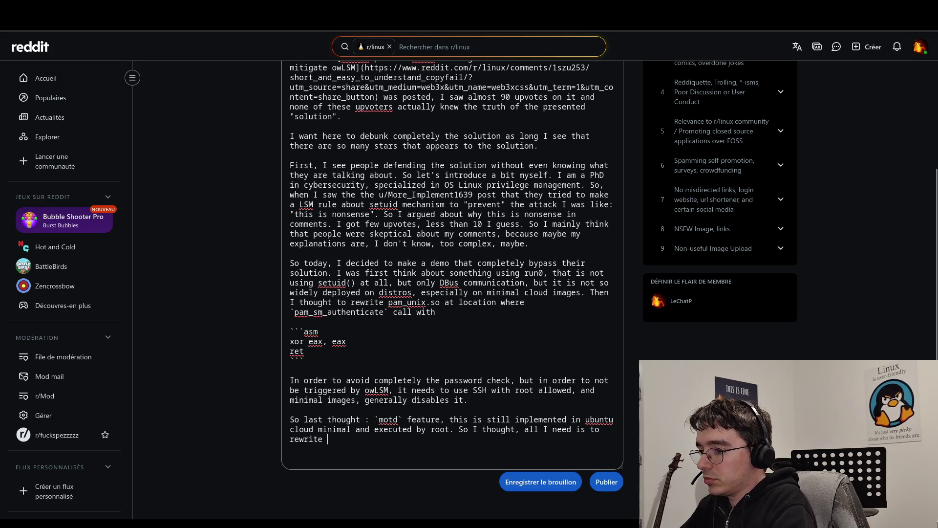
text(`ets)
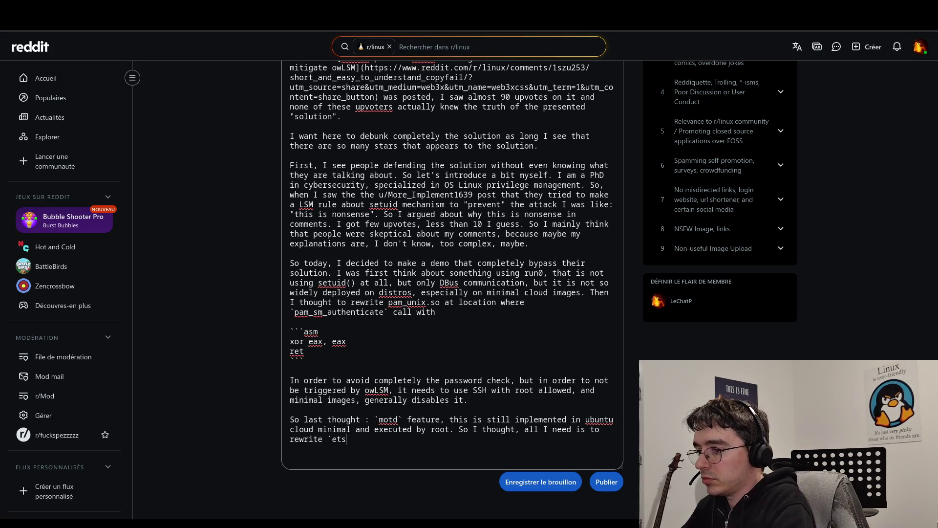
key(BackSpace)
key(BackSpace)
key(BackSpace)
text(/etc/)
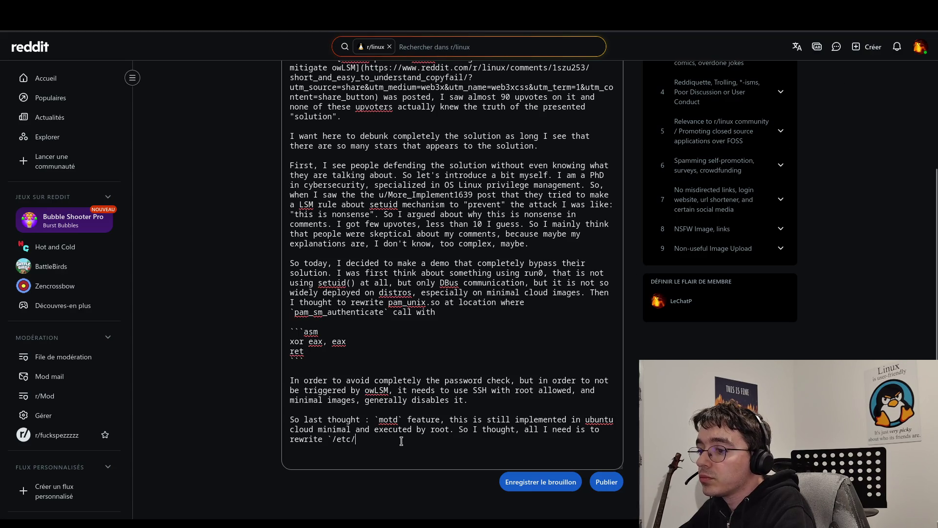
drag(355, 439, 330, 440)
text(/etc/update-motd.d/00-header)
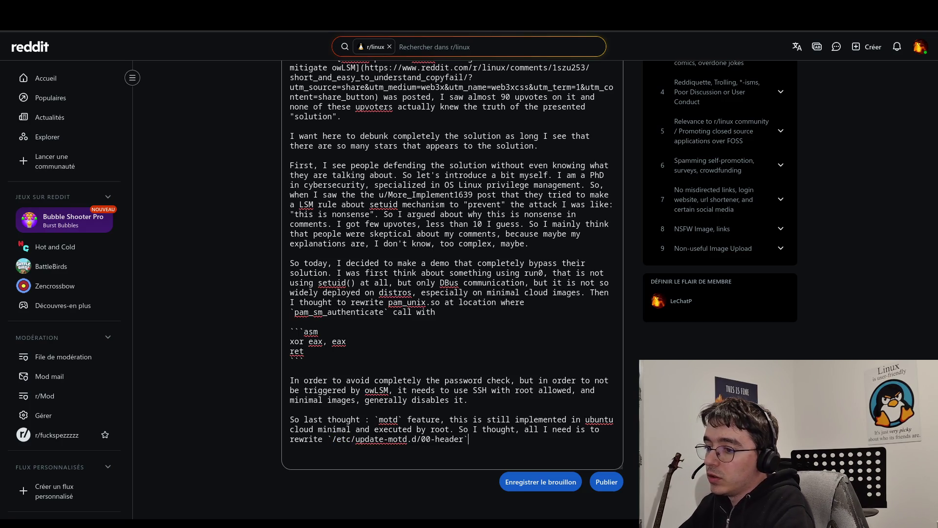
Step: Finish with 'file to put a local bind-shell and connect to it with a simple client.'
text(file )
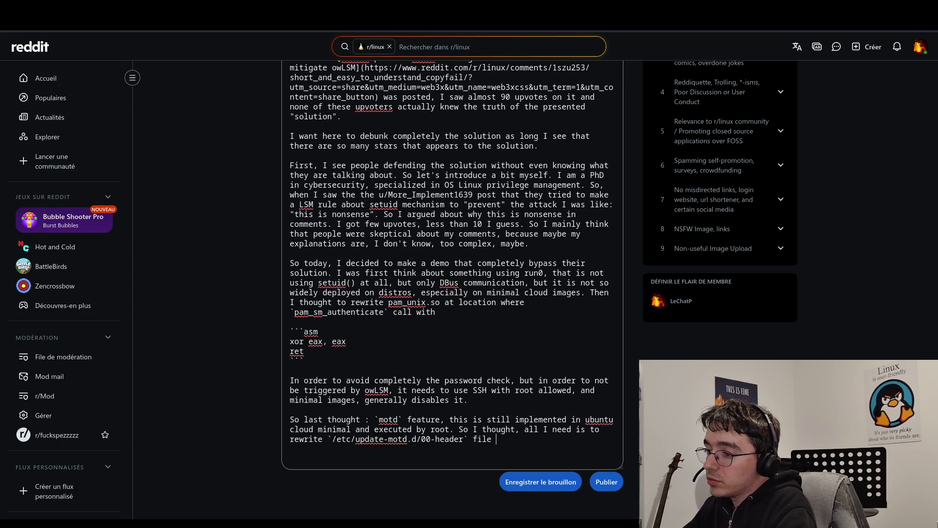
text(to put )
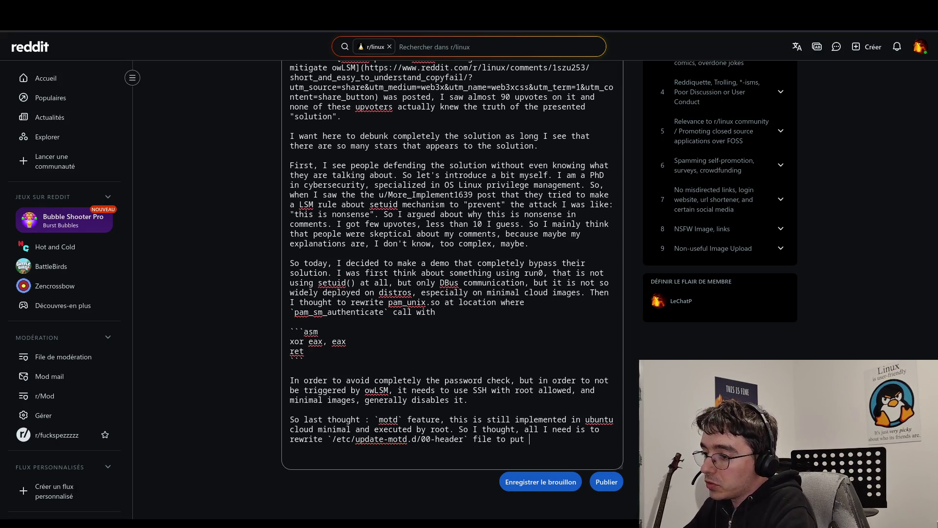
text(a bind-shell)
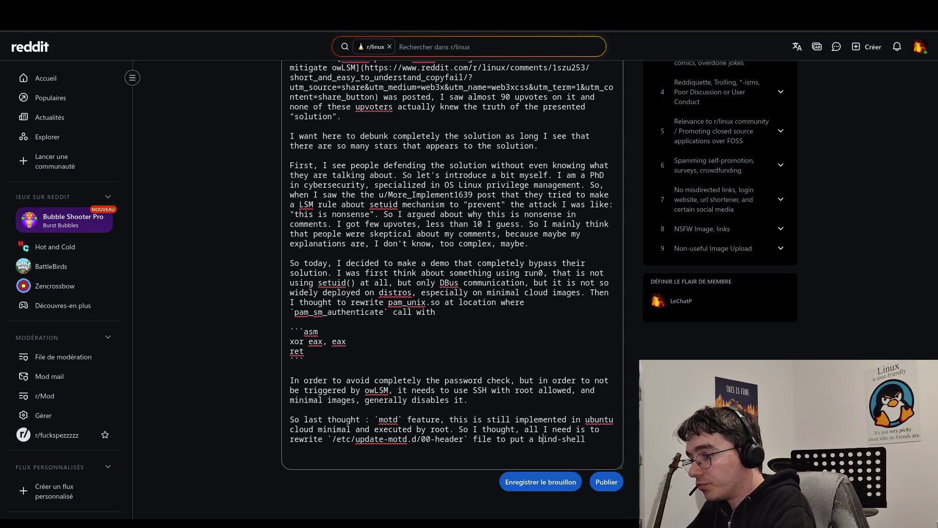
click(532, 439)
text(local bind-shell)
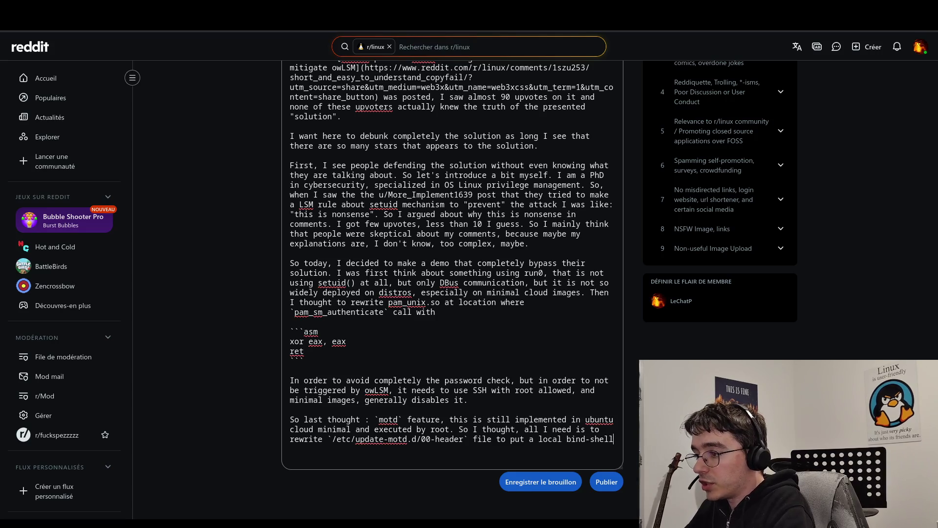
text(. and wonnec)
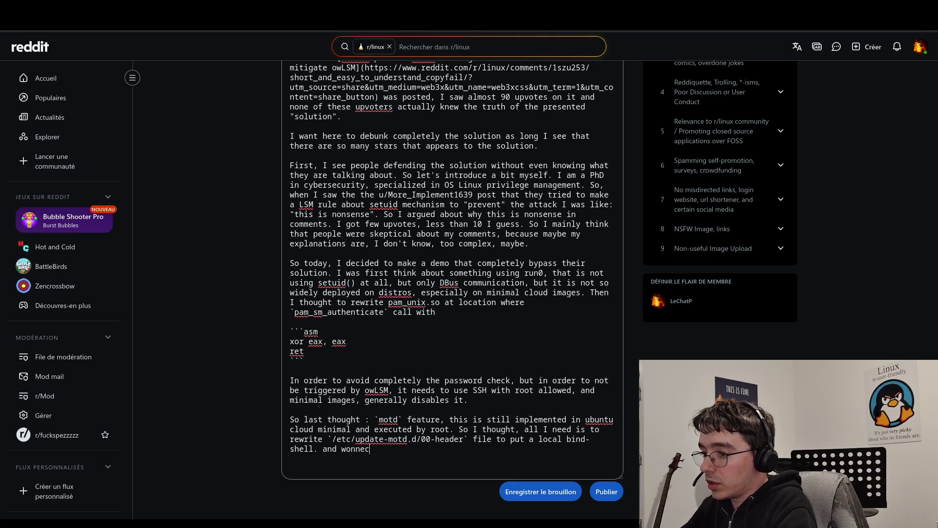
key(BackSpace)
key(BackSpace)
key(BackSpace)
key(BackSpace)
key(BackSpace)
key(BackSpace)
text(connect )
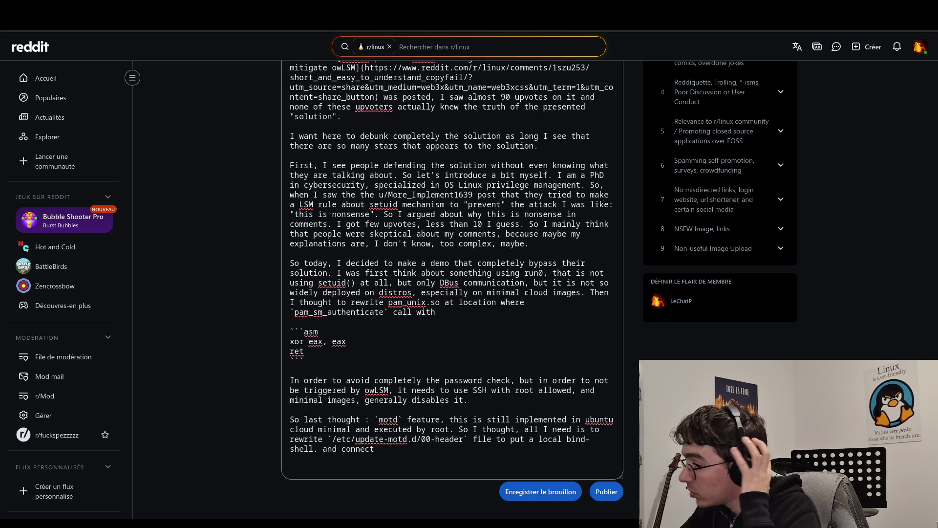
text(to it with )
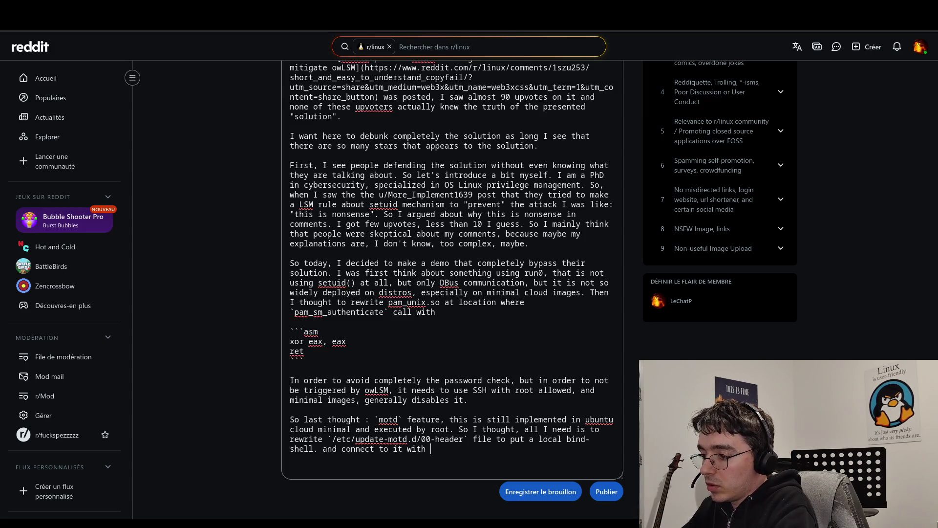
text(a simple )
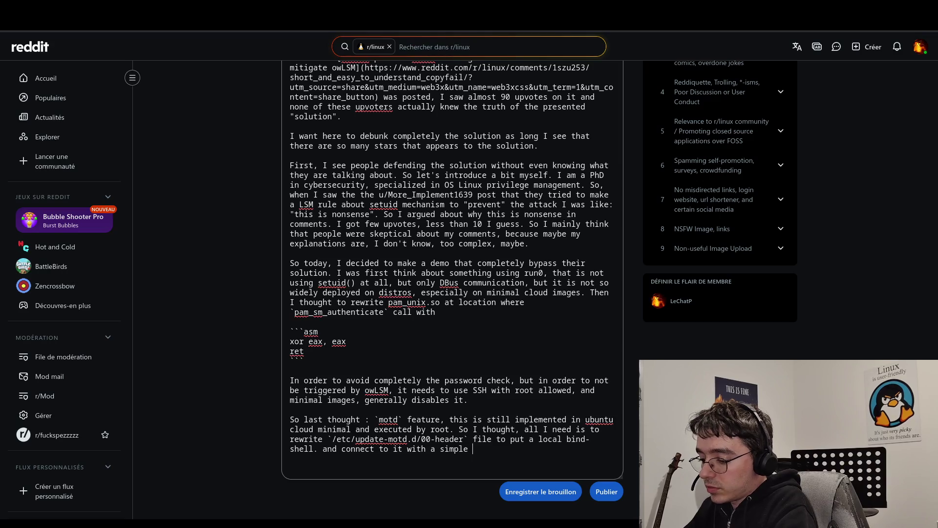
text(client.)
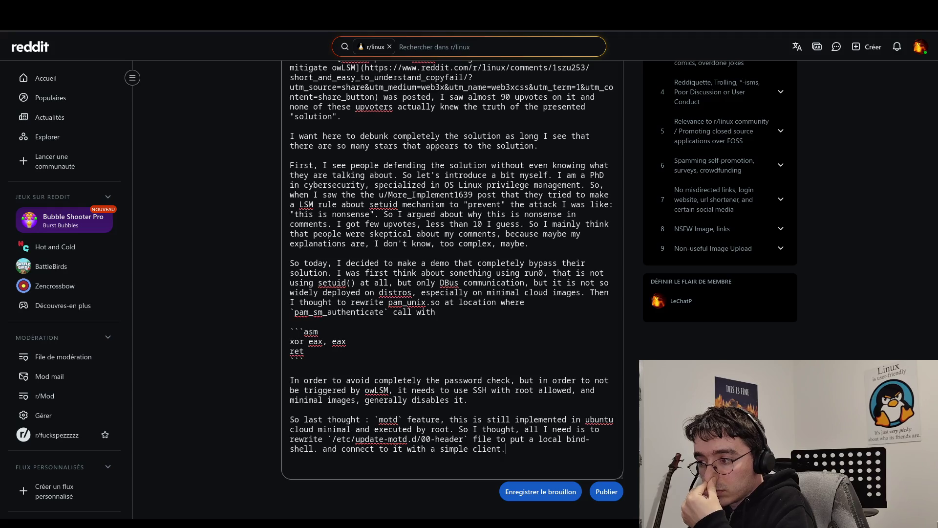
key(Return)
key(Return)
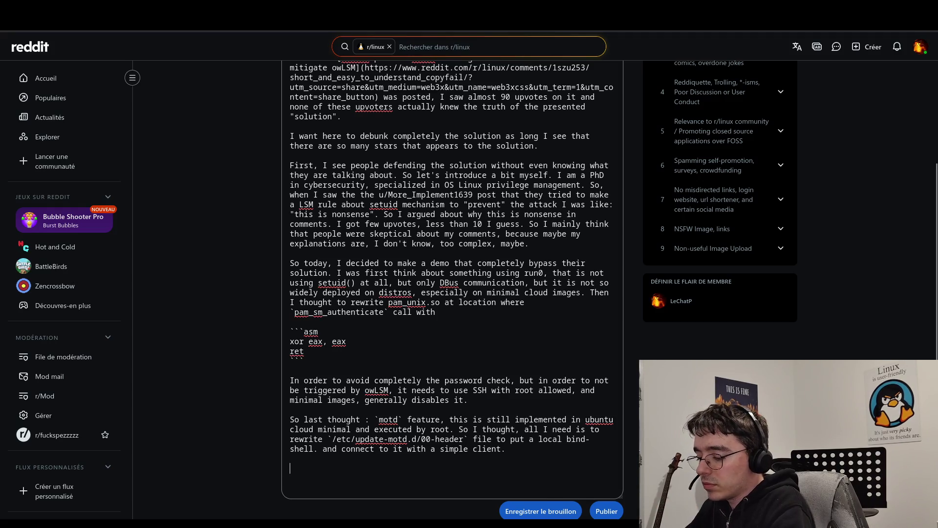
Step: Start a new paragraph: 'All of these solutions are trivial when you are doing pentest, I think there are many other ways…'
text(Very)
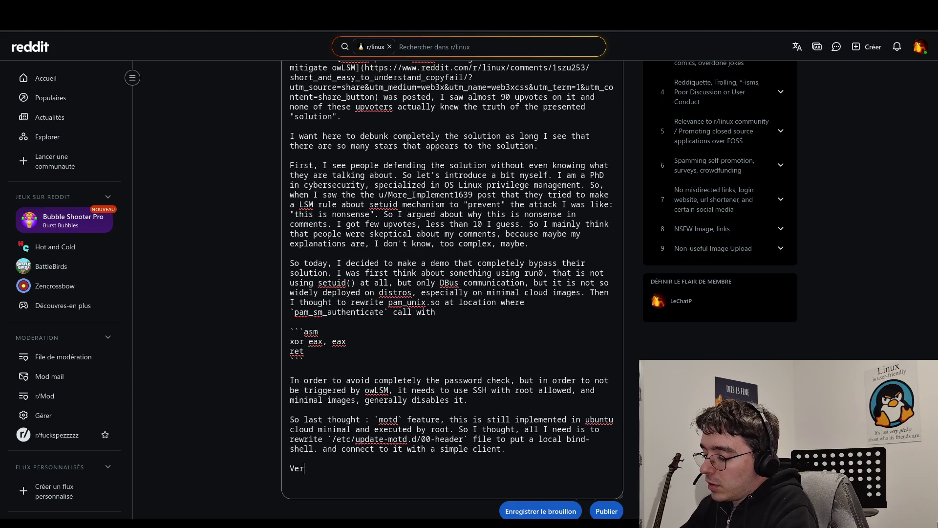
key(BackSpace)
key(BackSpace)
key(BackSpace)
key(BackSpace)
key(BackSpace)
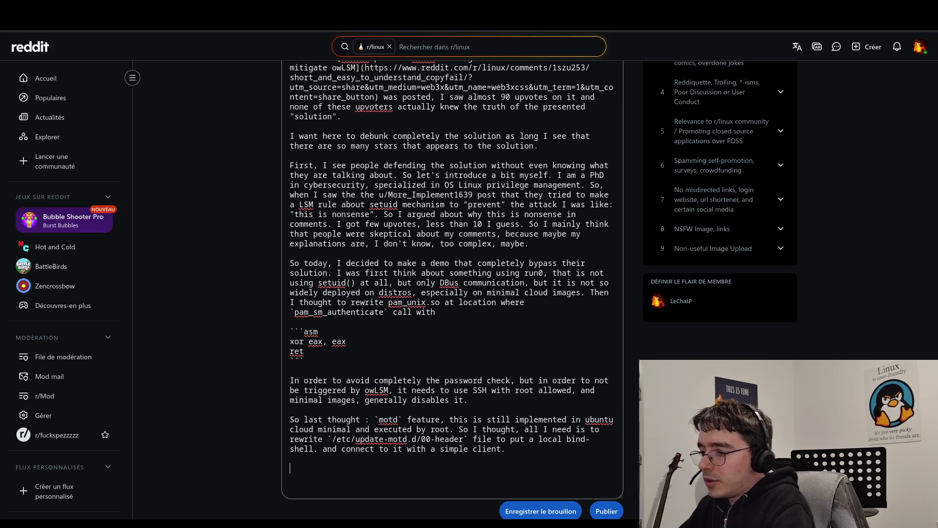
key(BackSpace)
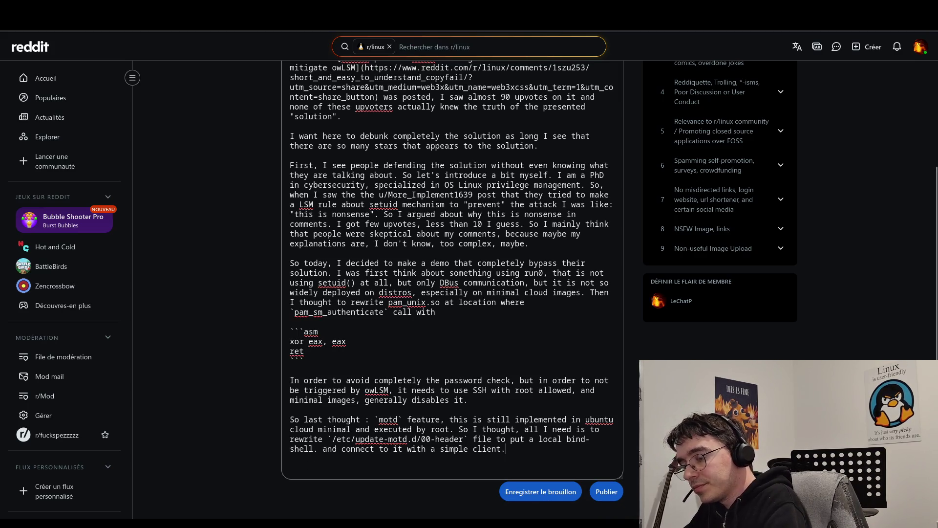
key(Return)
key(Return)
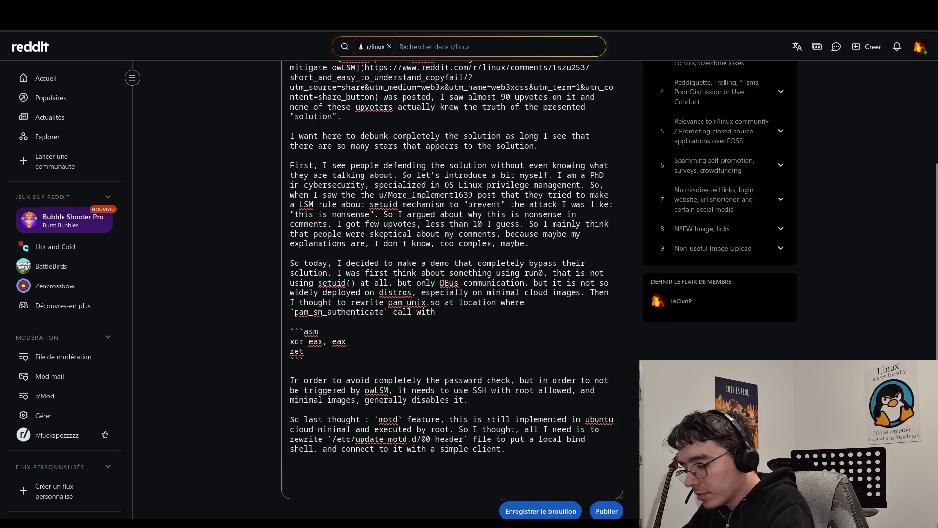
text(But all )
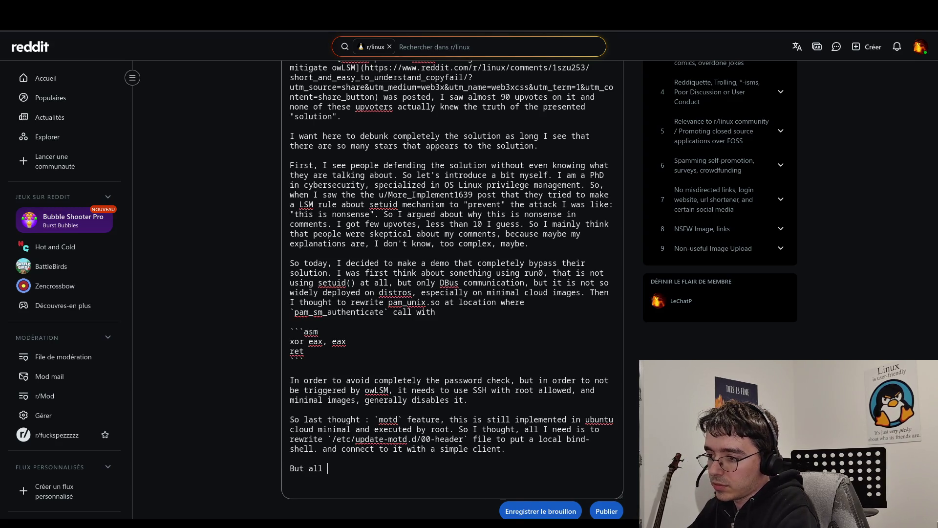
text(of these solutions w)
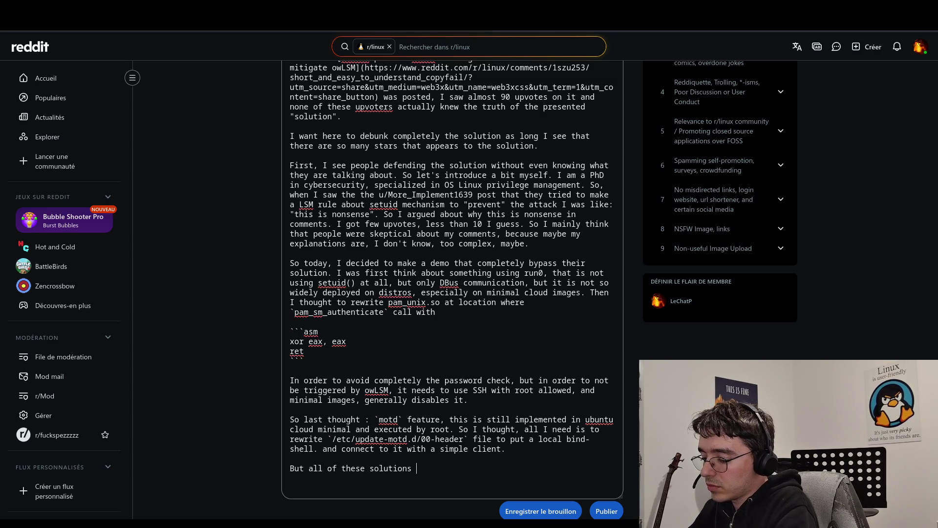
text(ere a bit)
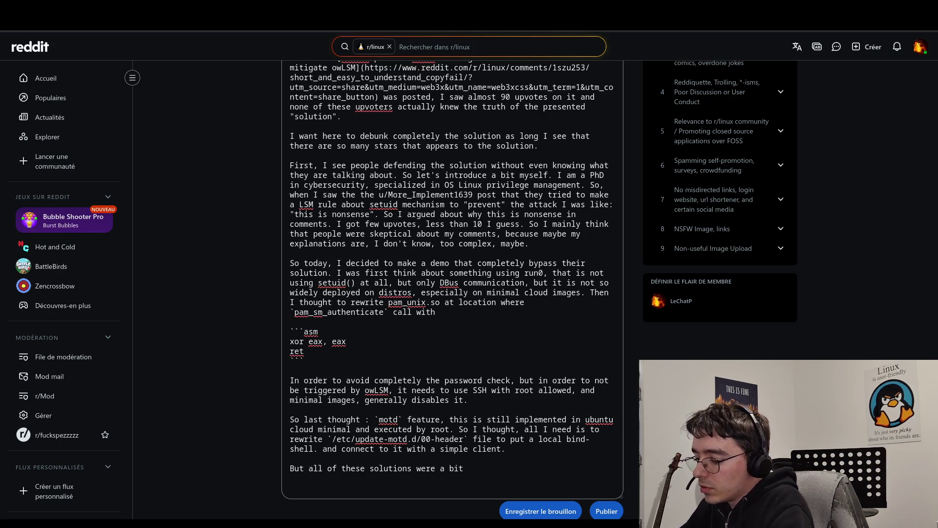
key(BackSpace)
key(BackSpace)
key(BackSpace)
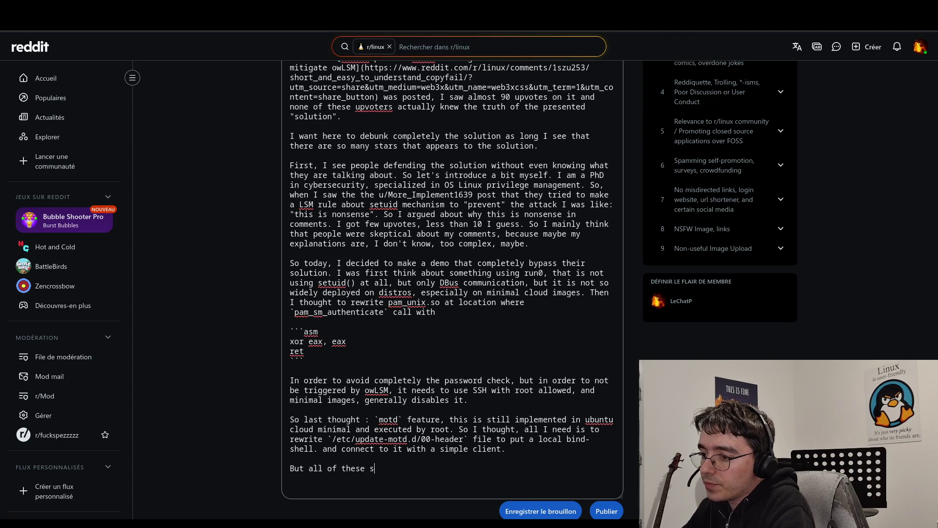
key(BackSpace)
key(BackSpace)
key(BackSpace)
text(All o)
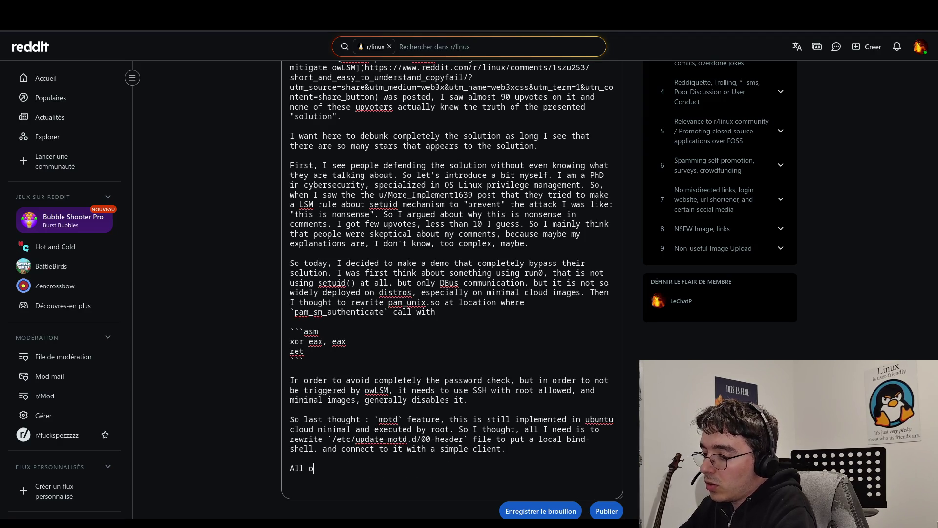
text(f these sol)
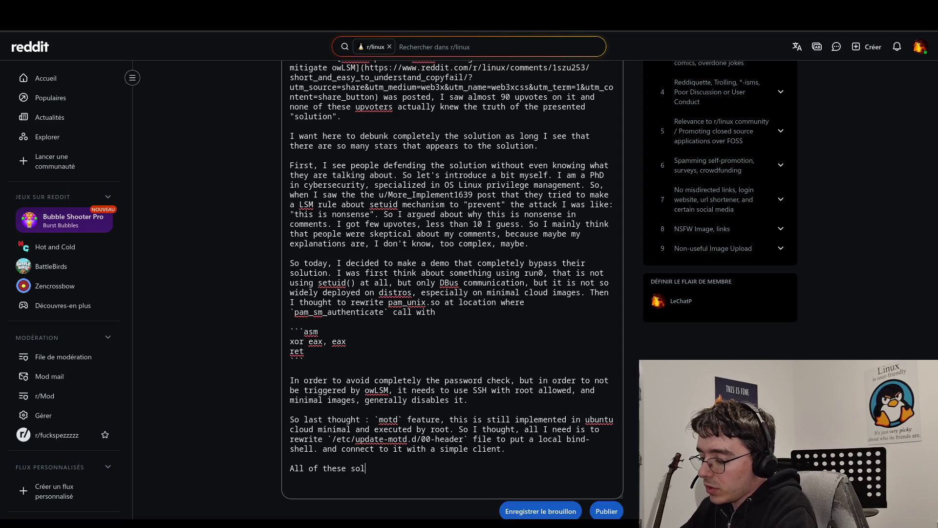
text(utions are )
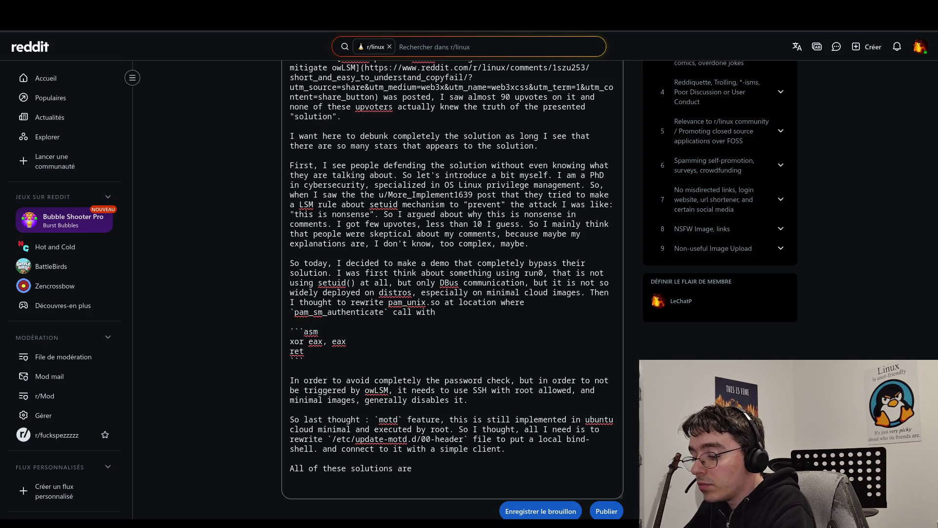
text( triva)
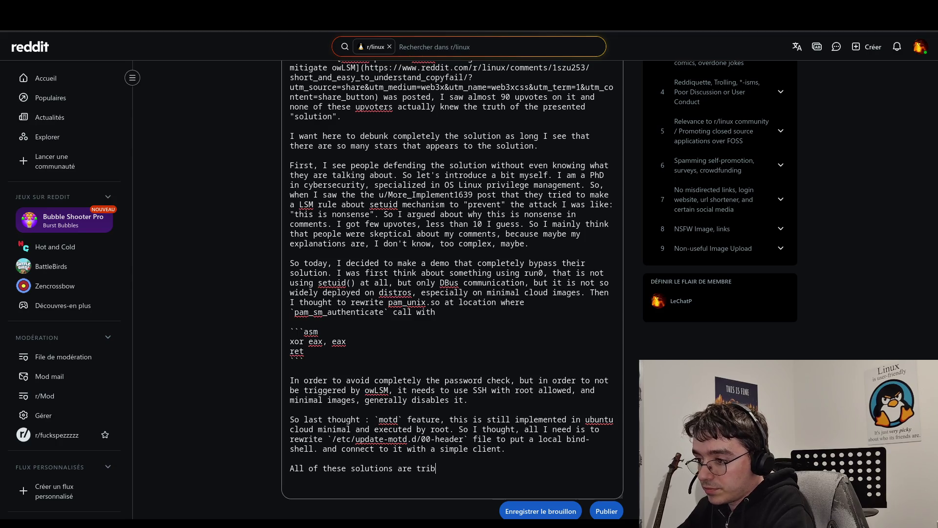
text(l )
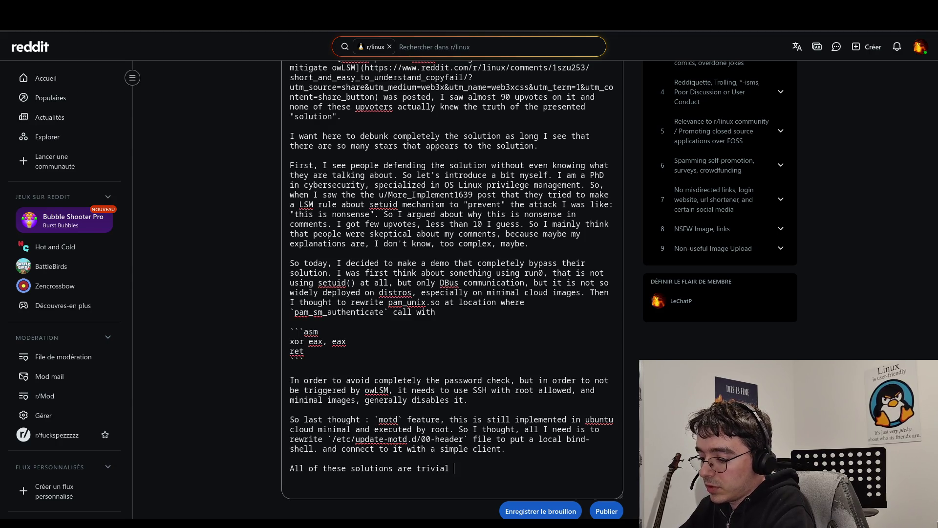
text(when you )
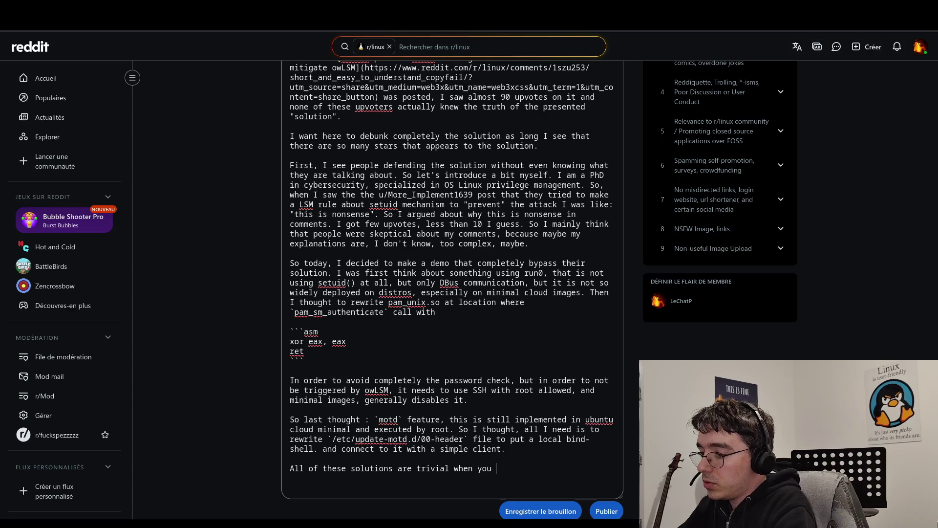
text(aredoin)
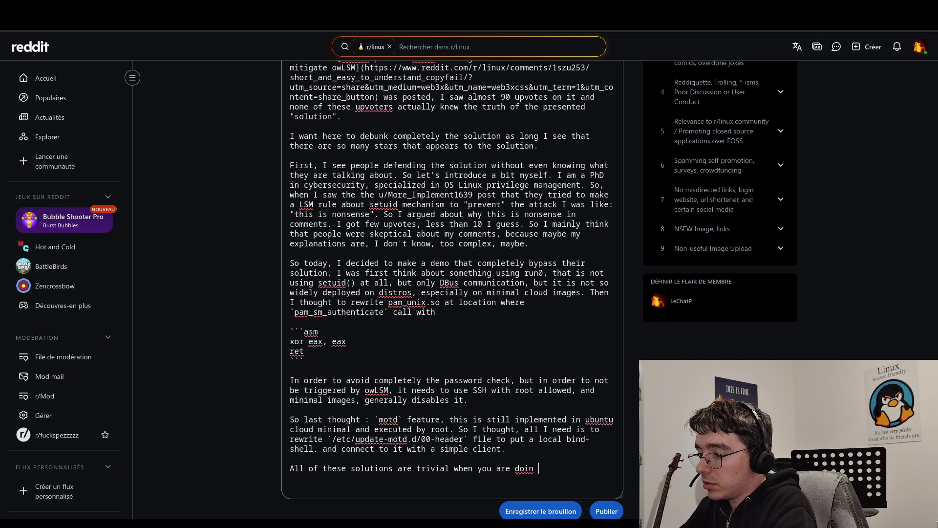
text(g pen)
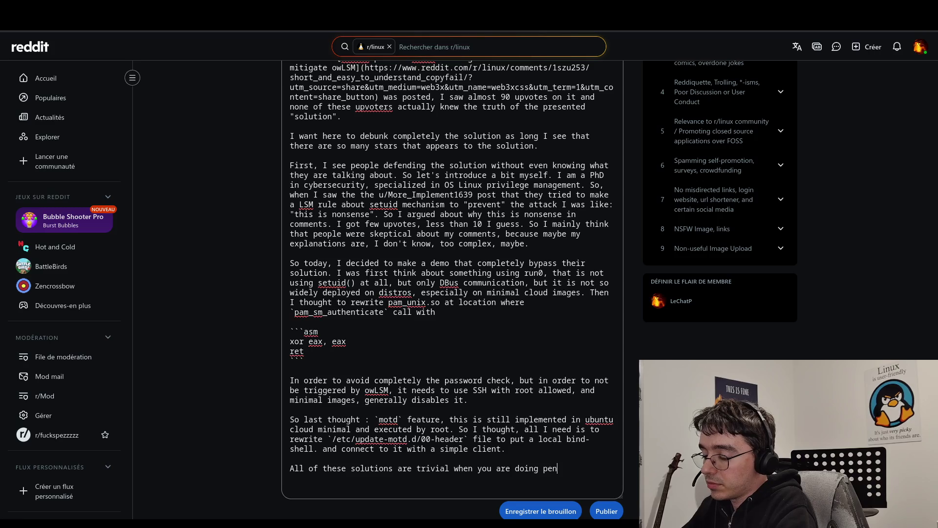
text(test, )
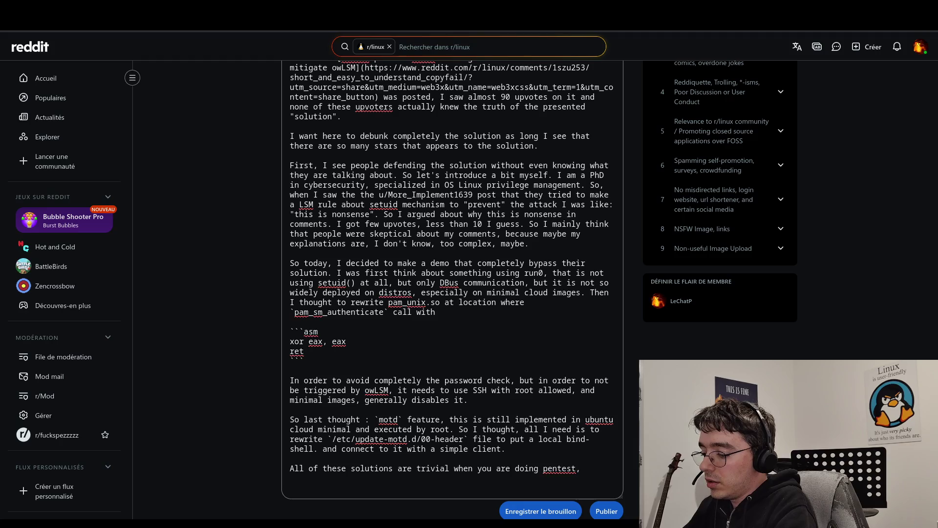
text(I think there w)
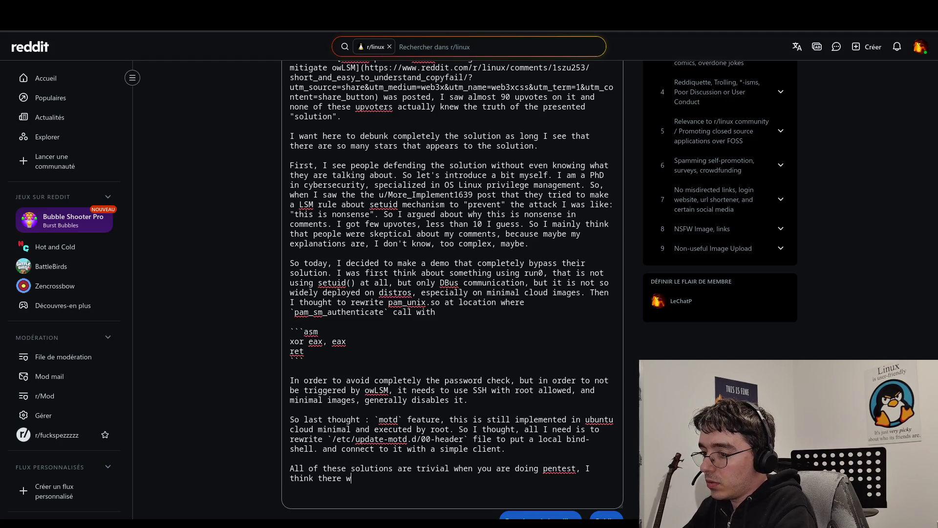
key(BackSpace)
text(are many )
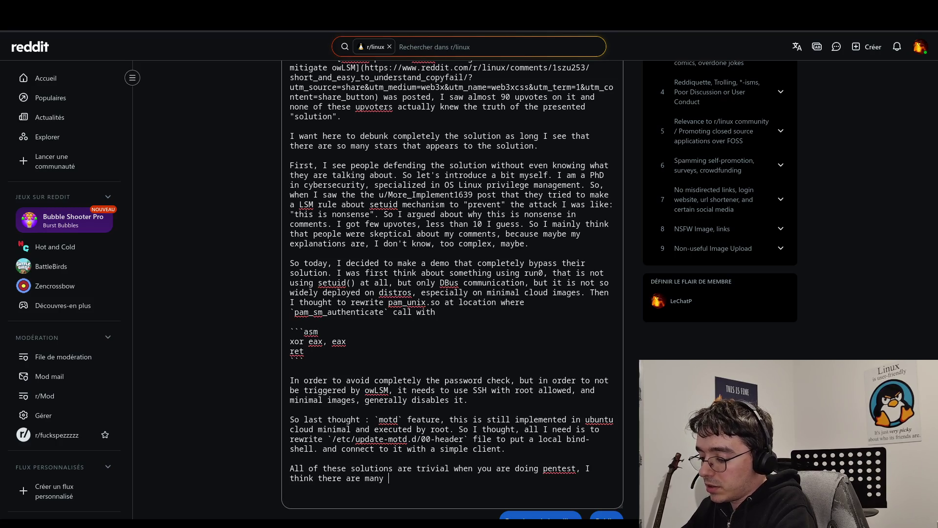
text(other ys to)
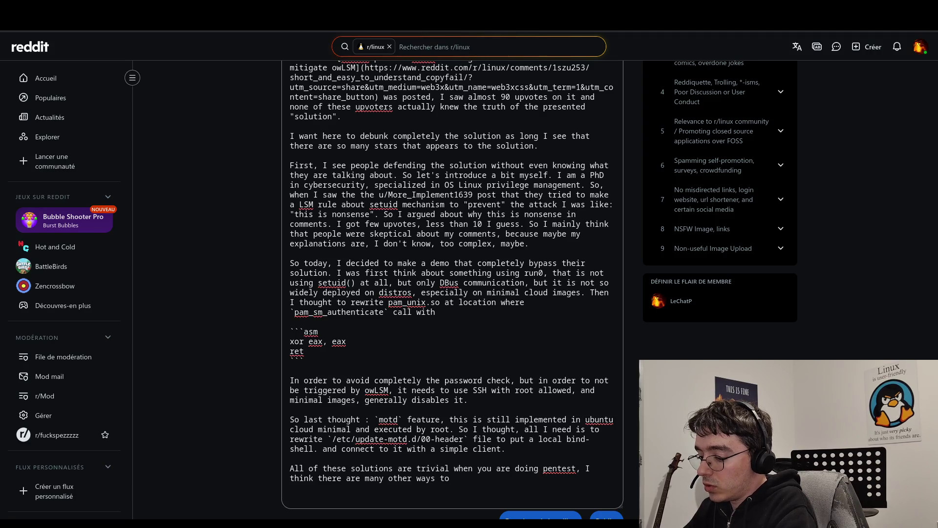
text(btain )
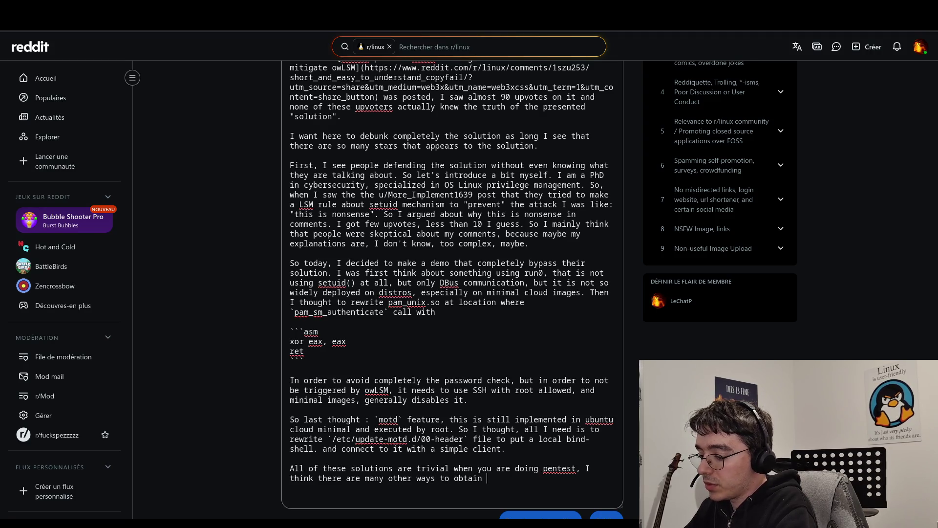
text(uid)
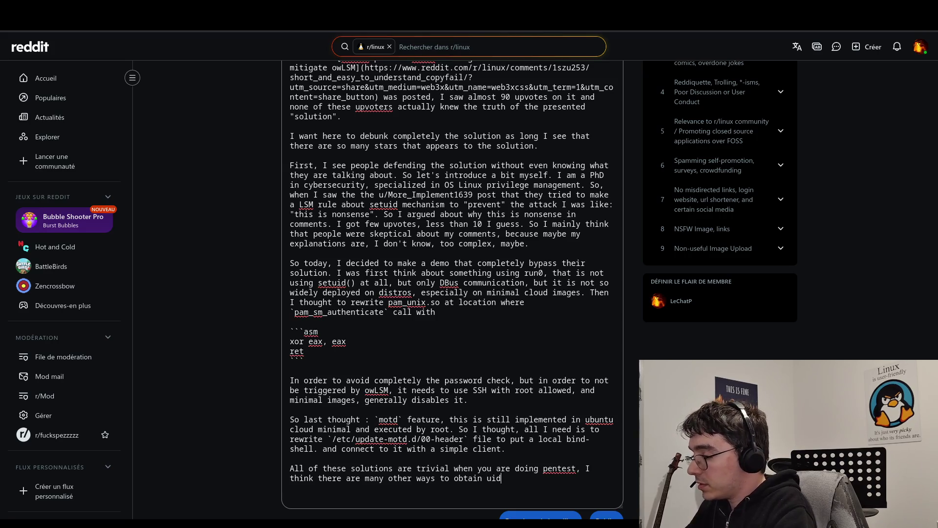
Step: Continue with 'uid=0 without setuid(0) or even SUID bit. And guess what, I…'
key(BackSpace)
key(BackSpace)
key(BackSpace)
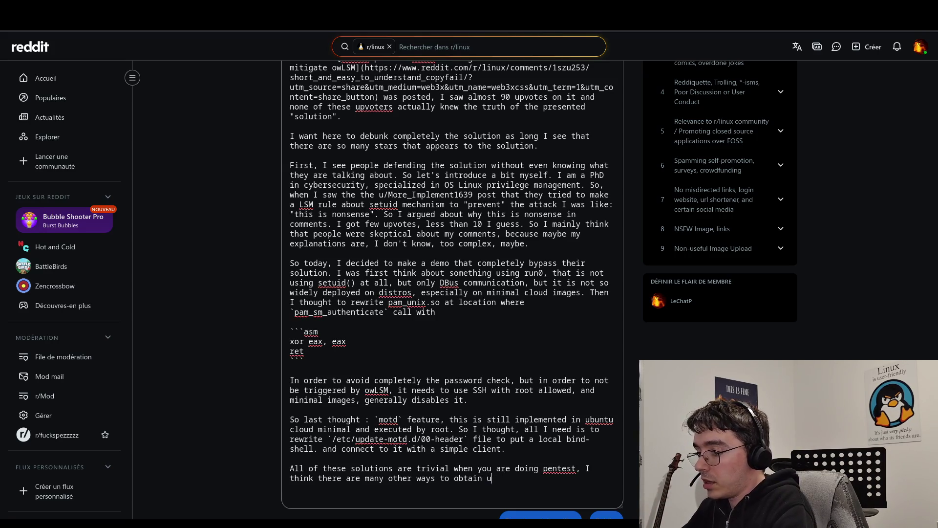
text(ruid=)
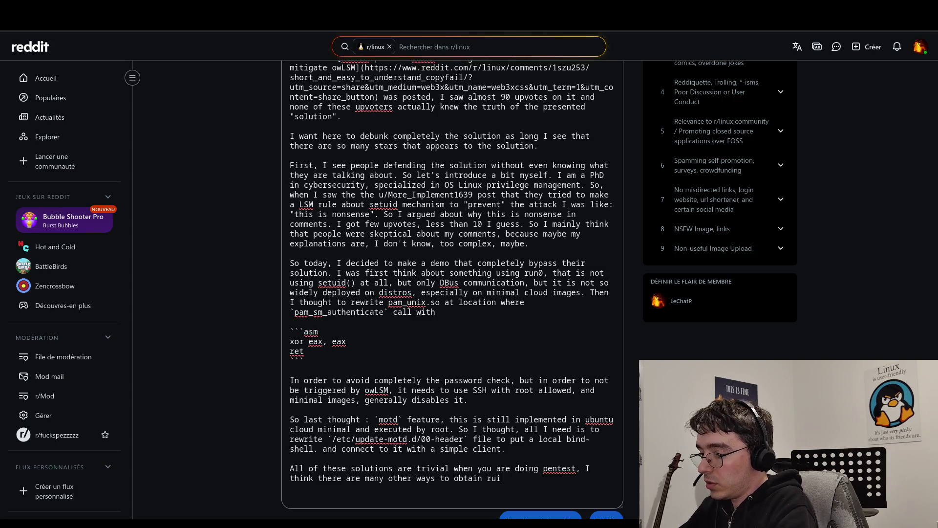
text(0 w)
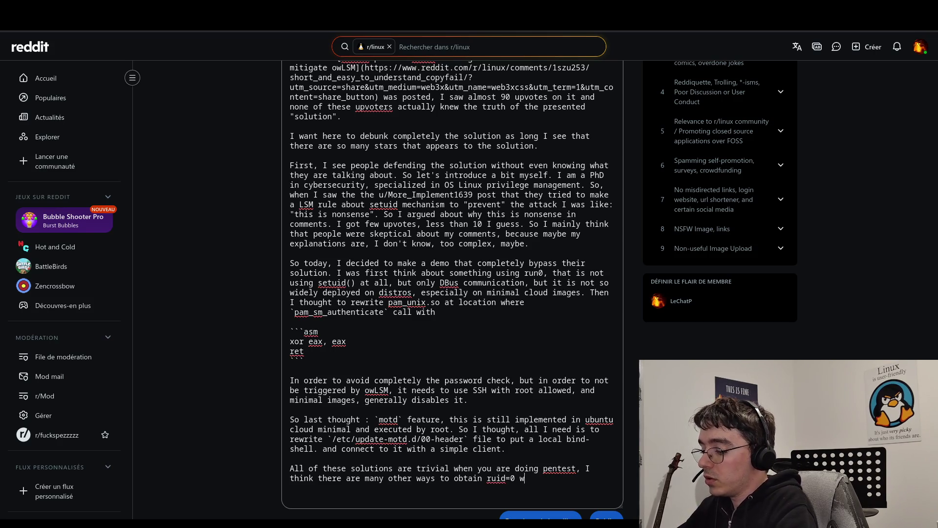
text(ithout set)
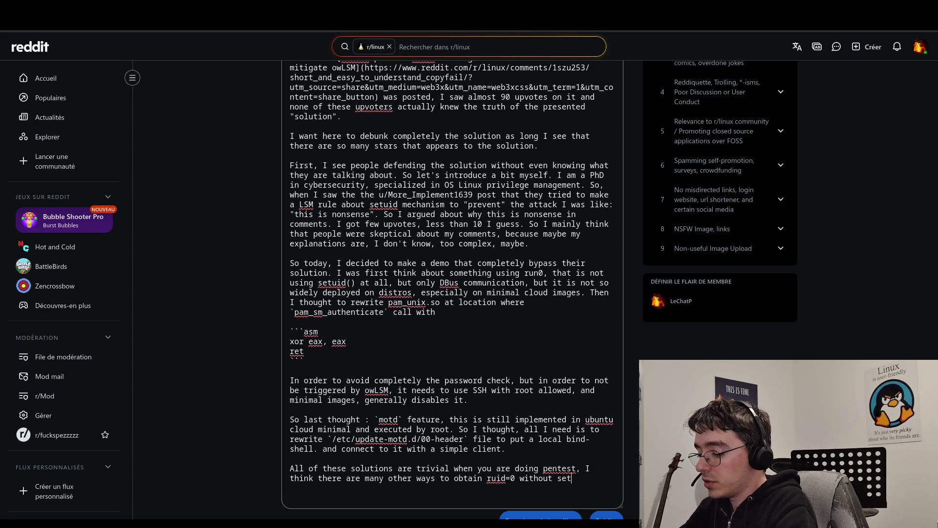
text(uid(0))
key(Left)
text(0)
click(600, 478)
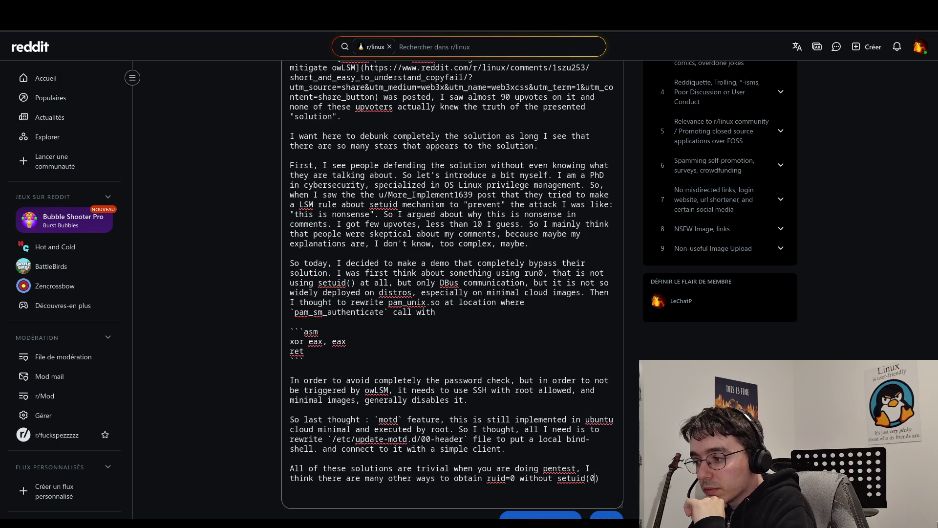
text( or e)
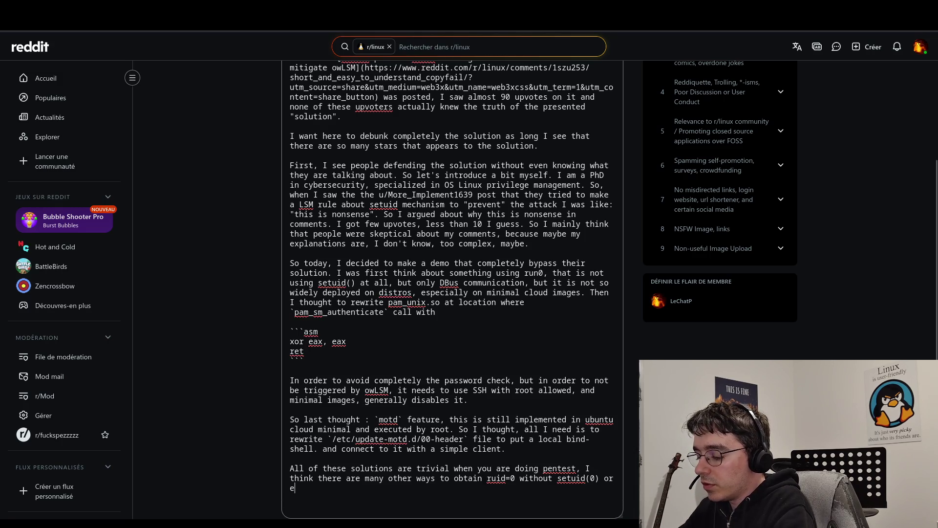
text(ven SUID bu)
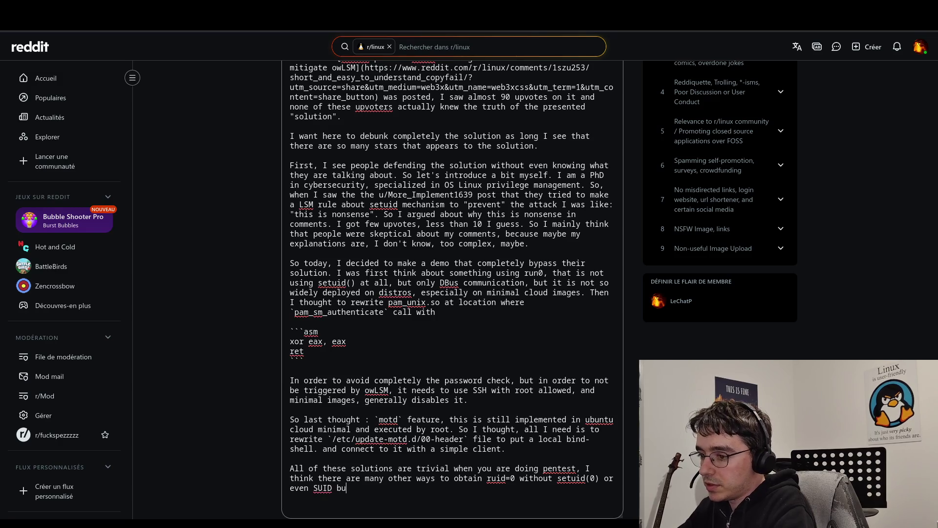
key(BackSpace)
text(it.)
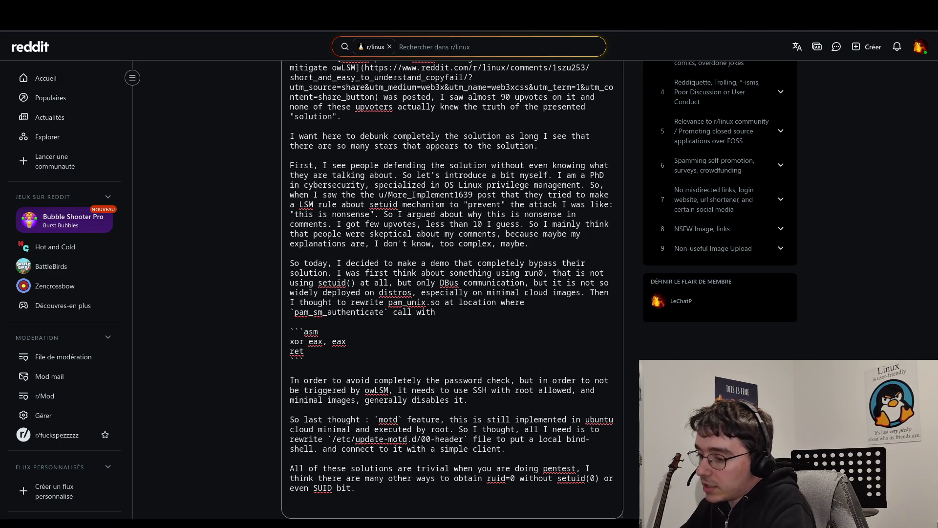
text( And gues)
text(s what, I)
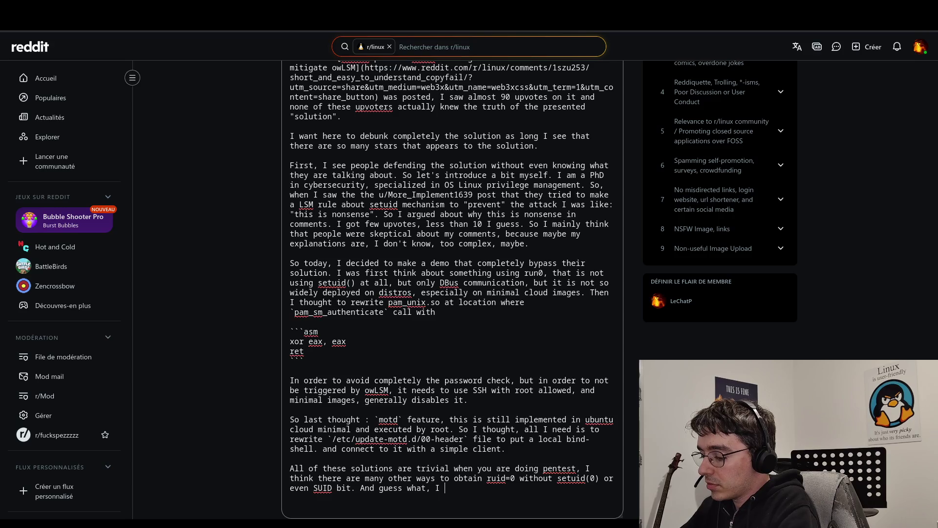
text(didn)
Step: Finish with 'found a awesome guy that found the most elegant way to perform the exploit'
key(BackSpace)
key(BackSpace)
key(BackSpace)
text(o)
key(BackSpace)
key(BackSpace)
text(foul)
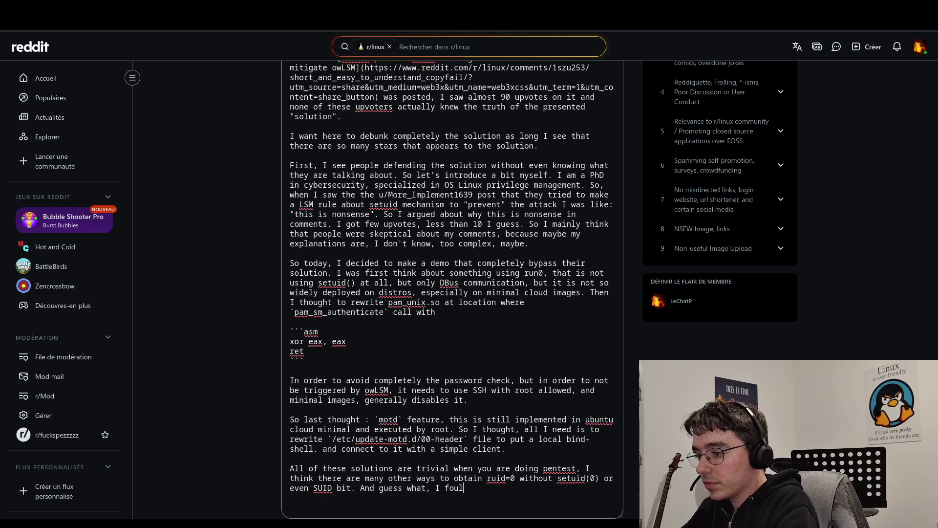
key(BackSpace)
text(nd )
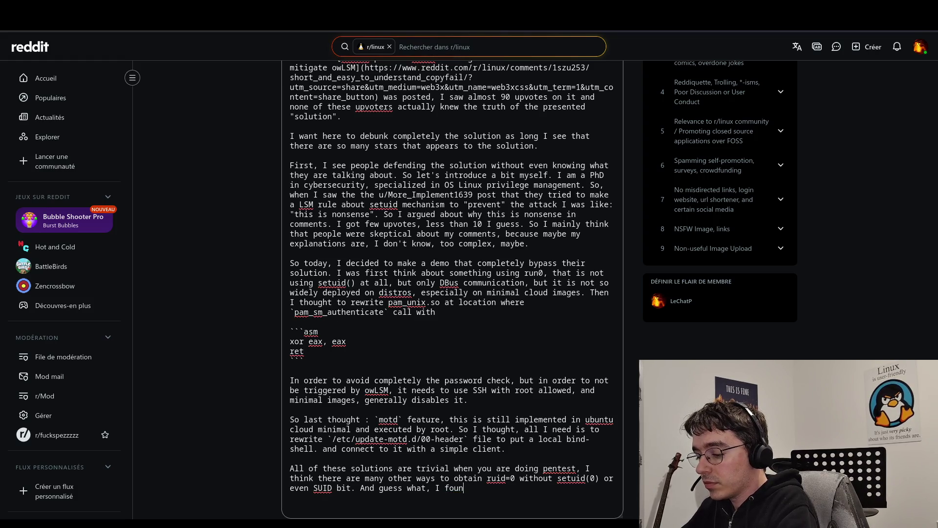
text(a)
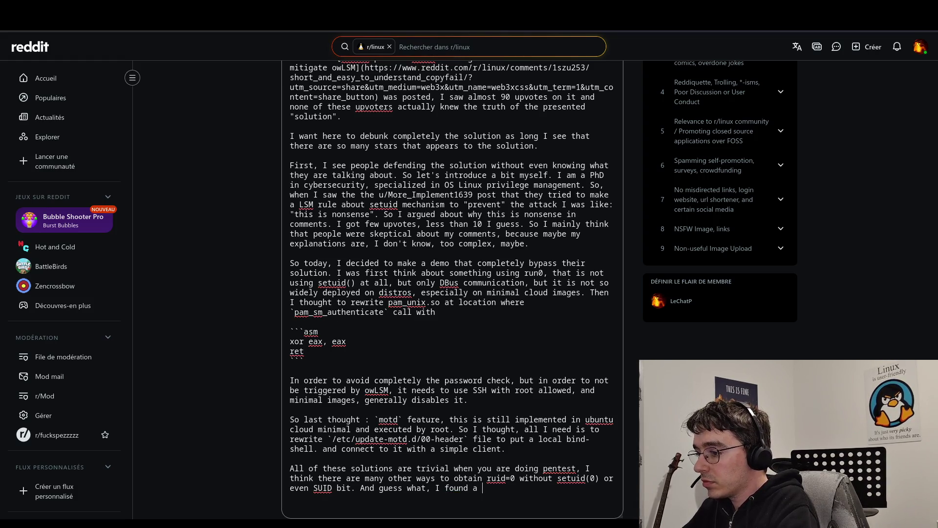
text( guy)
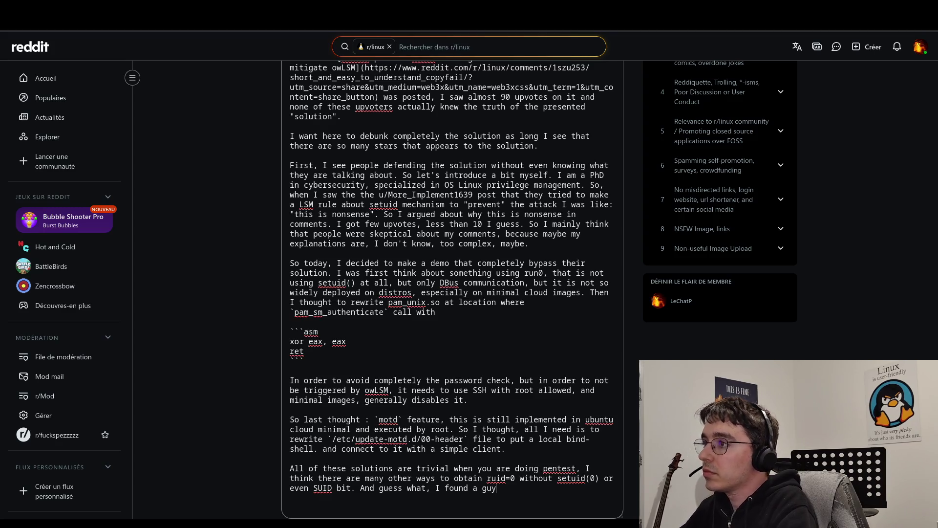
key(BackSpace)
key(BackSpace)
key(BackSpace)
text(awesome guy)
key(BackSpace)
key(BackSpace)
key(BackSpace)
text(guy that )
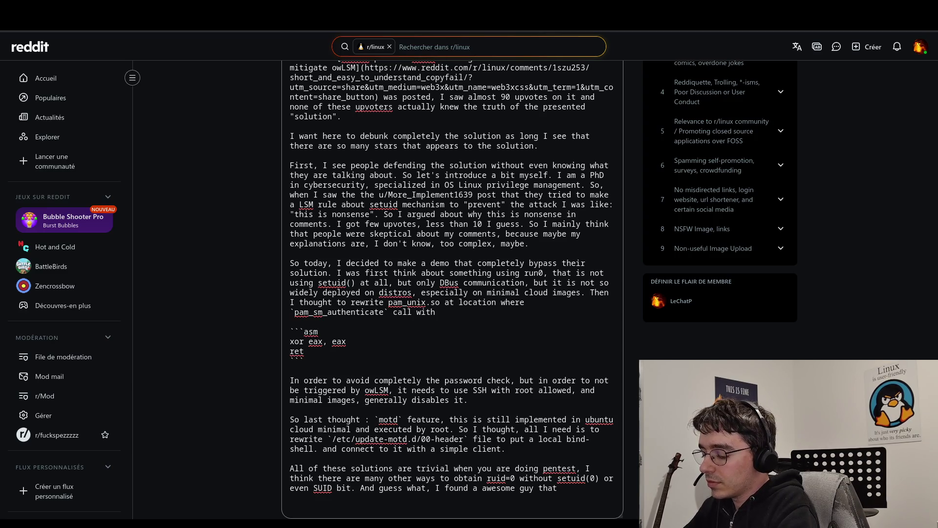
text(found the most e elegant )
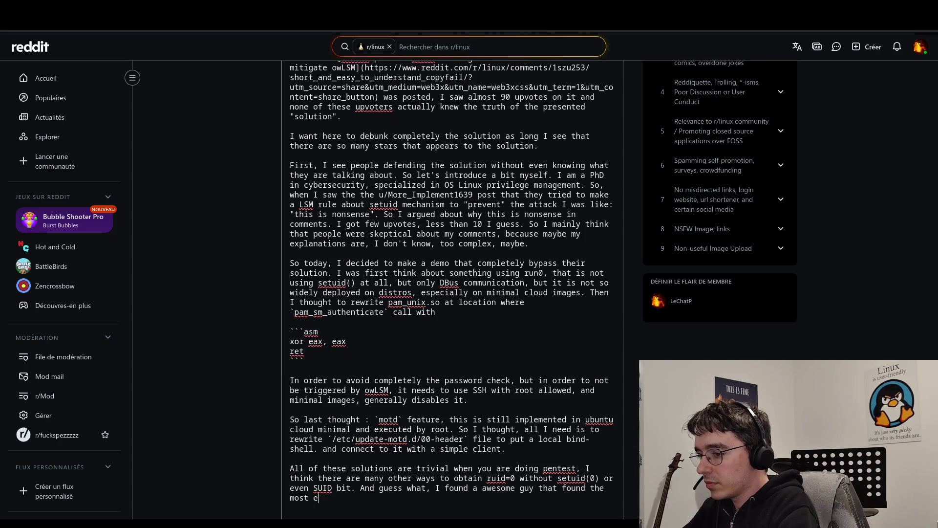
text(way to)
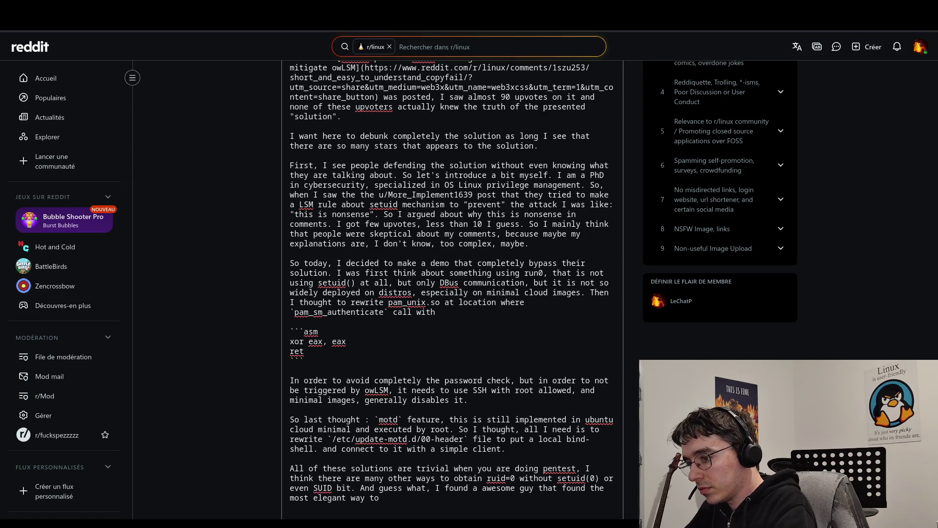
text( perform)
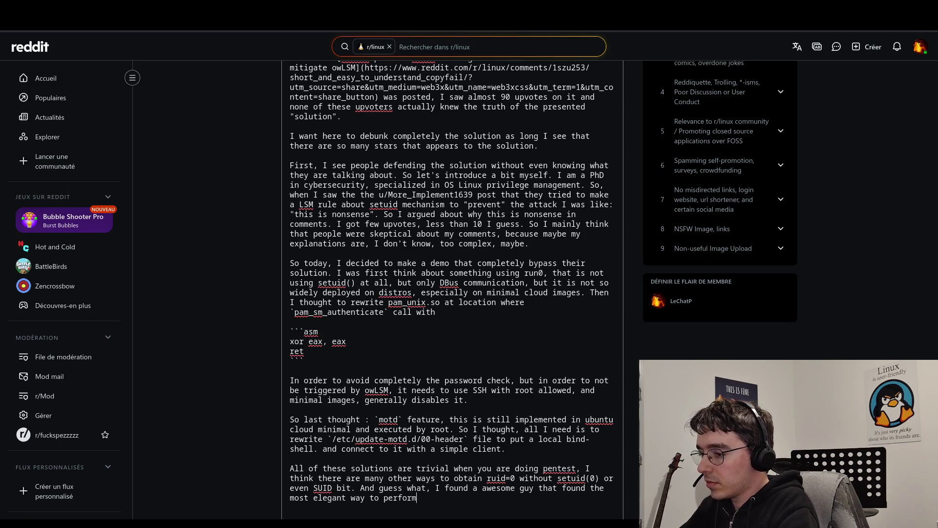
text( the exploit)
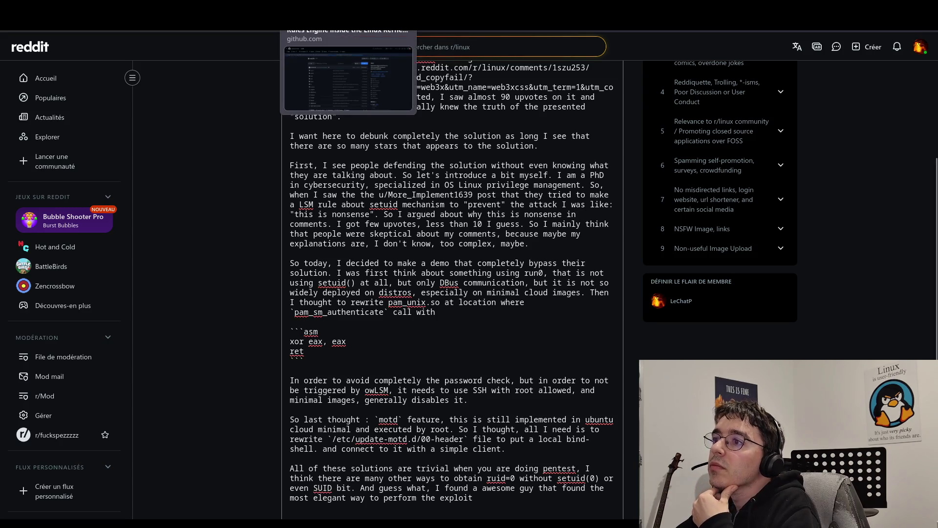
Step: In GitHub, open the copy-fail-tiny-elf-CVE-2026-31431 repository from the starred repositories
click(347, 17)
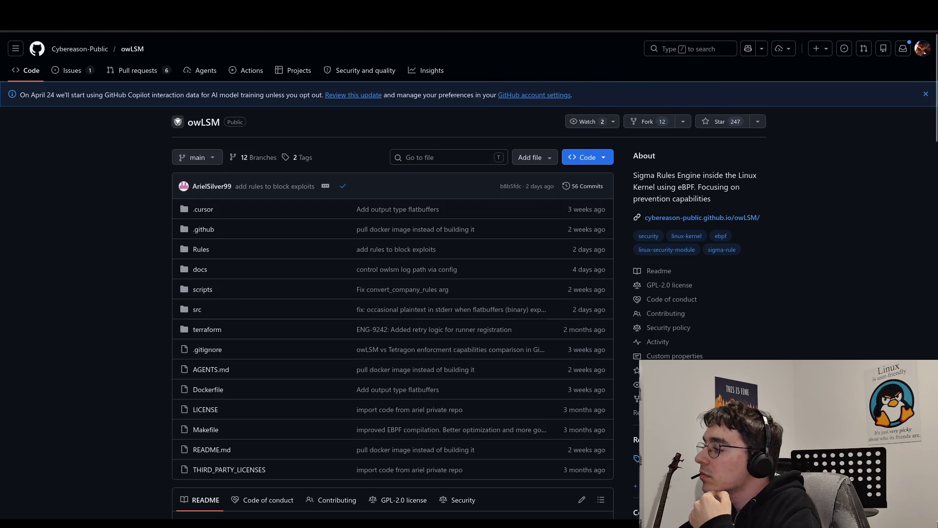
scroll(269, 359, down, 15)
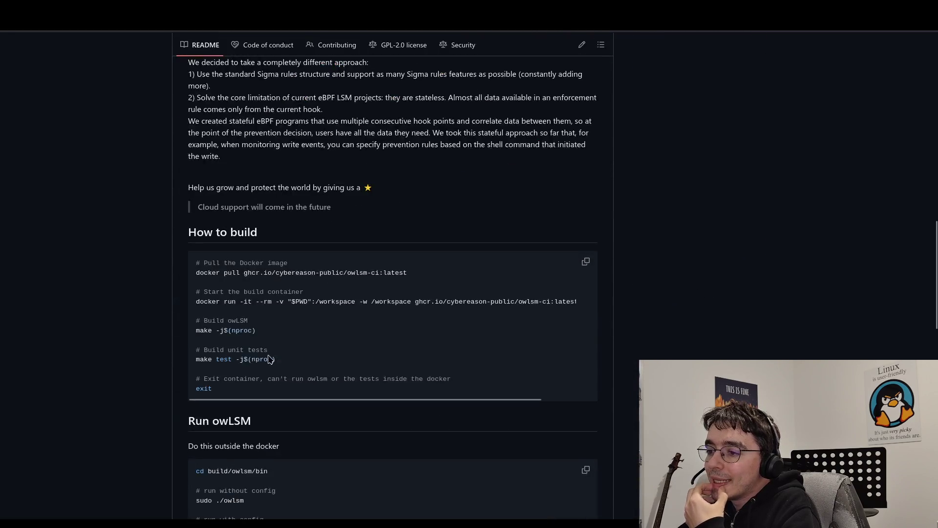
key(Home)
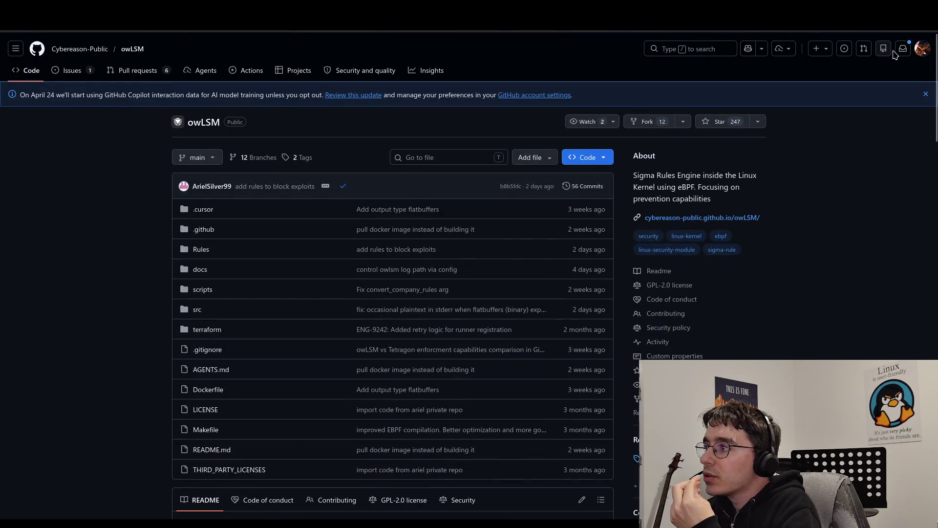
click(921, 48)
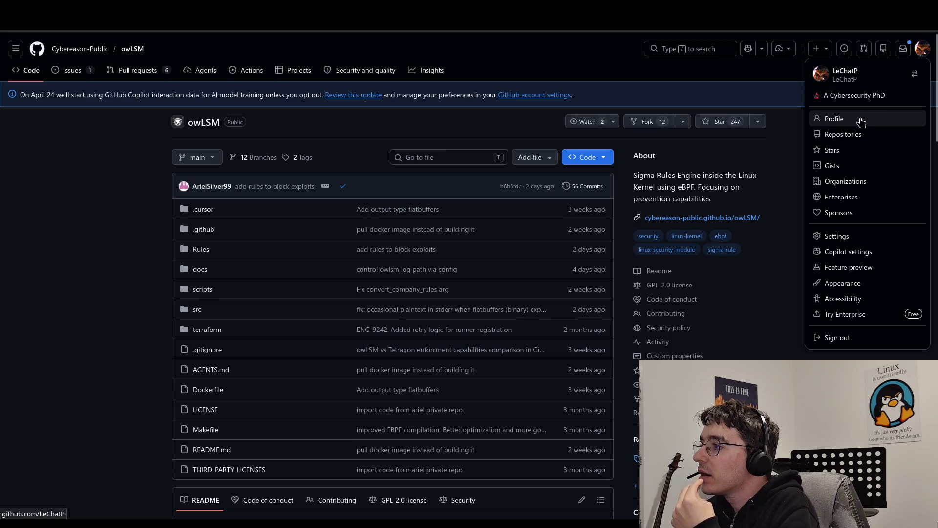
click(842, 155)
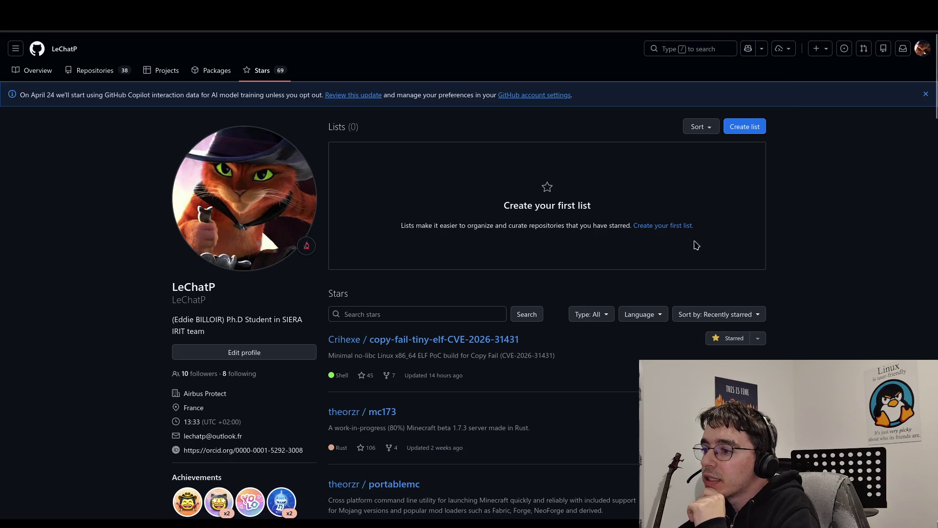
click(480, 340)
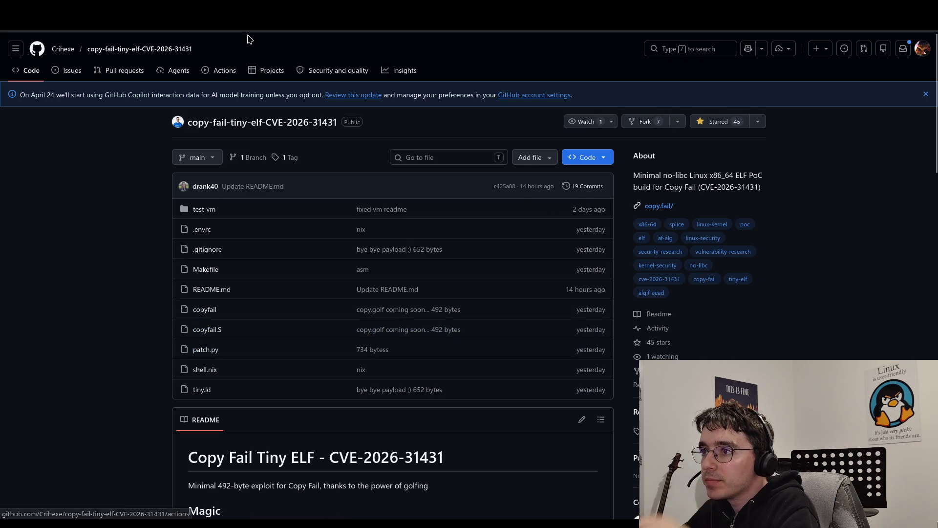
Step: Copy the repository's URL and return to the Reddit draft
key(ctrl+l)
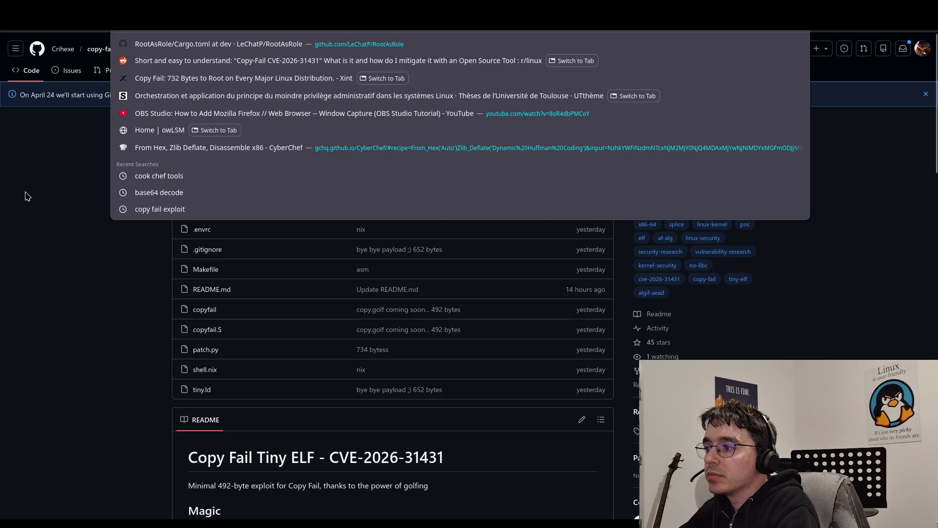
key(Escape)
click(293, 14)
scroll(381, 275, down, 3)
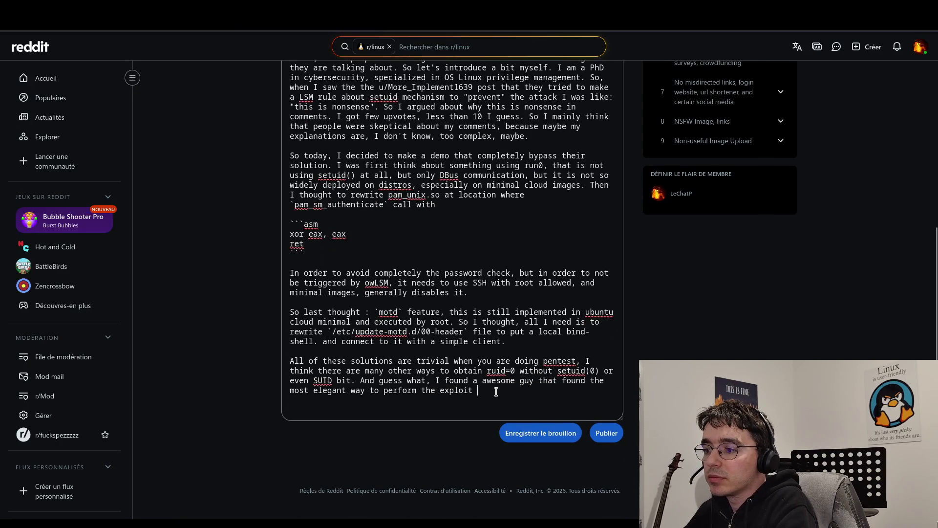
Step: Make '[here]' a Markdown link to the copy-fail-tiny-elf-CVE-2026-31431 repo URL, followed by 'named'
text(https://github.com/Crihexe/copy-fail-tiny-elf-CVE-2026-31431)
key(ctrl+z)
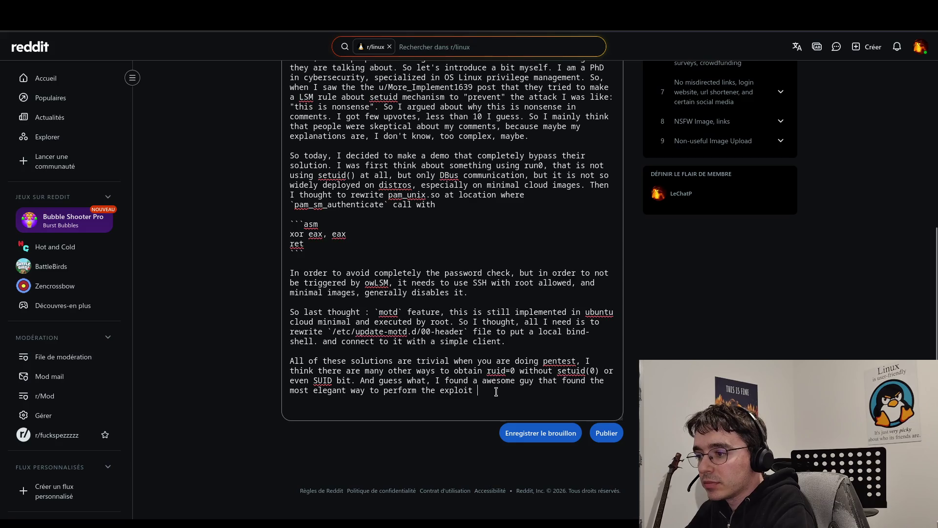
text([)
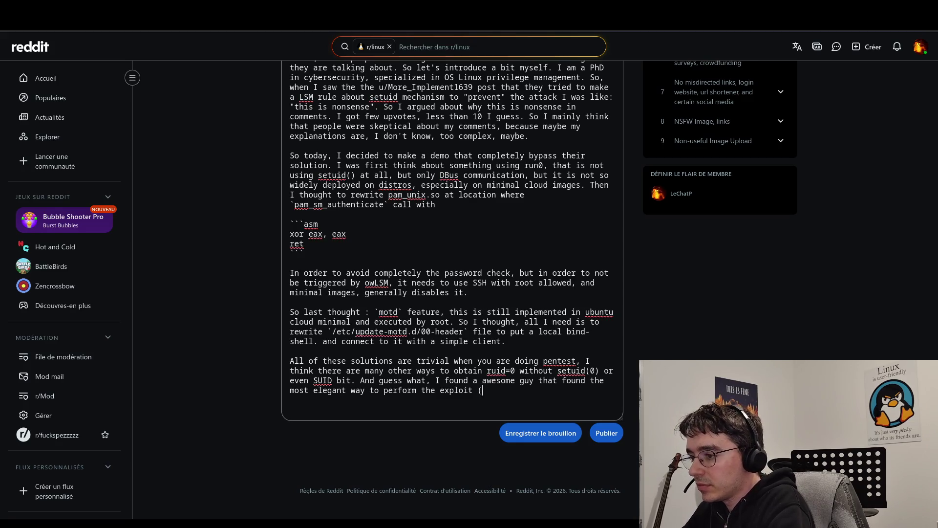
text(here)
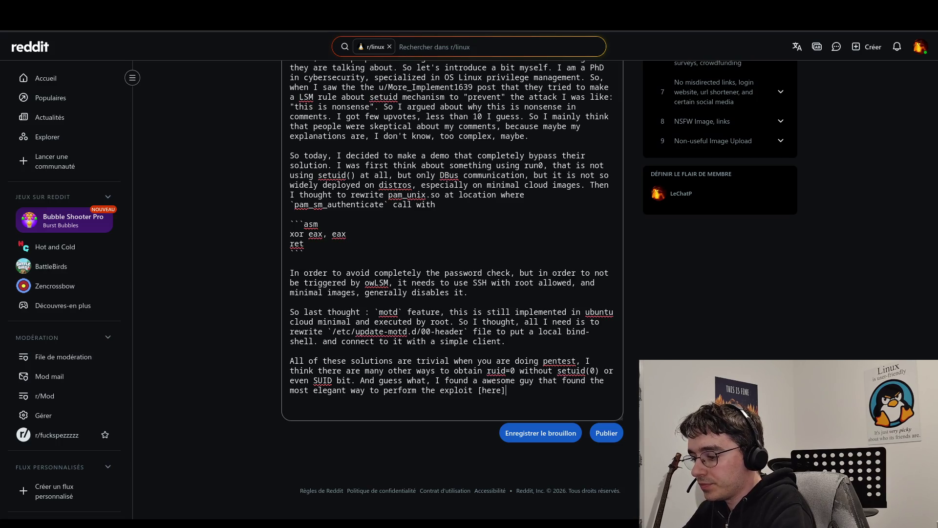
text(https://github.com/Crihexe/copy-fail-tiny-elf-CVE-2026-31431)
text(n)
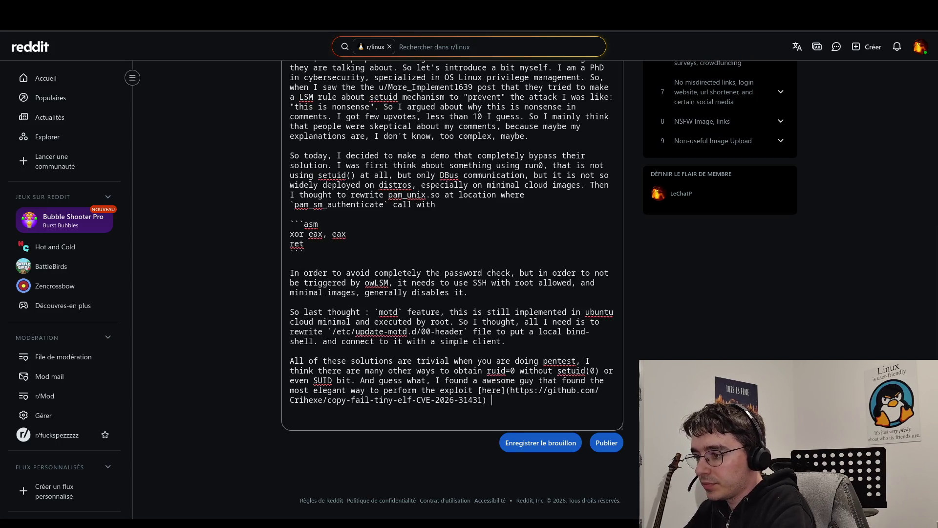
text(am)
key(BackSpace)
text(d)
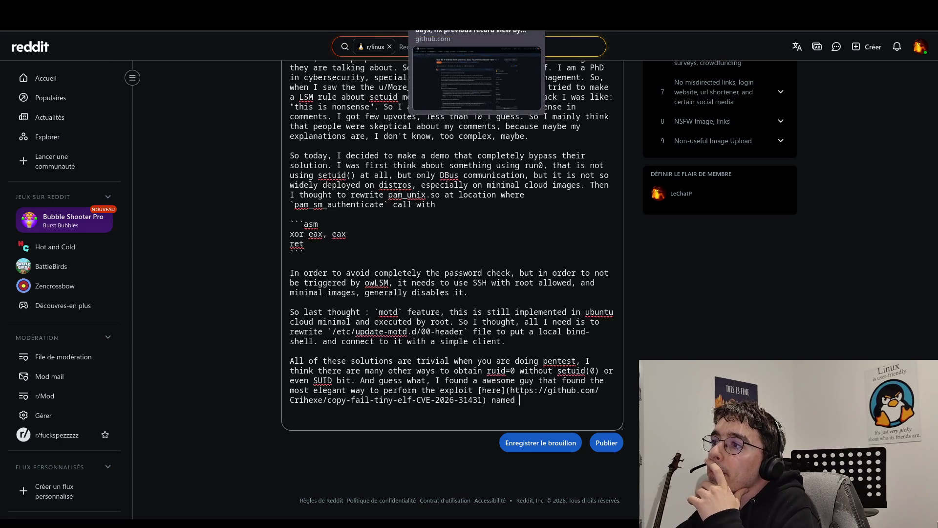
Step: Look over the original copy-fail-CVE-2026-31431 repo and the tiny-ELF exploit repo on GitHub
click(459, 14)
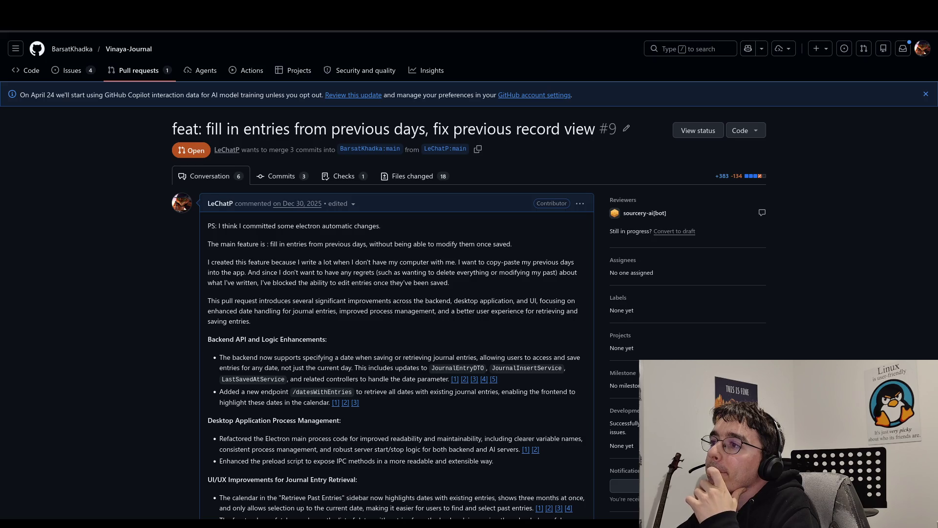
click(508, 15)
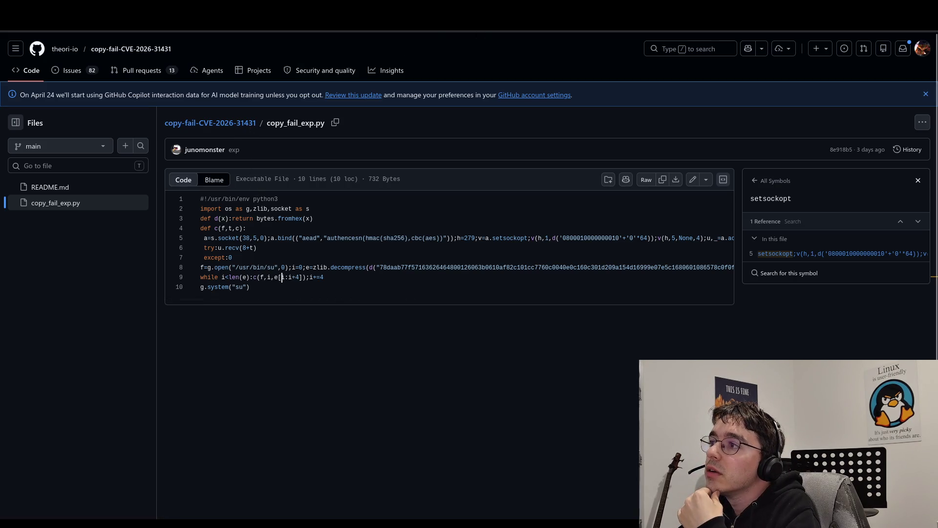
click(137, 55)
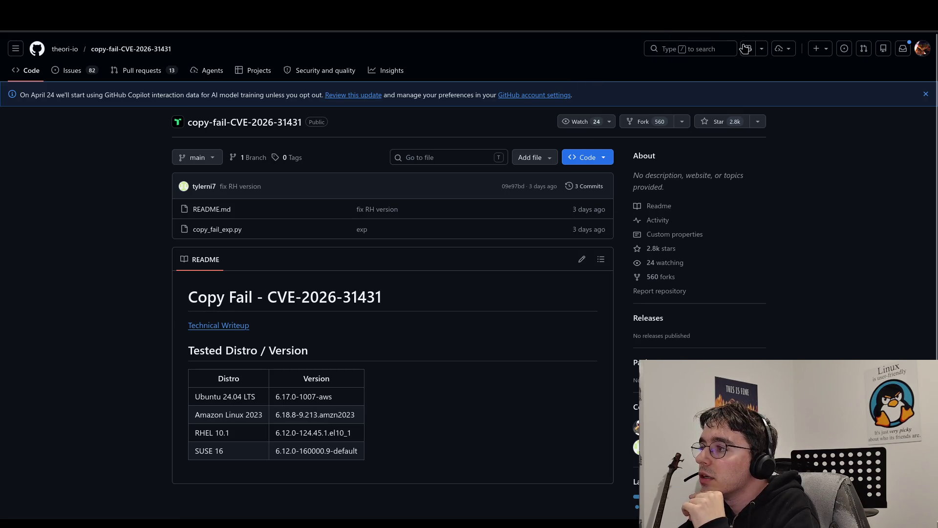
mouse_move(489, 17)
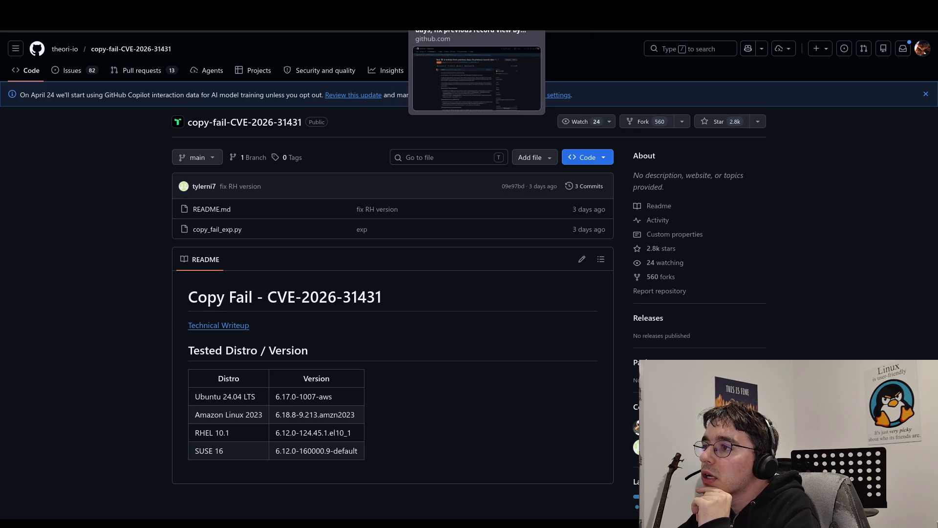
click(322, 17)
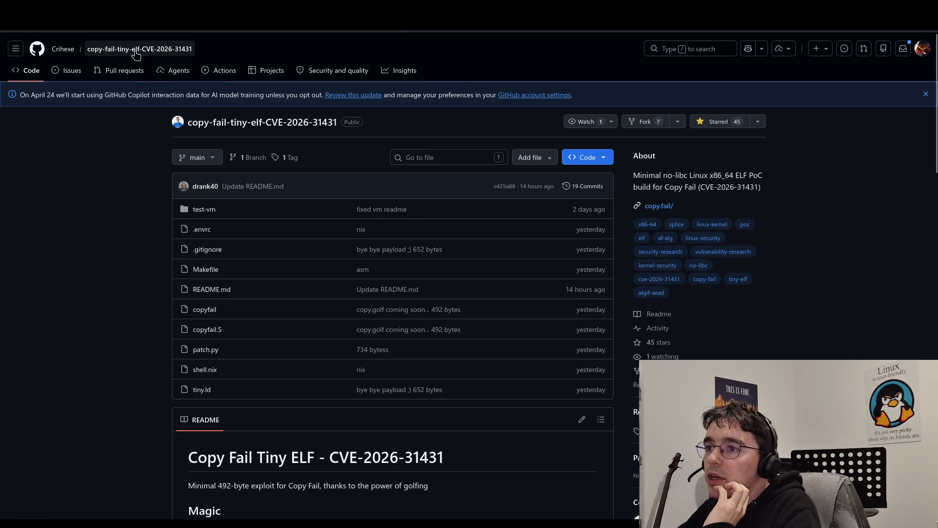
Step: Copy the tiny-ELF exploit author's username from their GitHub profile and return to the Reddit draft
click(68, 52)
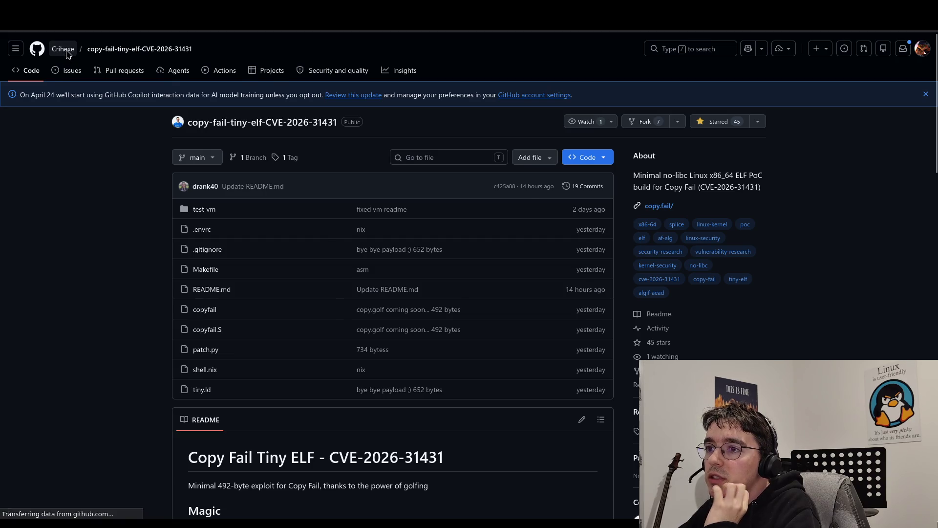
scroll(224, 304, down, 2)
scroll(224, 304, down, 2)
scroll(200, 288, up, 5)
double_click(191, 299)
key(ctrl+c)
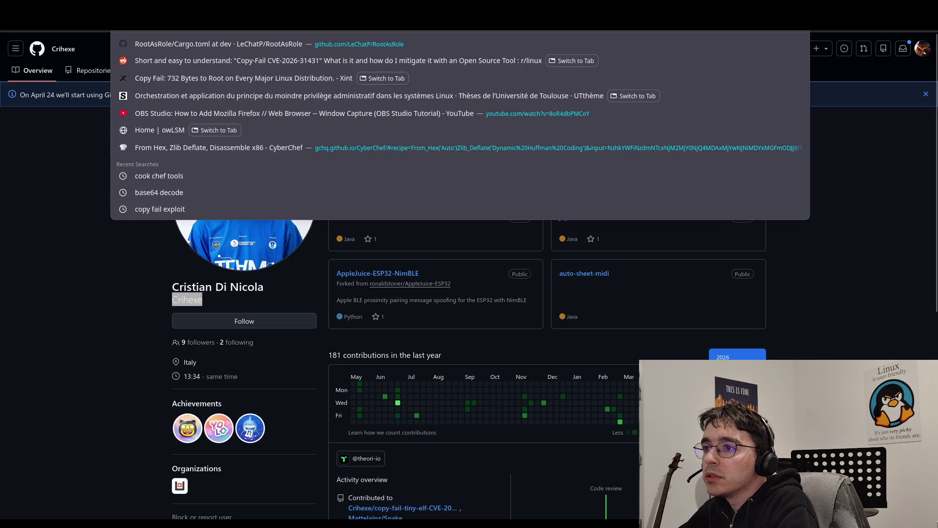
click(71, 310)
scroll(92, 308, down, 4)
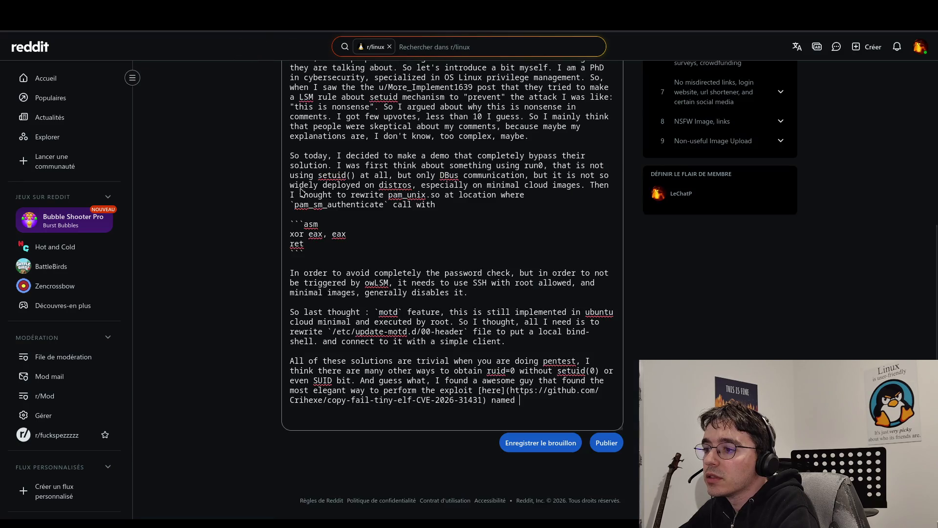
Step: Paste the author's username after 'named' and add that the exploit is way more elegant than the Copy-fail first PoC
key(ctrl+v)
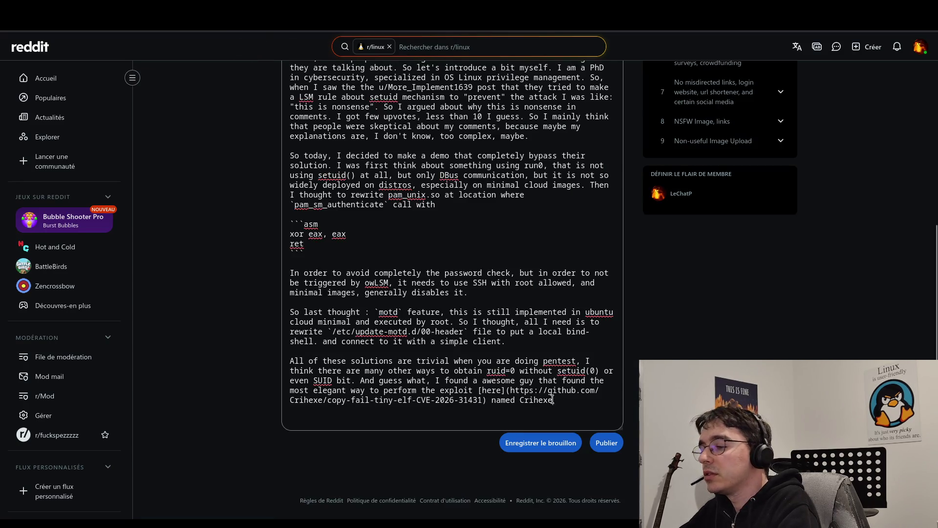
click(580, 408)
text(who de)
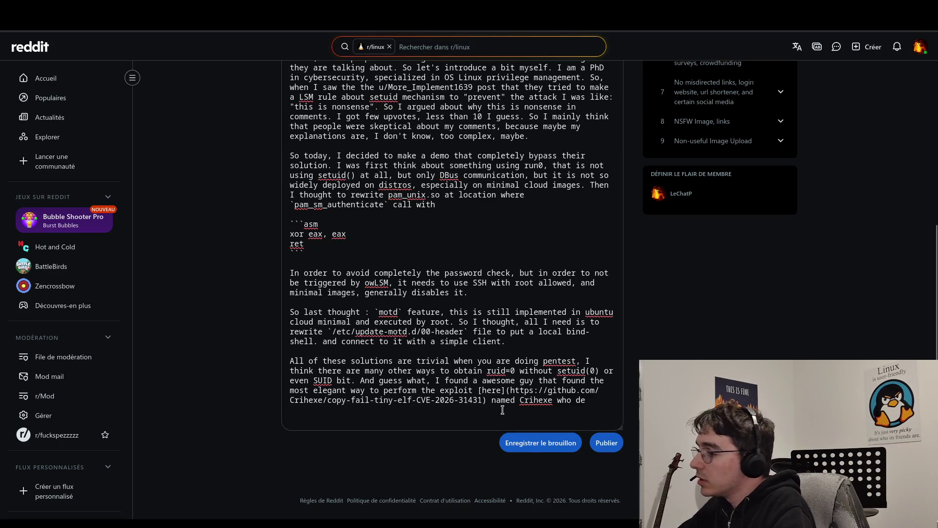
text(cided to make)
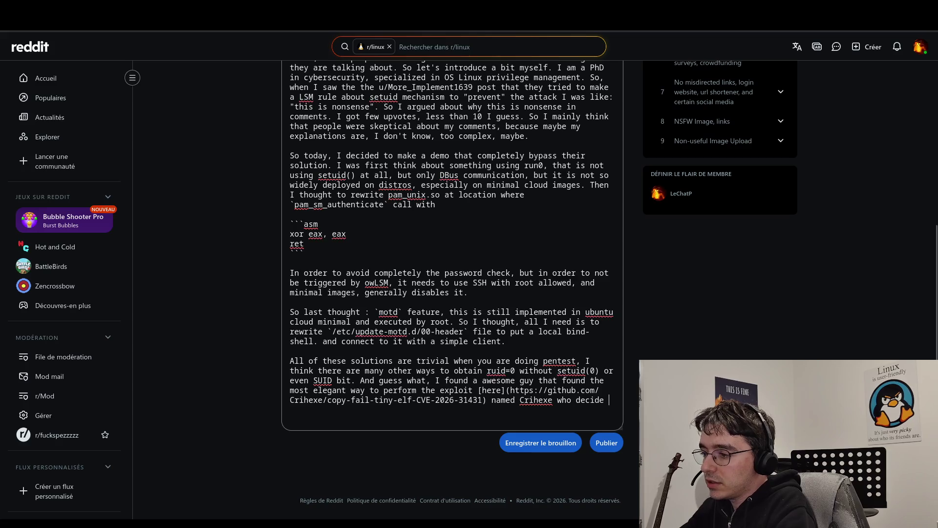
text( the most tiny)
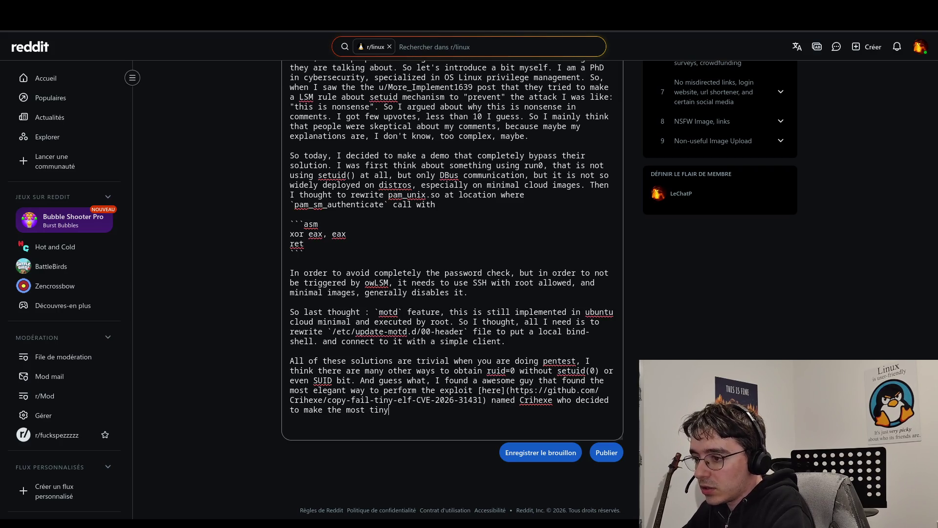
text(ploit )
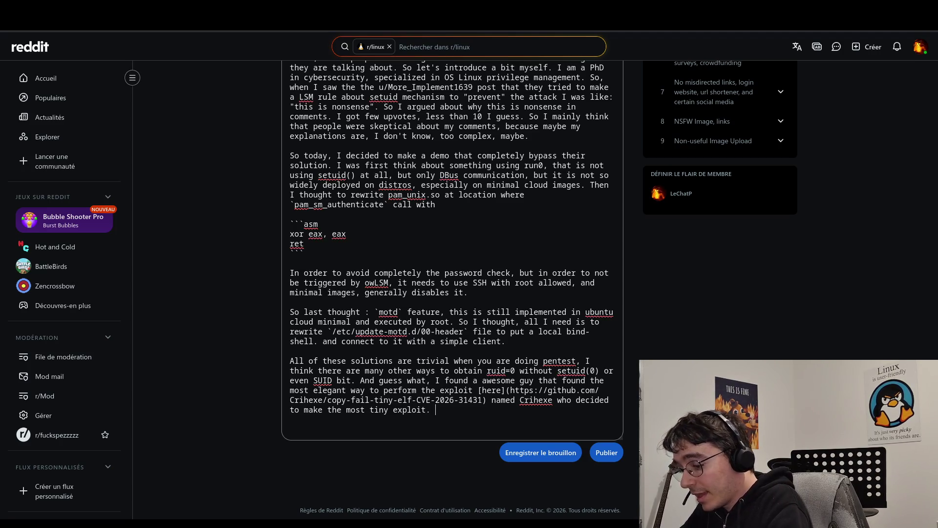
text(nd this e)
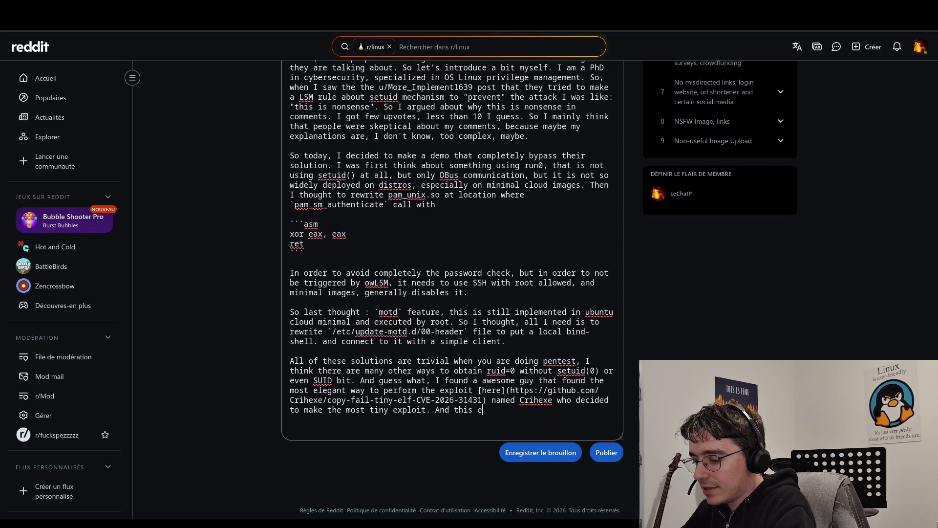
text(xploit, )
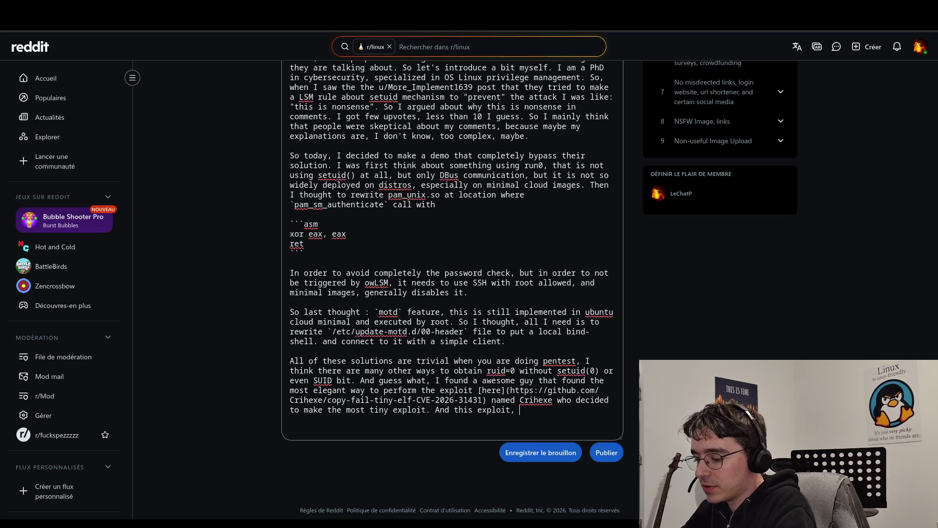
text(is )
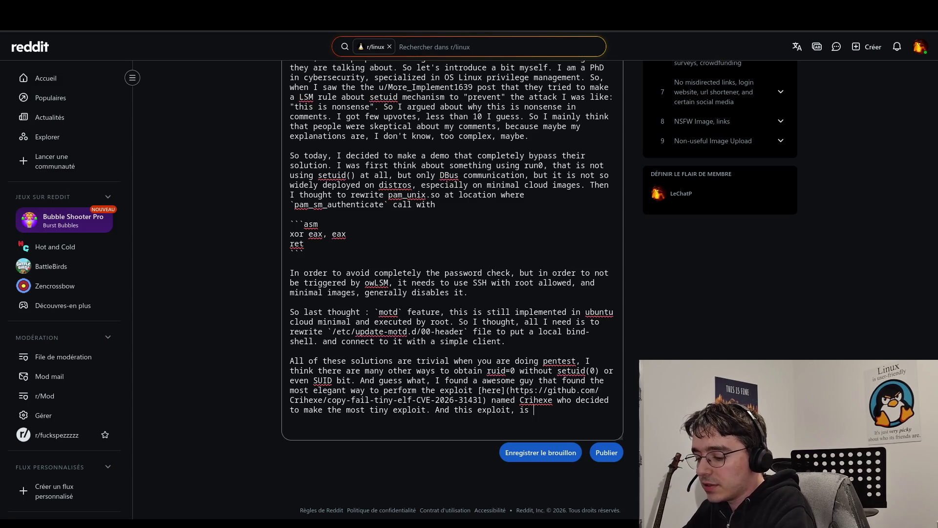
text(way more )
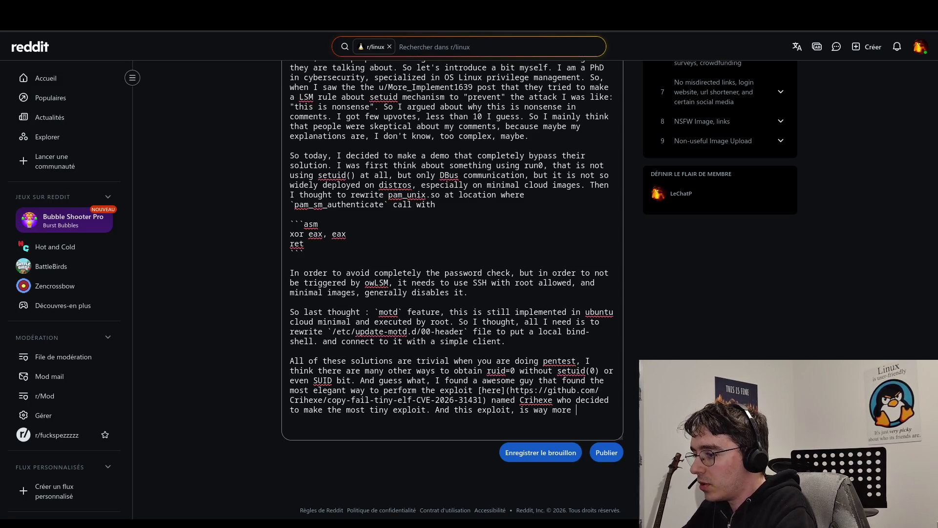
text(elegan)
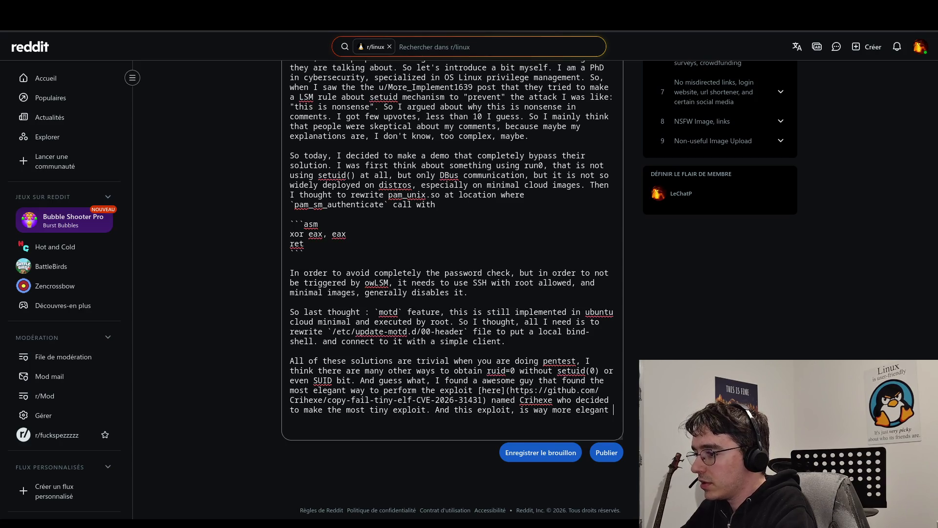
text(than the )
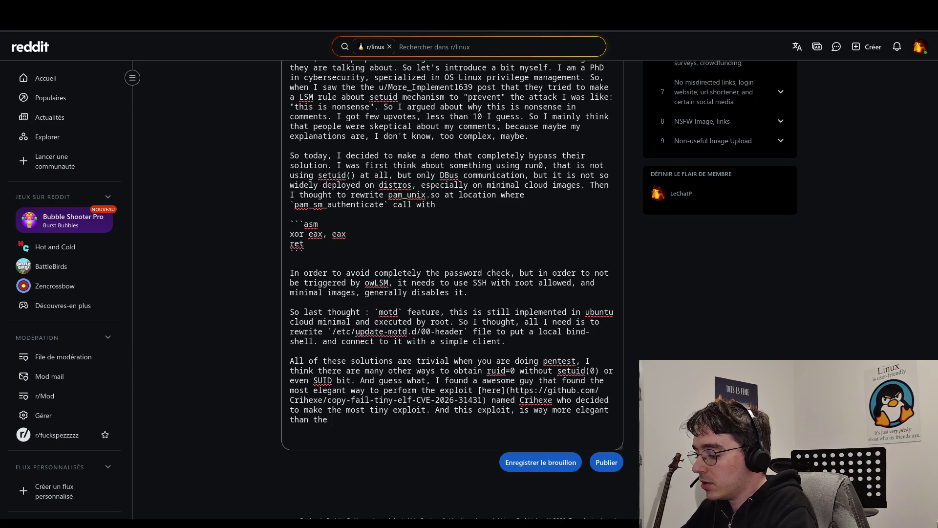
text(Cop)
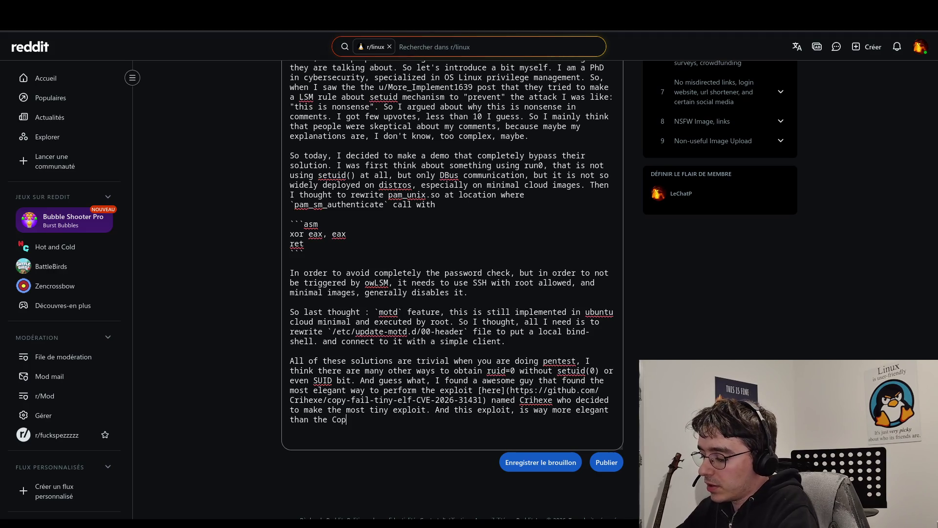
text(y-fail fi)
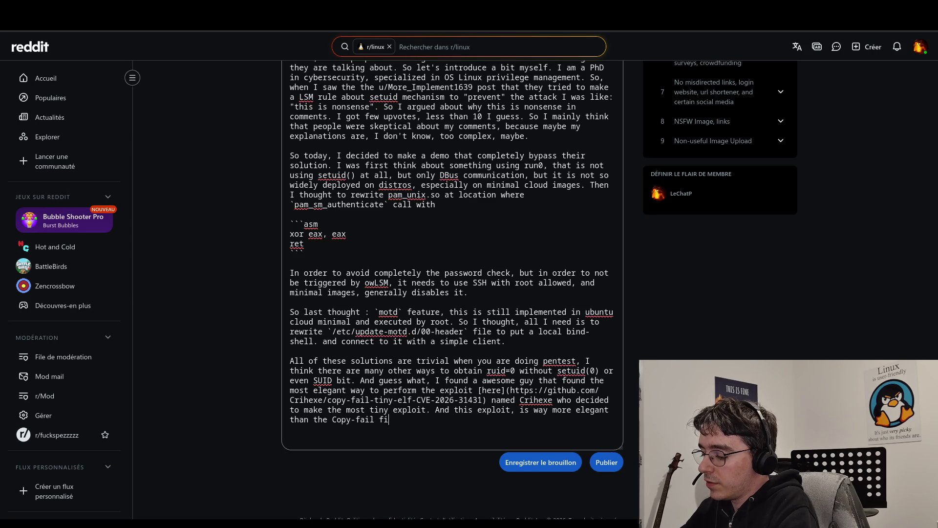
text(rst )
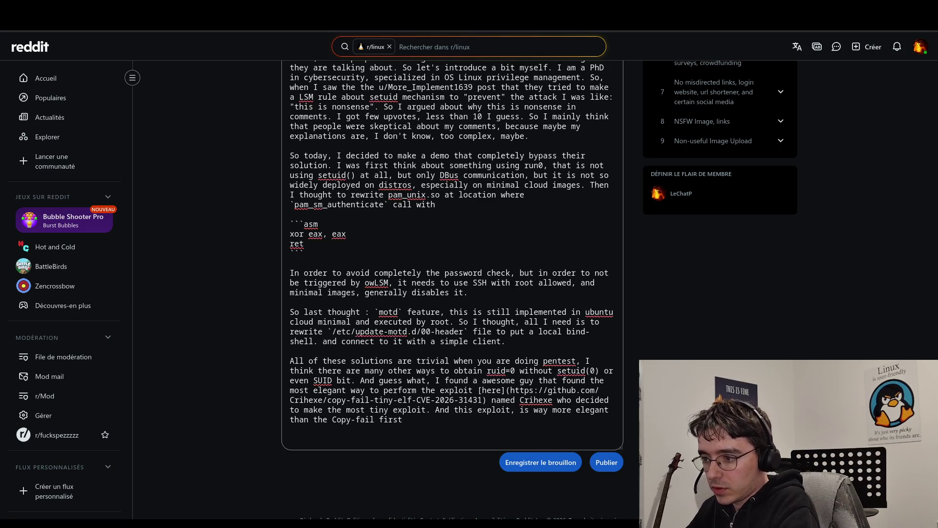
text(PoC)
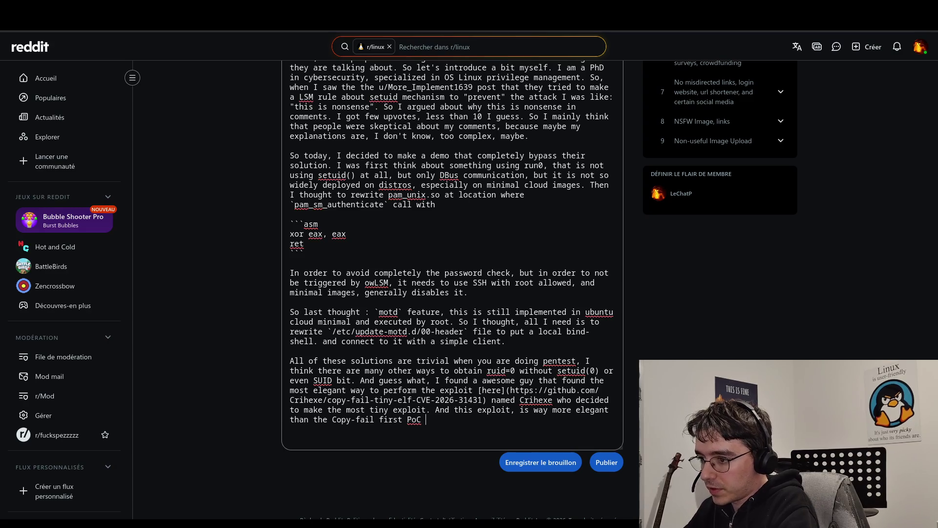
text( .)
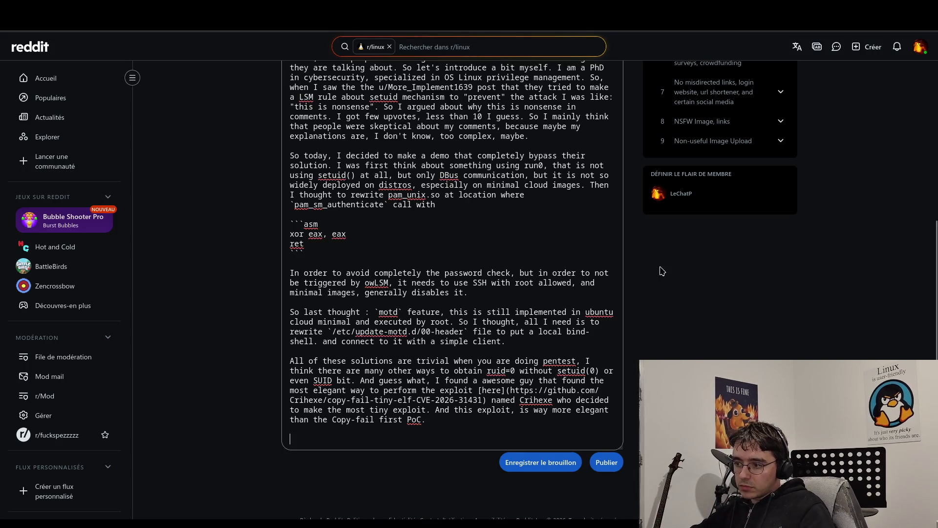
Step: Break the paragraph so 'And guess what' starts its own closing paragraph
click(358, 379)
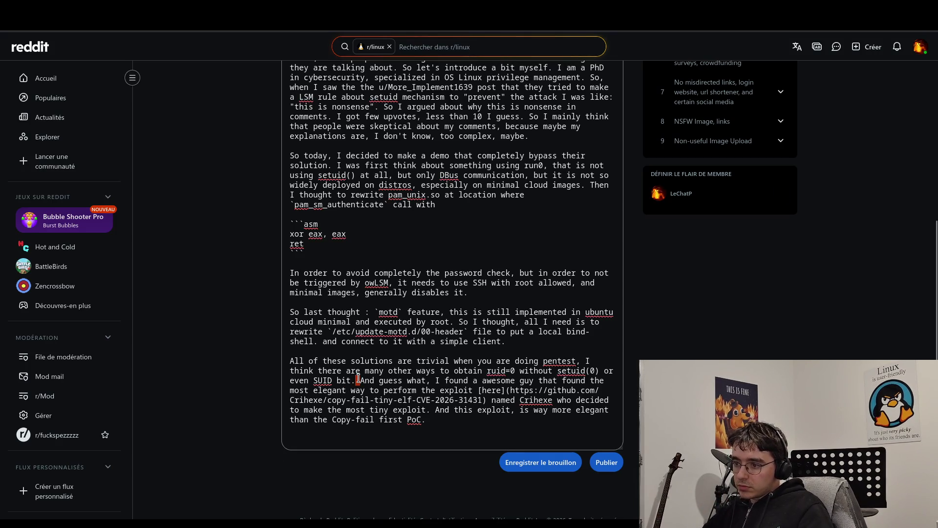
key(Return)
key(Return)
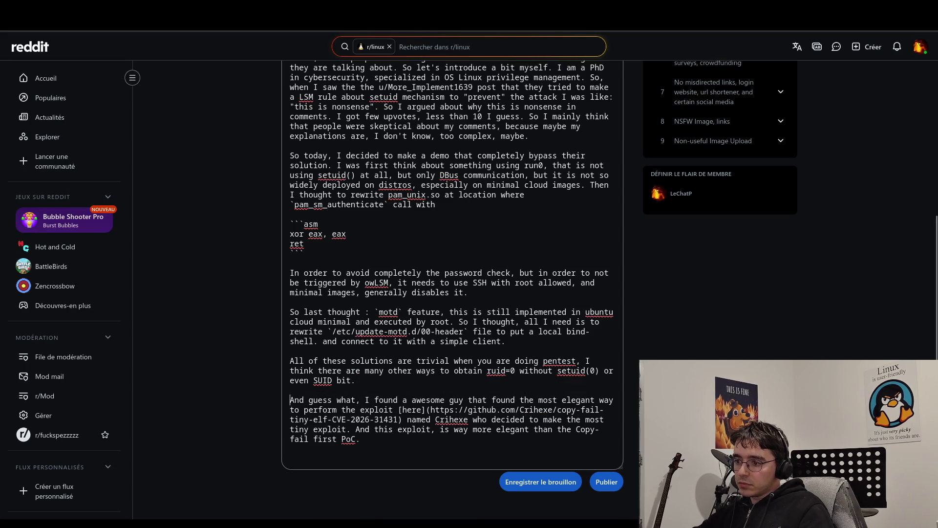
click(393, 433)
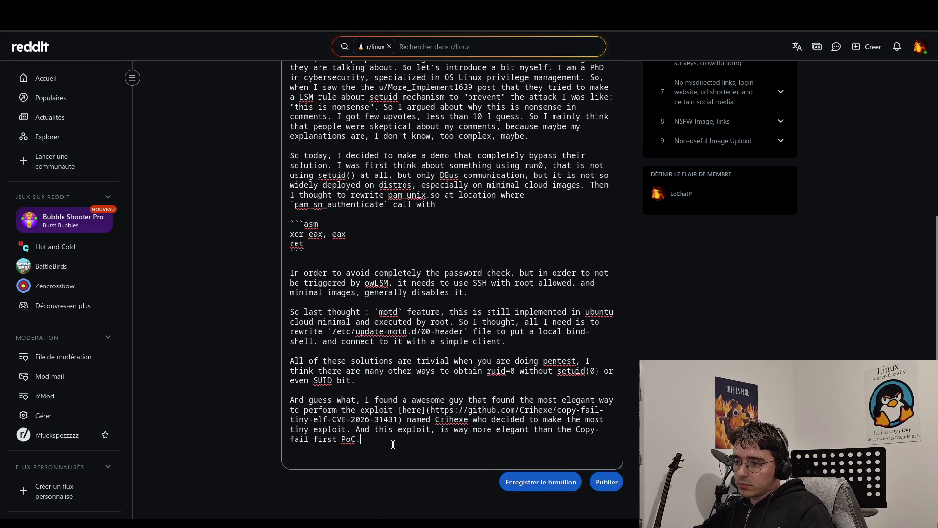
click(394, 445)
scroll(394, 444, up, 5)
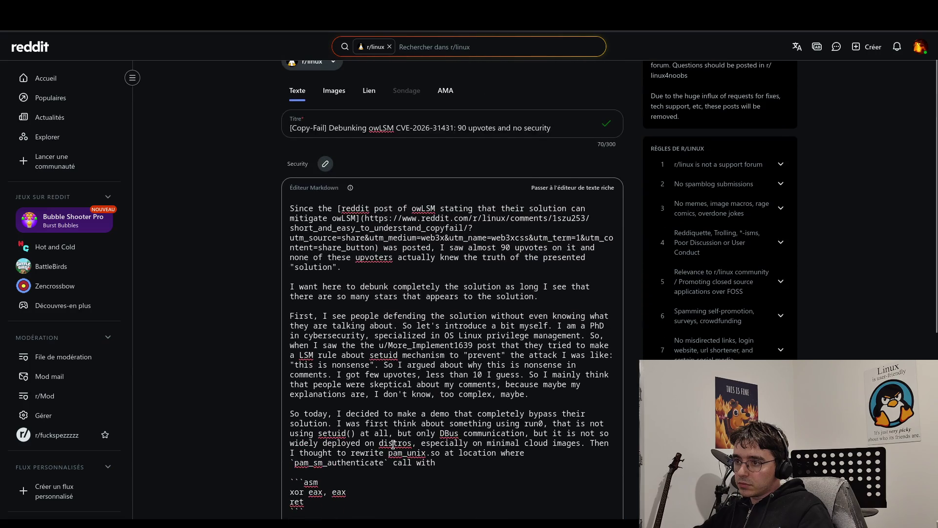
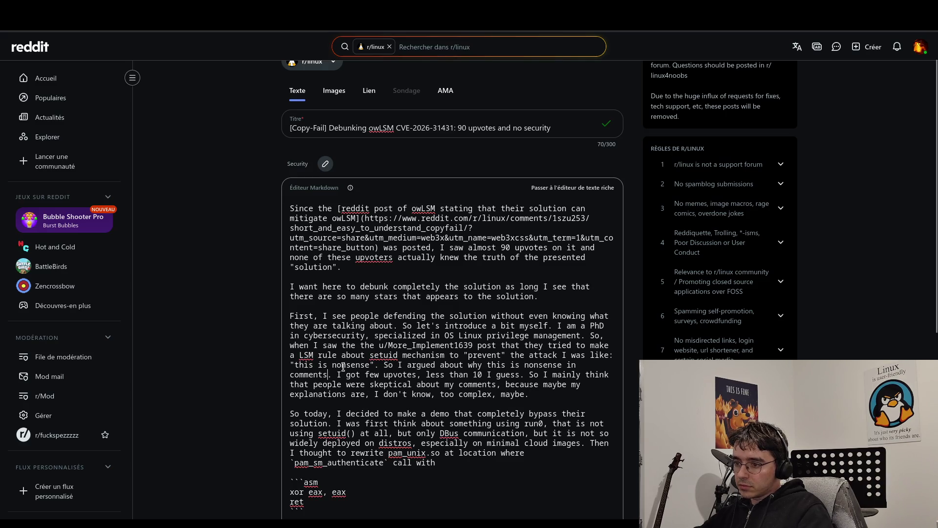
Step: After 'comments', add ', you can checkout on the post, I don't think it is necessary to duplicate them here'
text(, you)
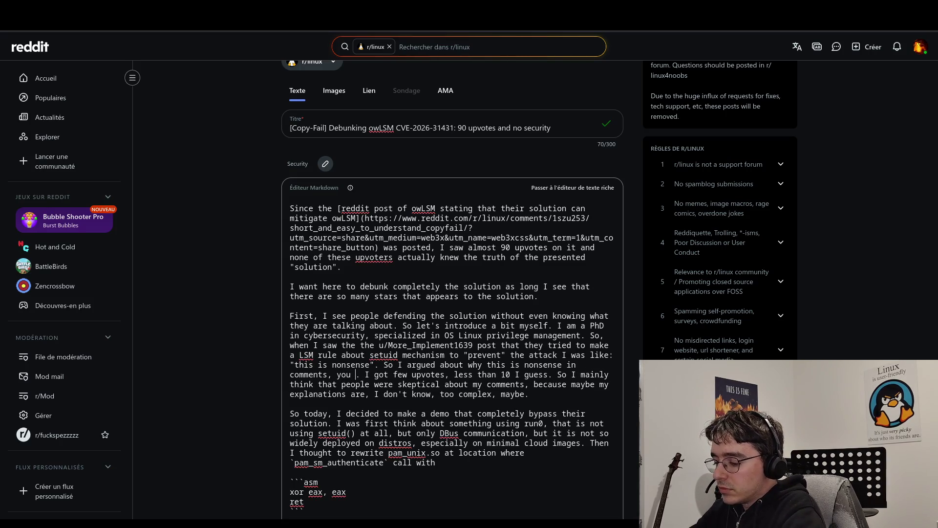
text( can check)
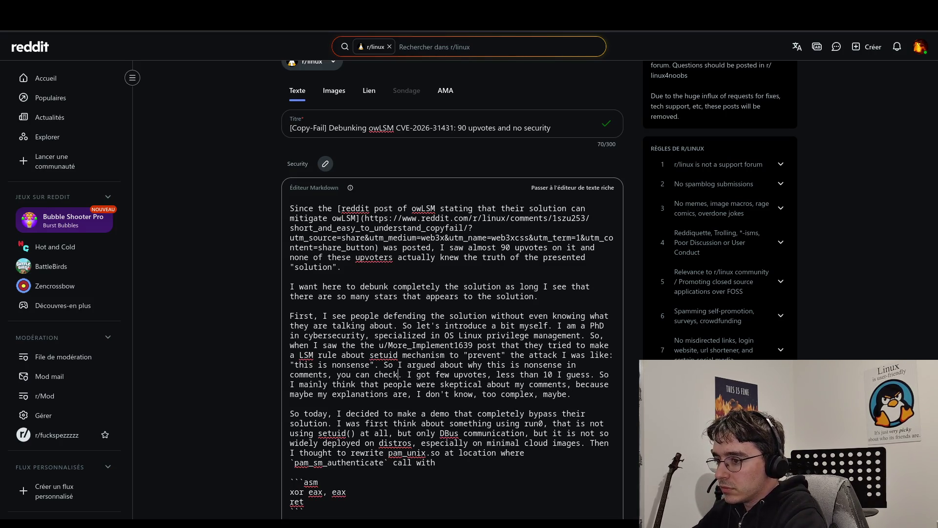
text(out on the post, I )
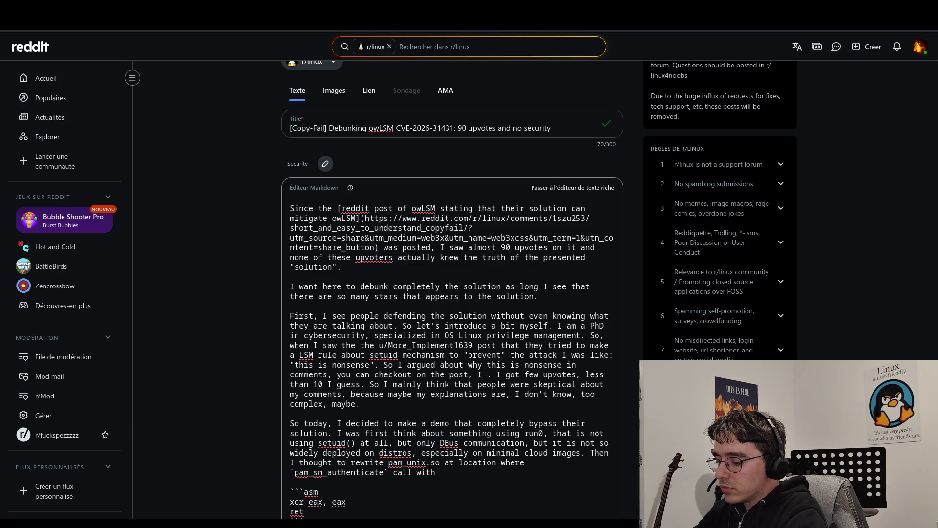
text(don't )
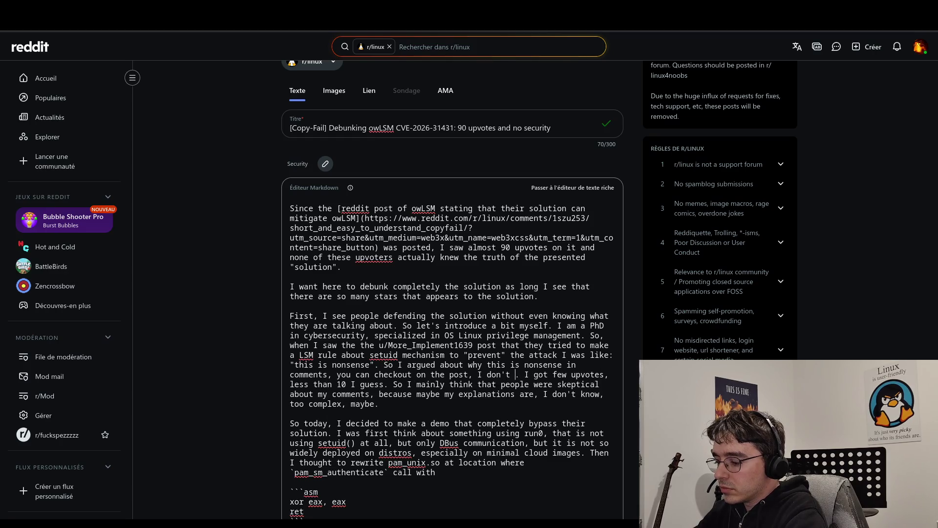
text(think it is )
text(necessary)
key(BackSpace)
text(y to supli)
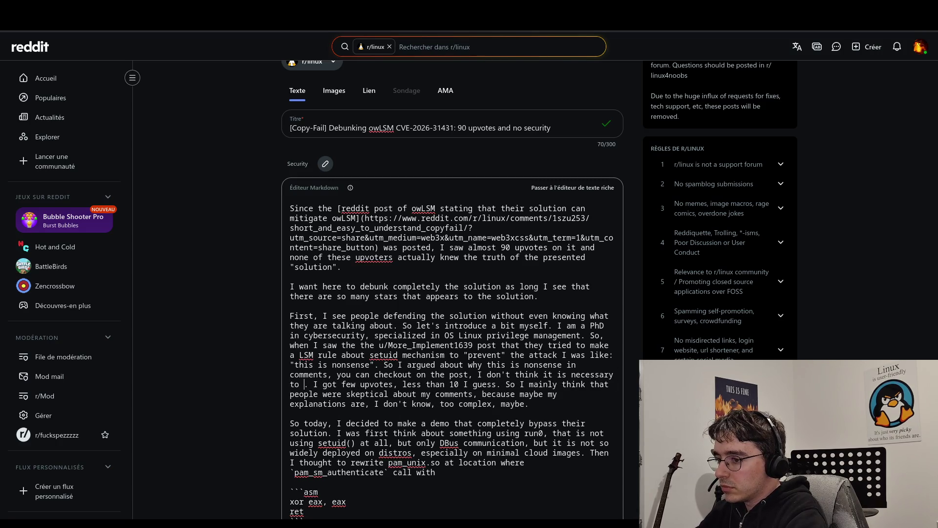
text(cate them)
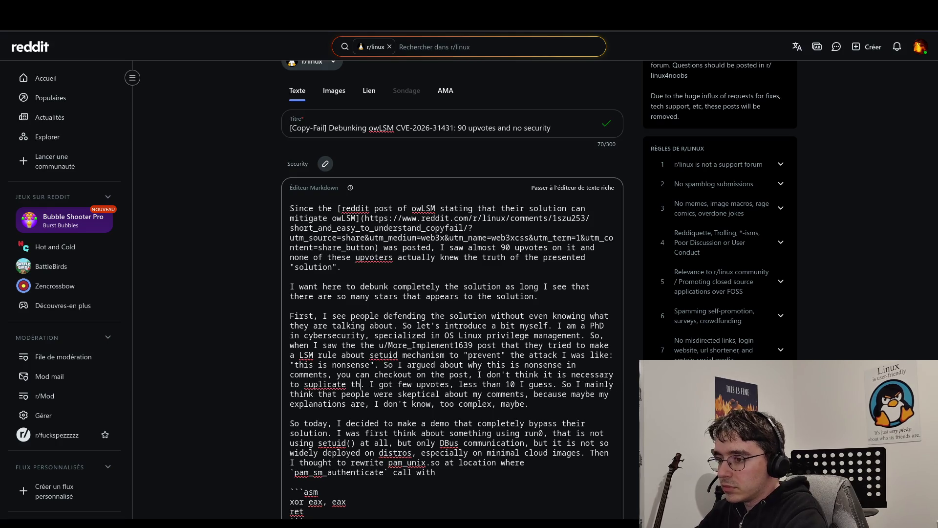
key(BackSpace)
text(d)
text( here)
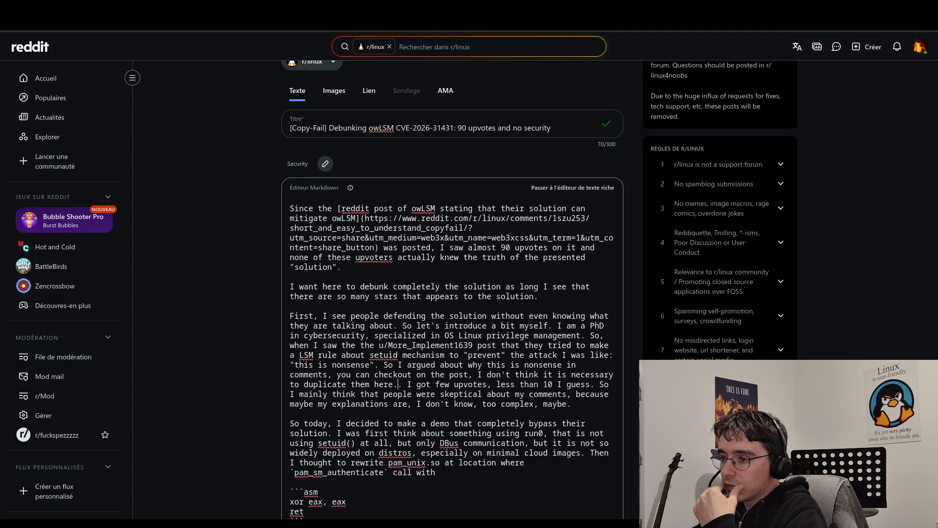
key(Delete)
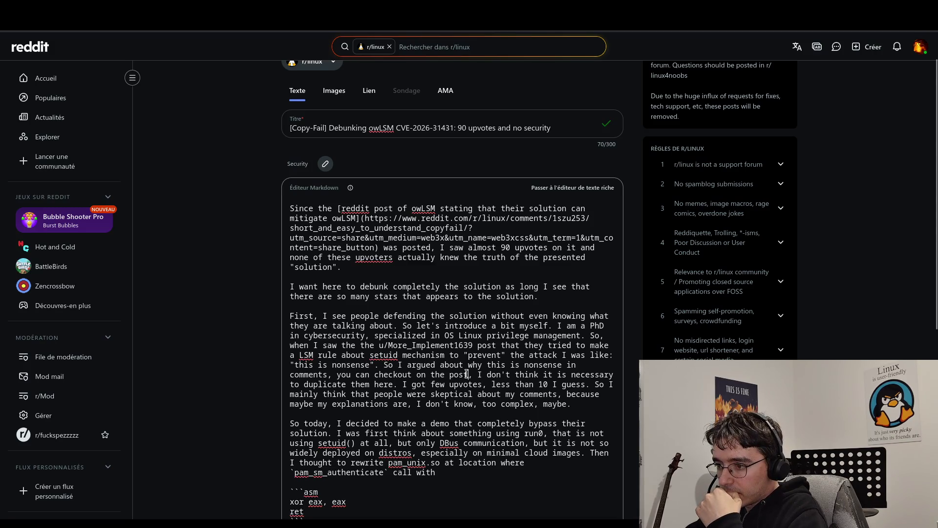
Step: Insert Markdown link markup '[there]()' right after 'post' in that sentence
text(])
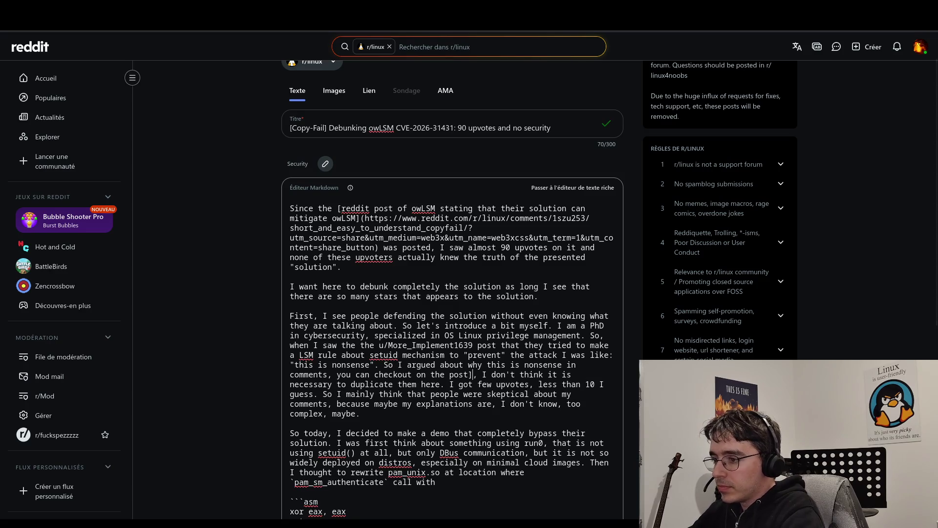
click(337, 373)
text([)
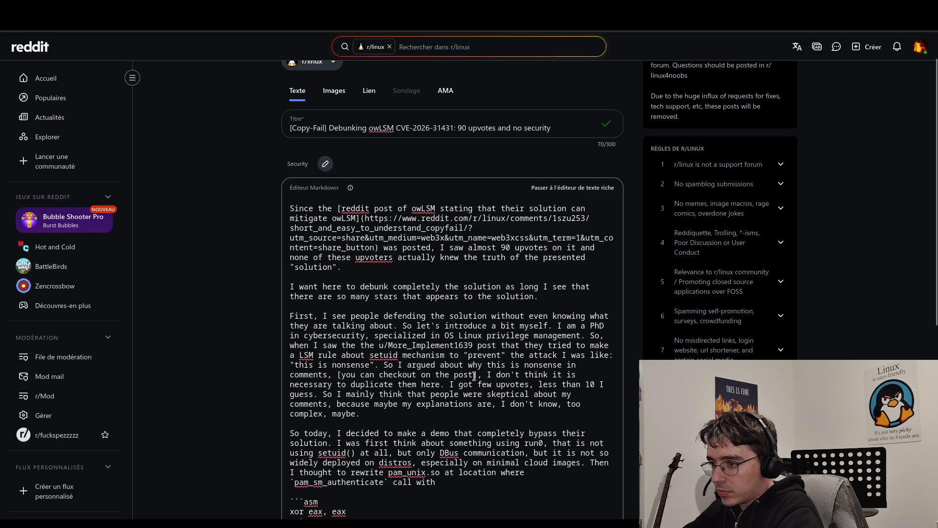
click(472, 375)
text(there)
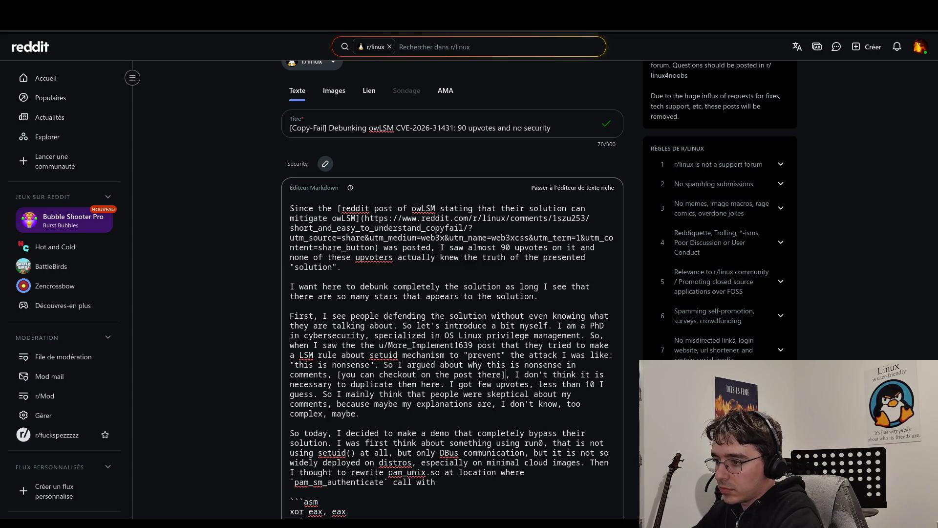
click(340, 374)
key(BackSpace)
click(473, 375)
text([)
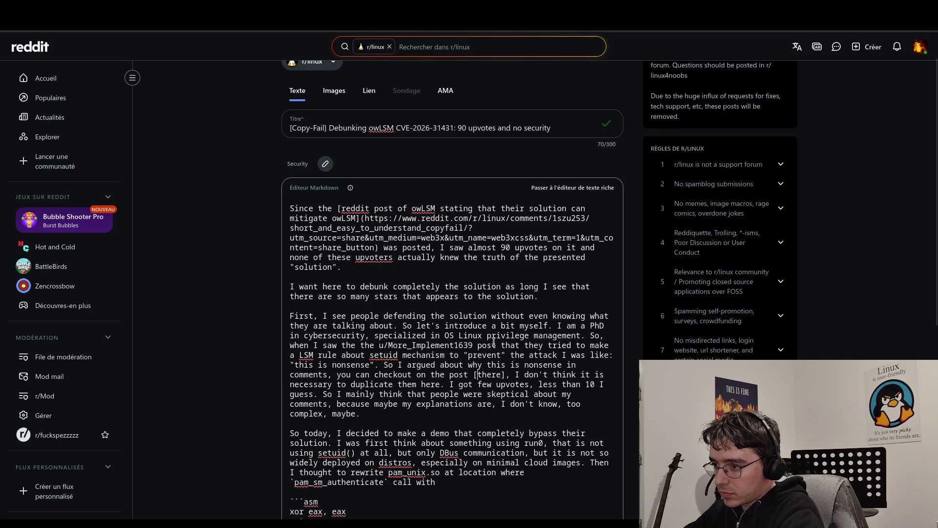
click(507, 375)
text(())
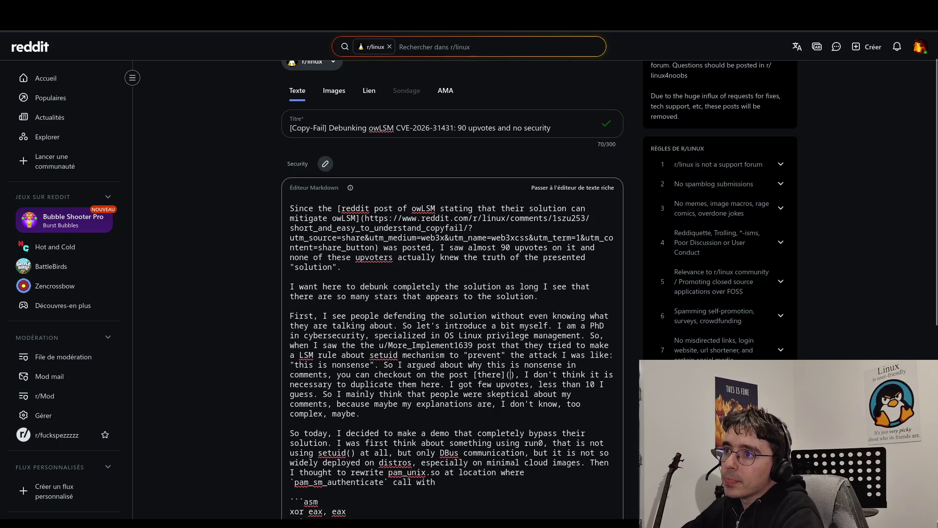
key(ctrl+Tab)
Step: Copy the earlier owLSM comment's share link and paste it into the empty '()' of '[there]'
scroll(381, 308, up, 3)
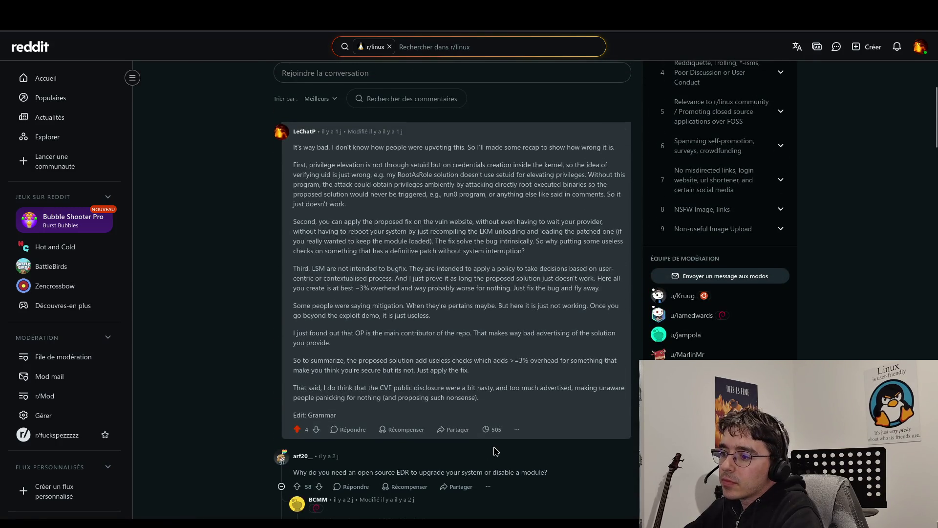
click(517, 430)
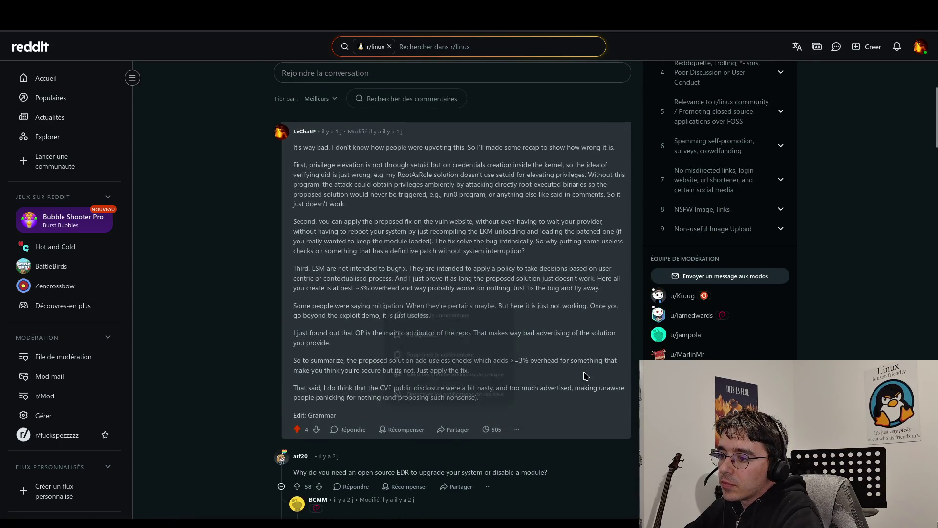
click(452, 430)
click(465, 451)
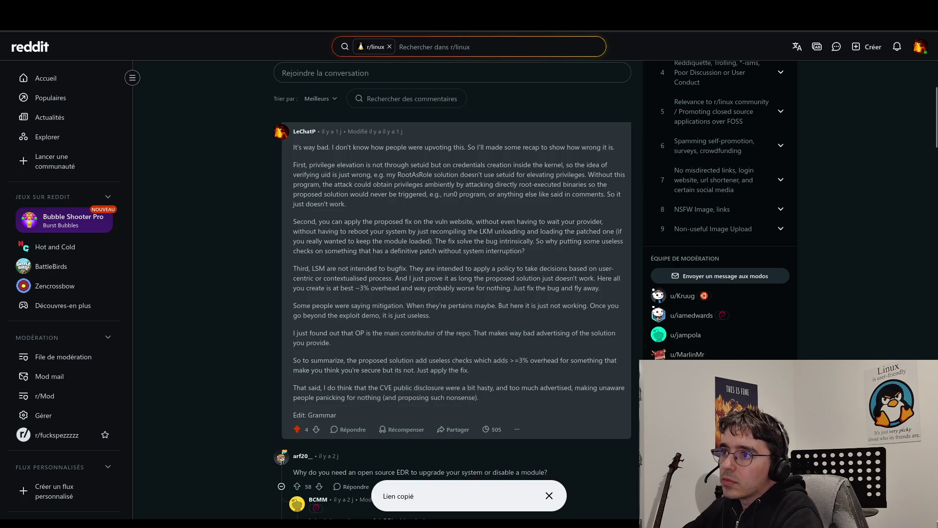
key(ctrl+shift+Tab)
click(513, 375)
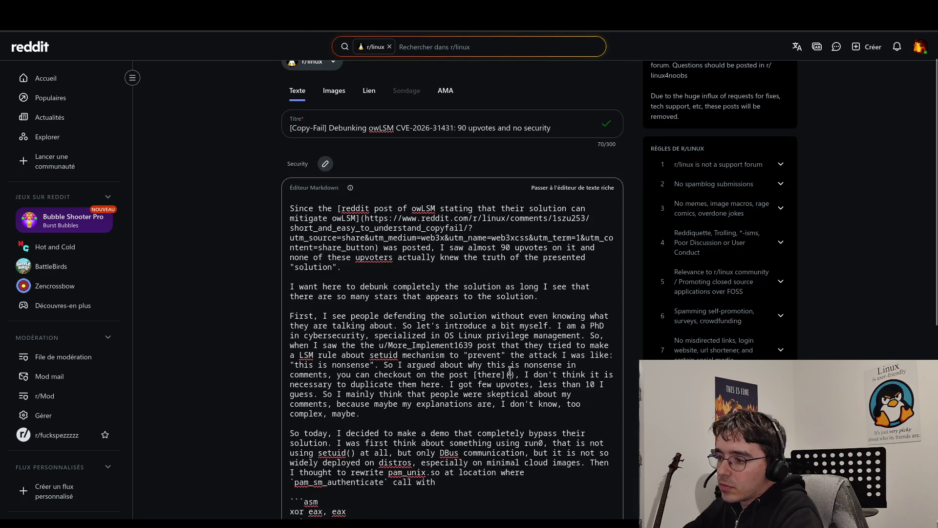
text(https://www.reddit.com/r/linux/comments/1szu253/comment/oj9xwbt/?utm_source=share&utm_medium=web3x&utm_name=web3xcss&utm_term=1&utm_content=share_button)
Step: Replace 'them' with 'arguments' and delete 'I guess' after 'less than 10'
click(578, 433)
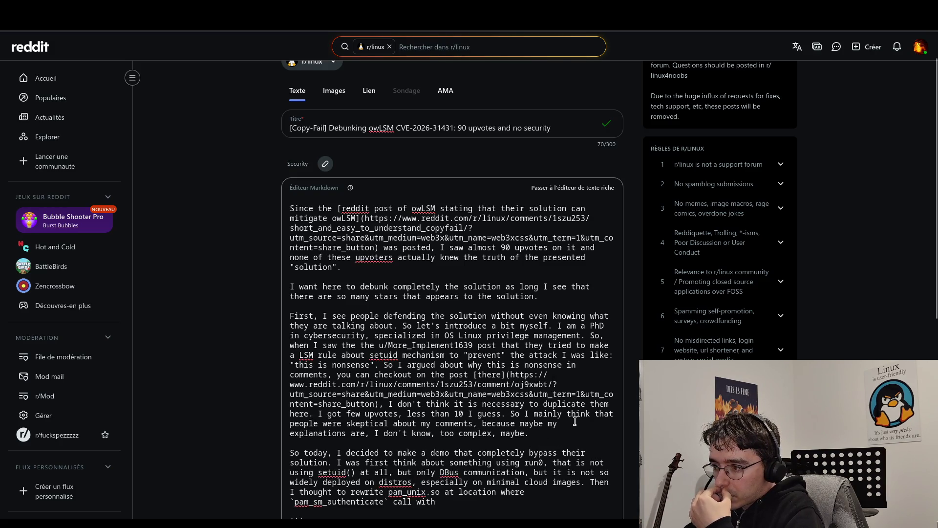
double_click(597, 403)
text(ar)
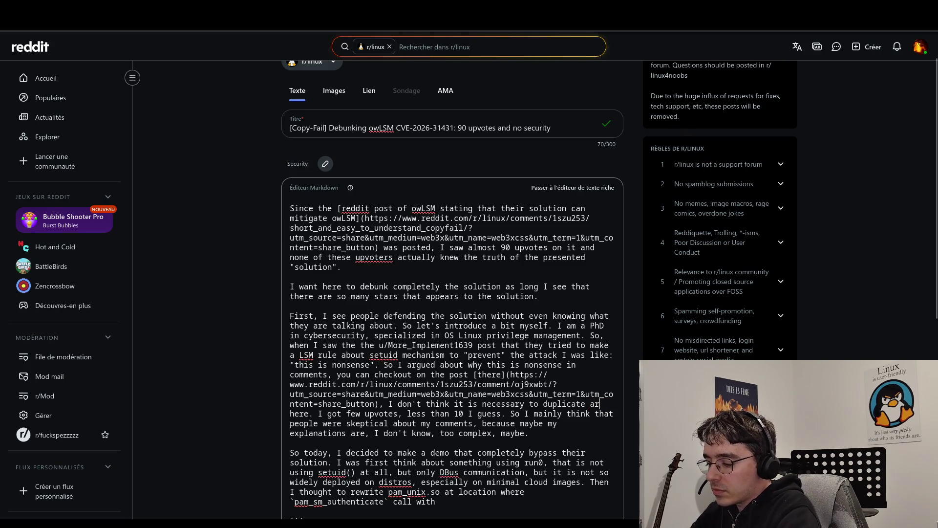
text(guments)
click(572, 413)
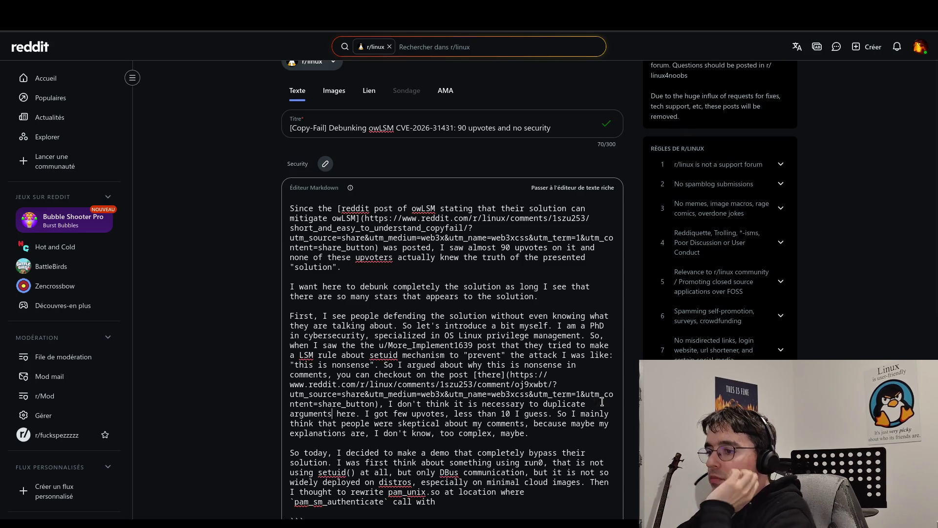
click(559, 434)
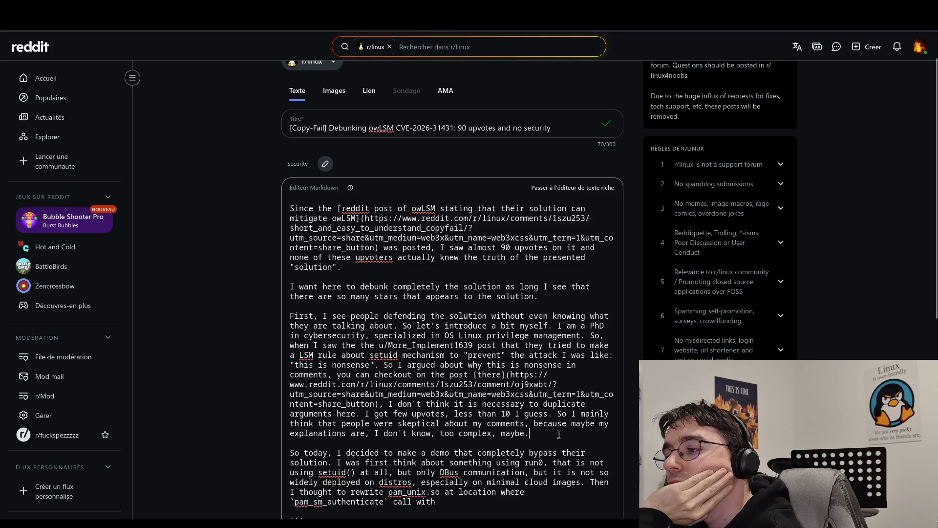
double_click(533, 413)
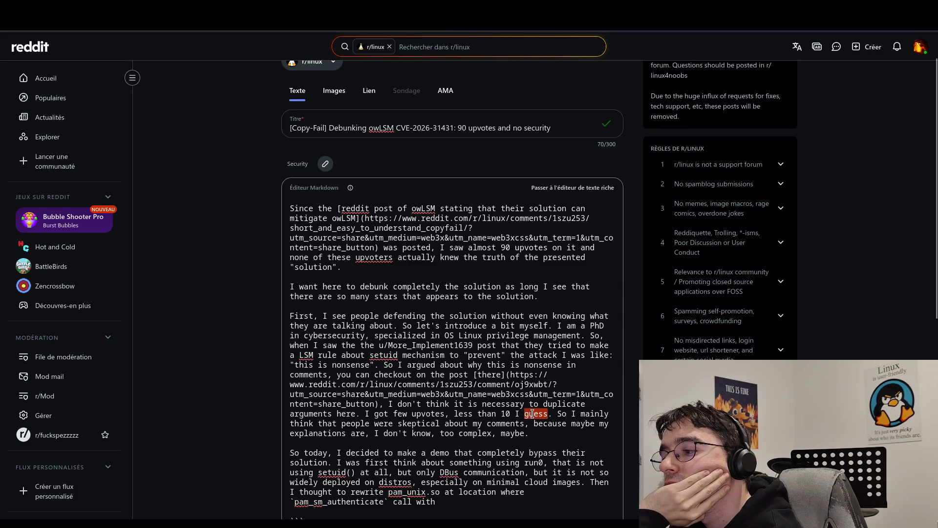
key(BackSpace)
key(BackSpace)
key(BackSpace)
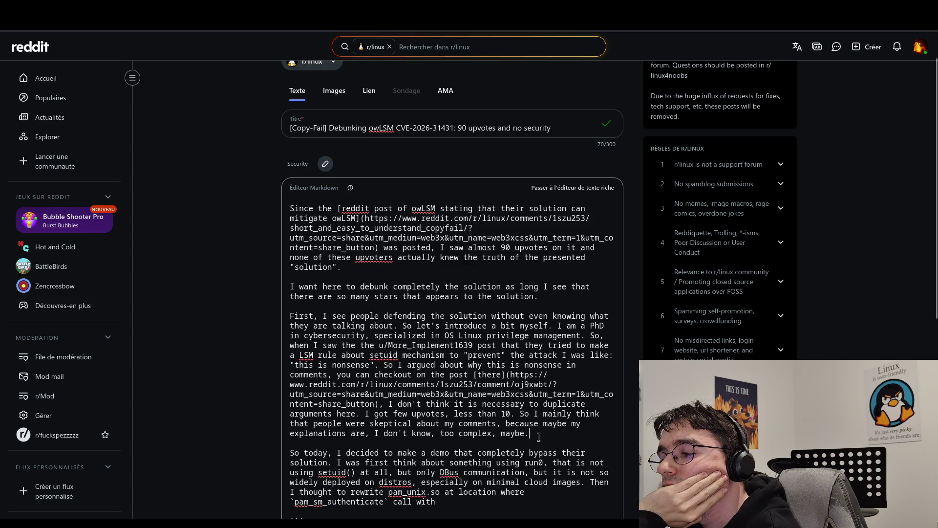
Step: Wrap pam_unix.so in backticks as inline code
scroll(549, 477, down, 3)
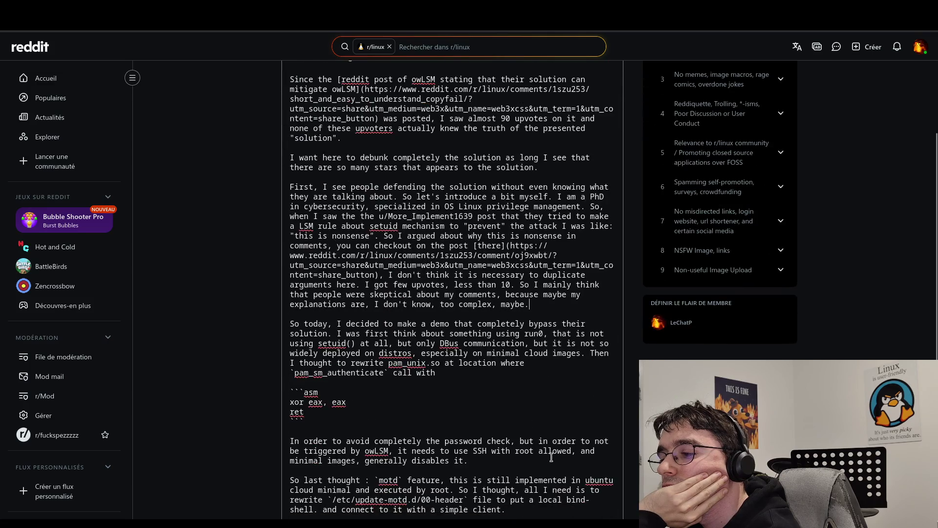
click(483, 378)
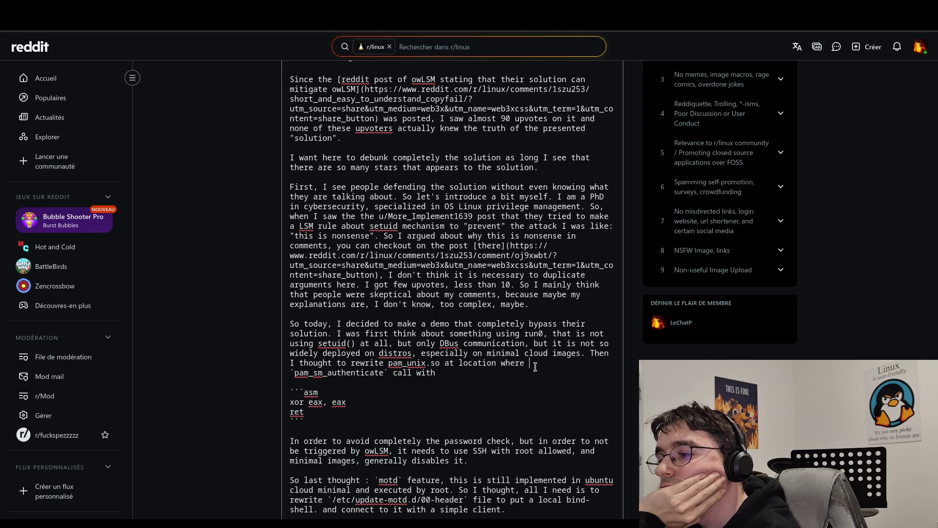
click(532, 369)
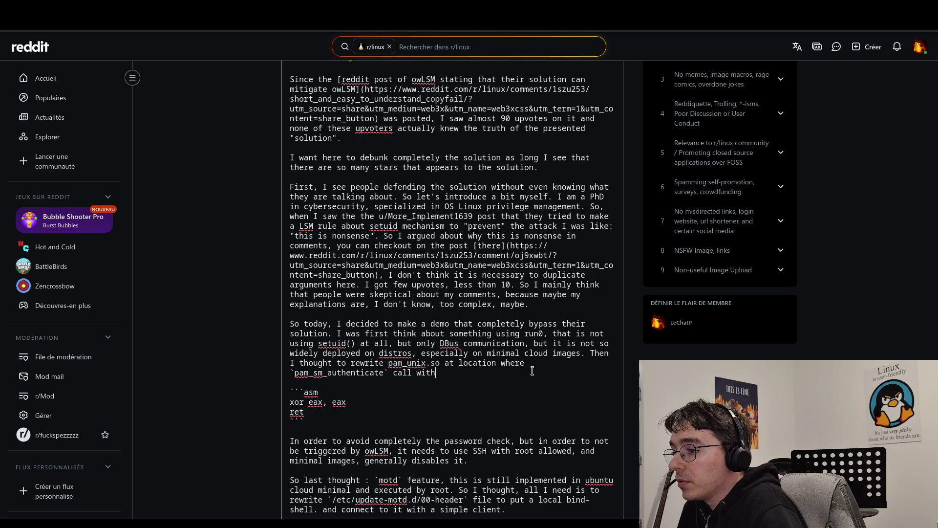
click(441, 363)
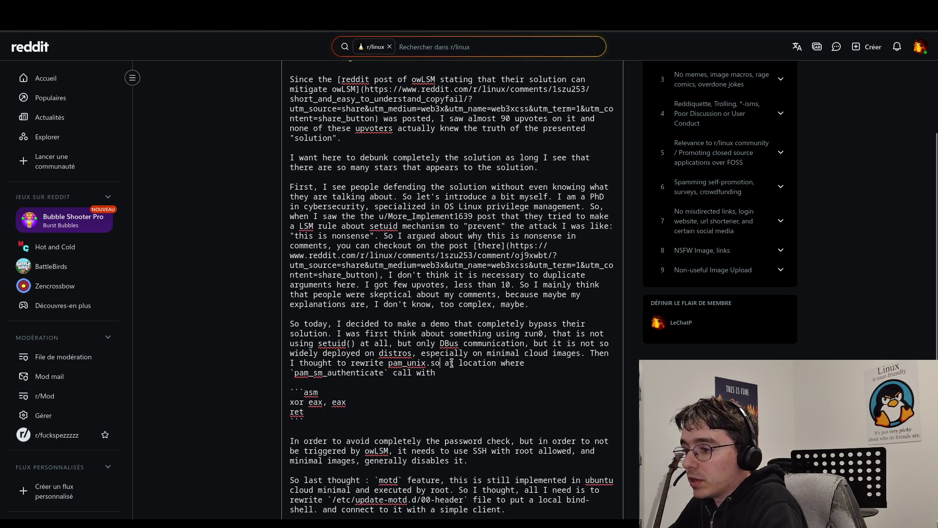
text(`)
click(391, 362)
text(`)
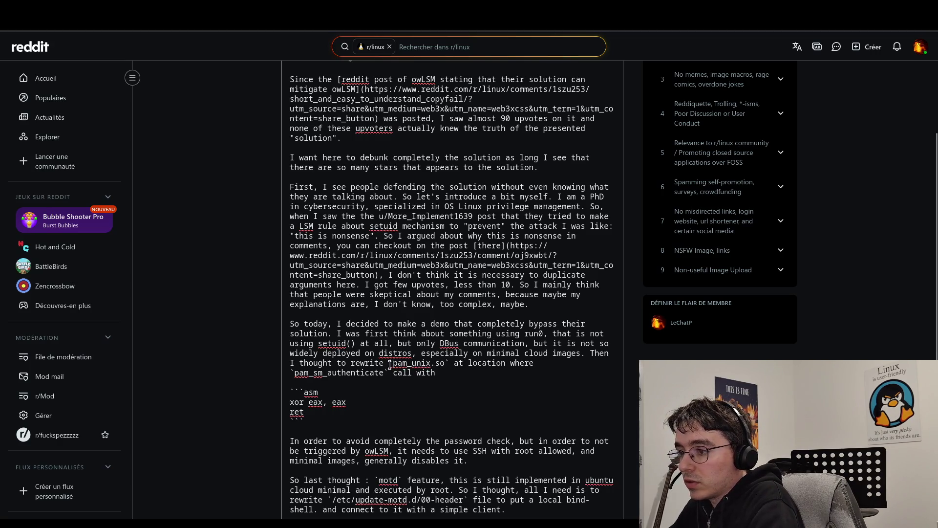
Step: Change the comma after 'password check' to a period and capitalize 'But'
scroll(440, 376, down, 3)
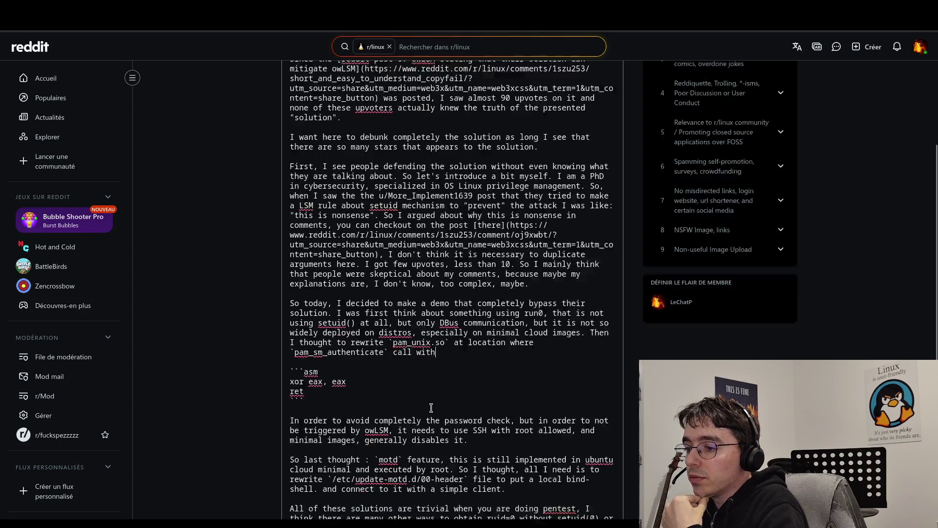
click(527, 337)
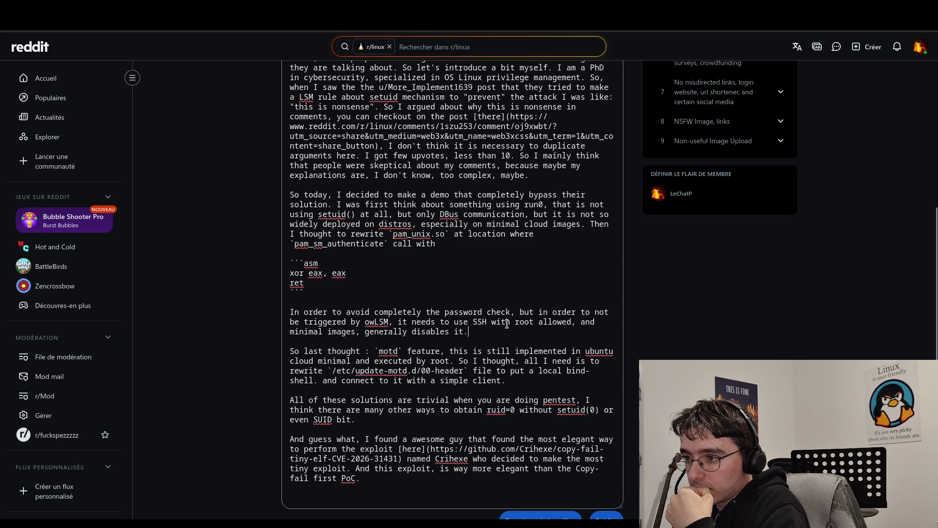
click(515, 323)
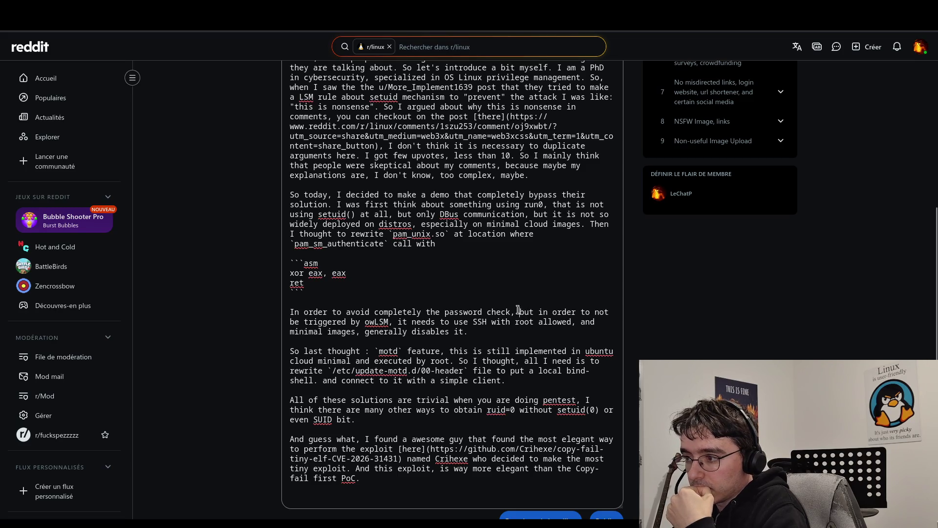
click(519, 311)
key(BackSpace)
key(BackSpace)
text(.)
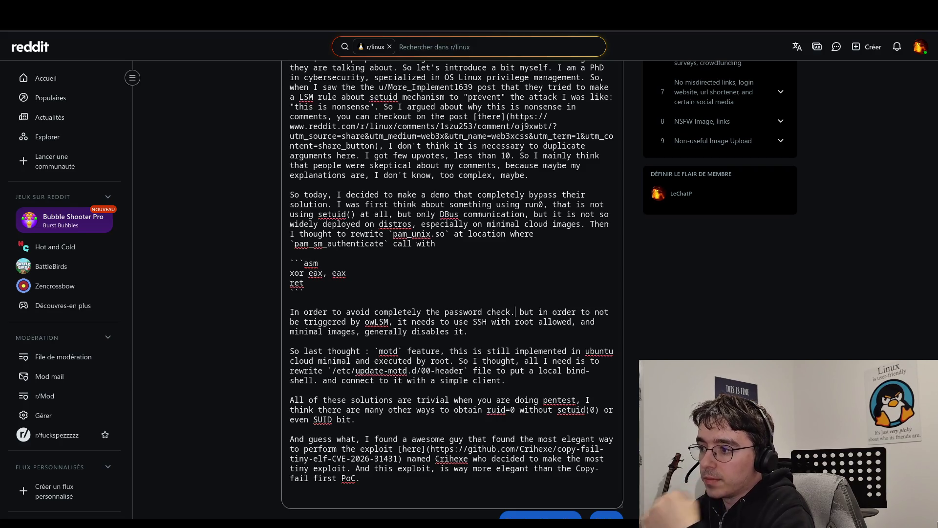
key(Delete)
text(B)
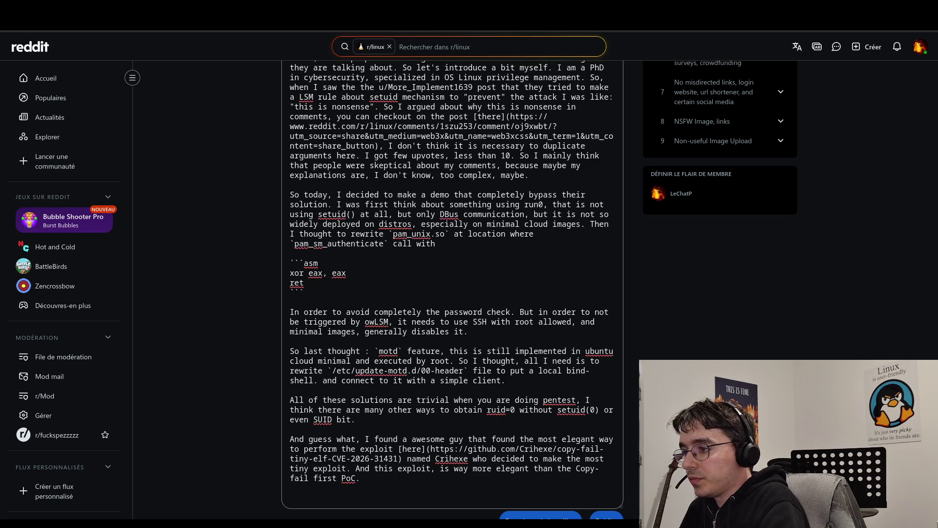
Step: Insert 'login' after 'root' and delete the comma after 'images'
click(534, 321)
text(login)
click(534, 321)
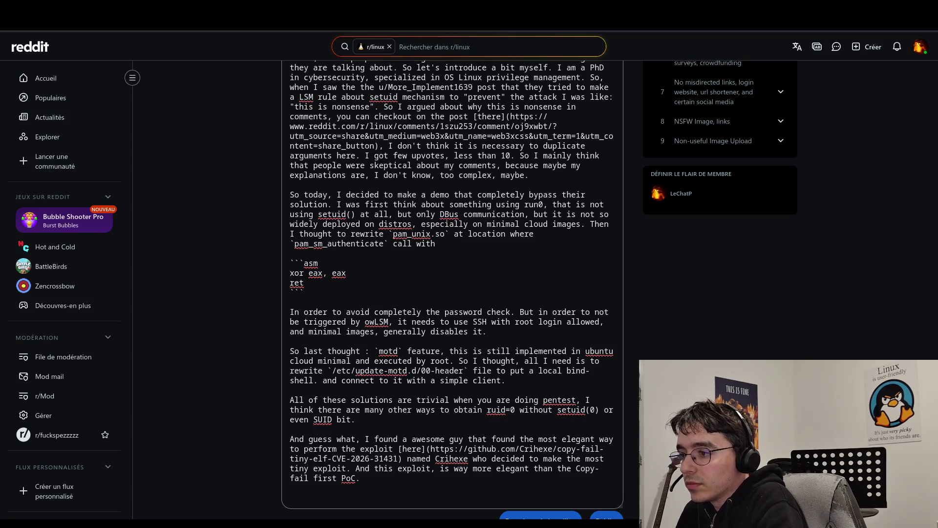
click(376, 331)
key(BackSpace)
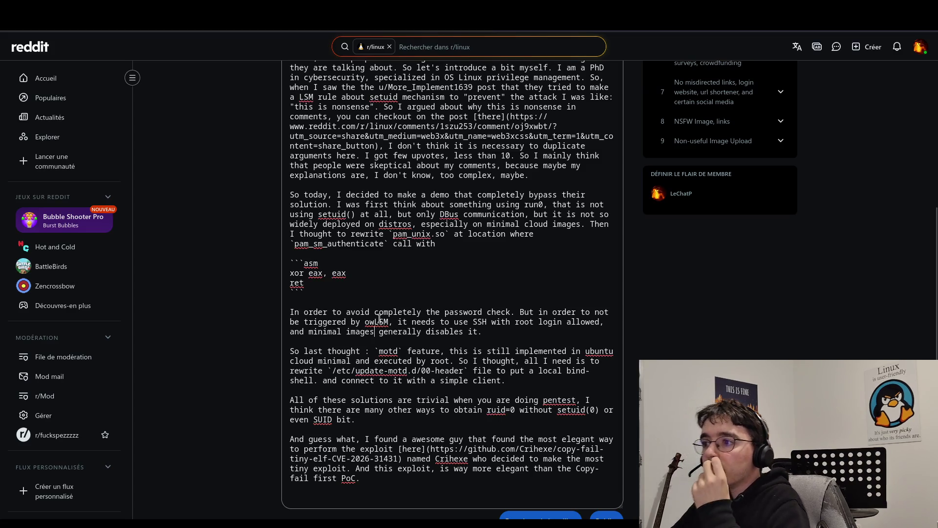
Step: Return to the asm code block beneath the 'call with' sentence
click(424, 253)
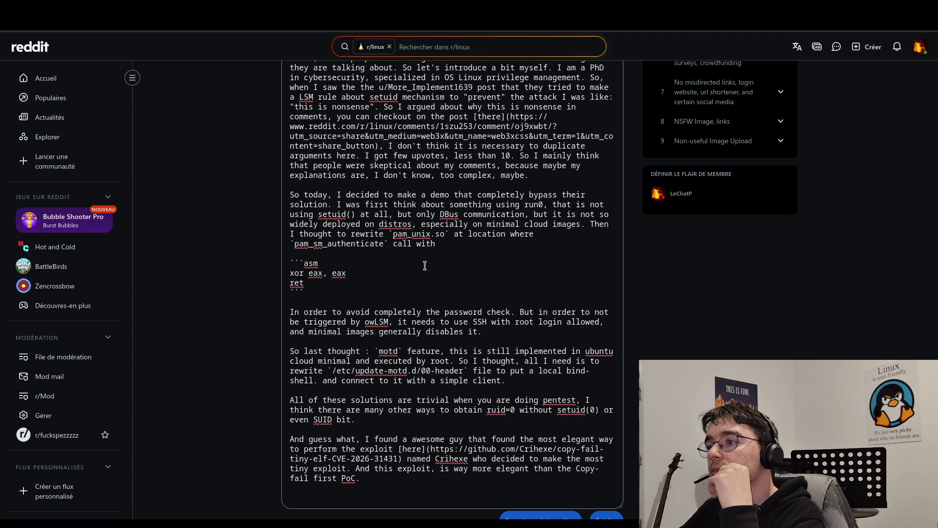
scroll(452, 265, up, 3)
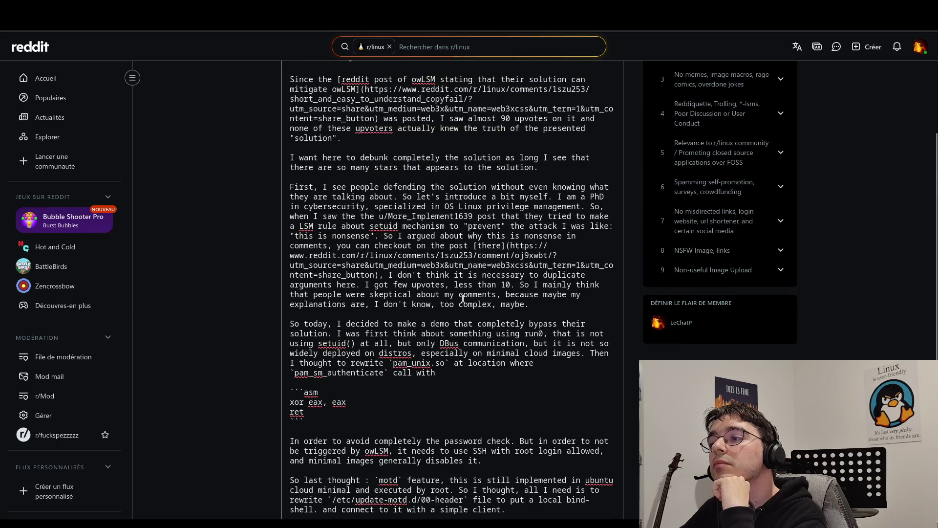
click(465, 372)
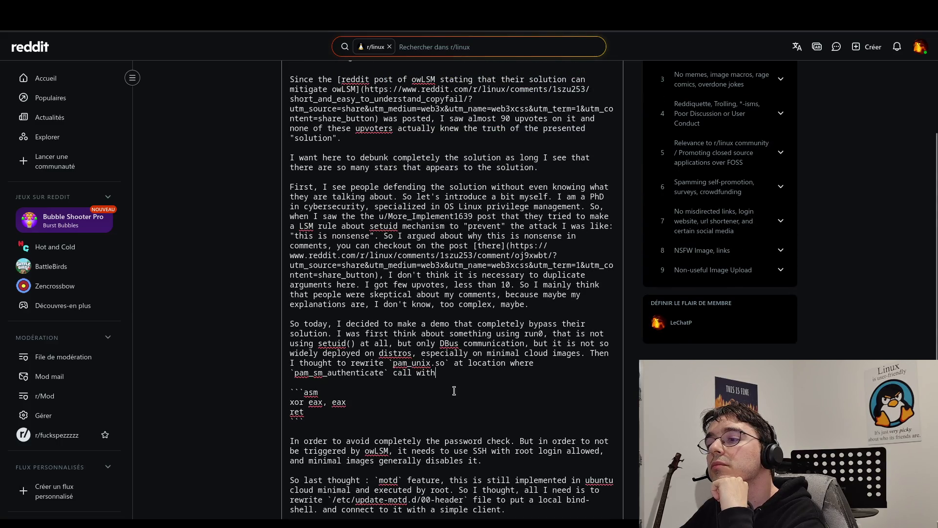
key(Down)
key(Down)
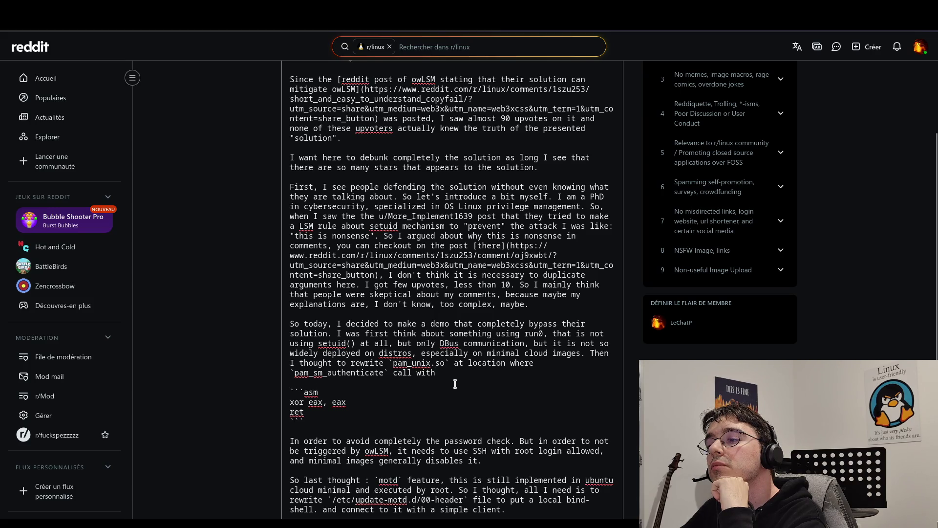
scroll(337, 122, up, 4)
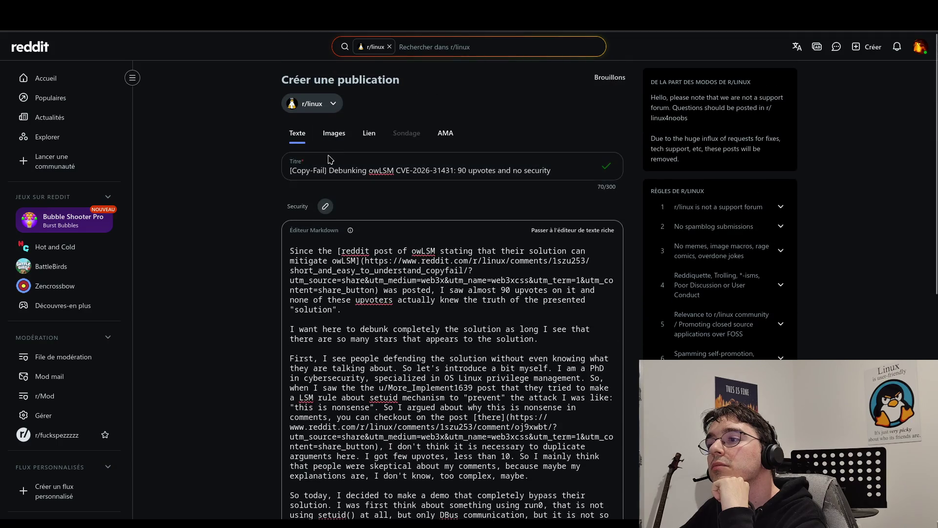
Step: Toggle to the rich text editor and back to Markdown, turning the asm fences into an indented block
click(573, 230)
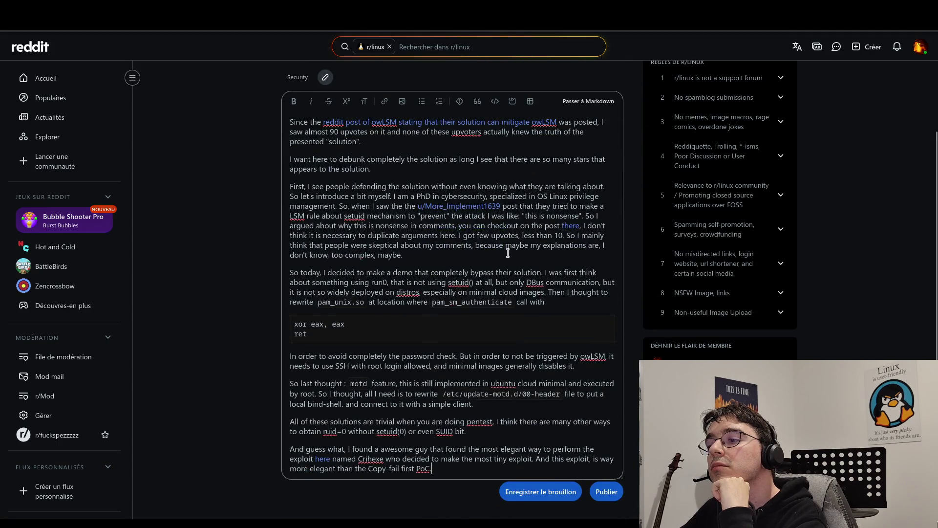
click(588, 102)
click(445, 299)
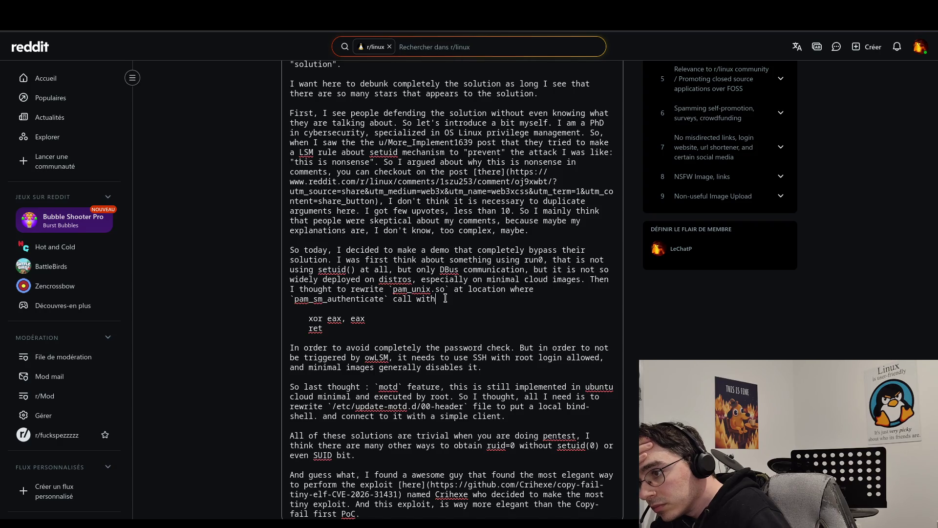
Step: Replace the xor eax, eax / ret code block with 'a `return ALLOW;`' after 'call with'
mouse_move(401, 328)
mouse_down()
mouse_move(459, 290)
mouse_move(436, 298)
mouse_up()
key(BackSpace)
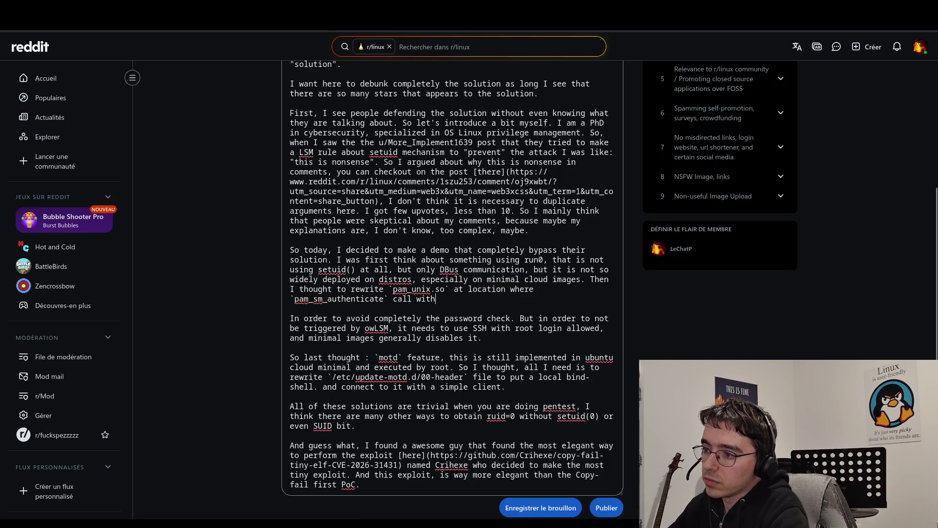
text( a)
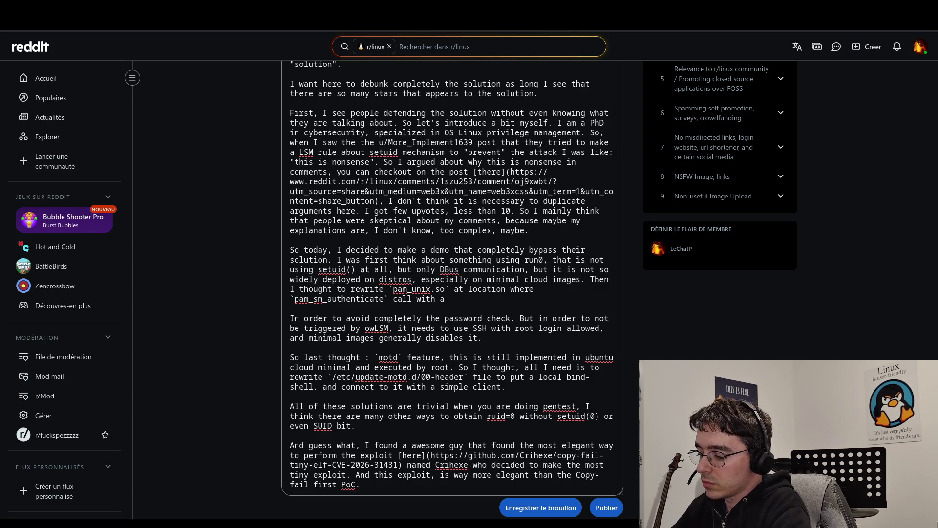
text( `retru)
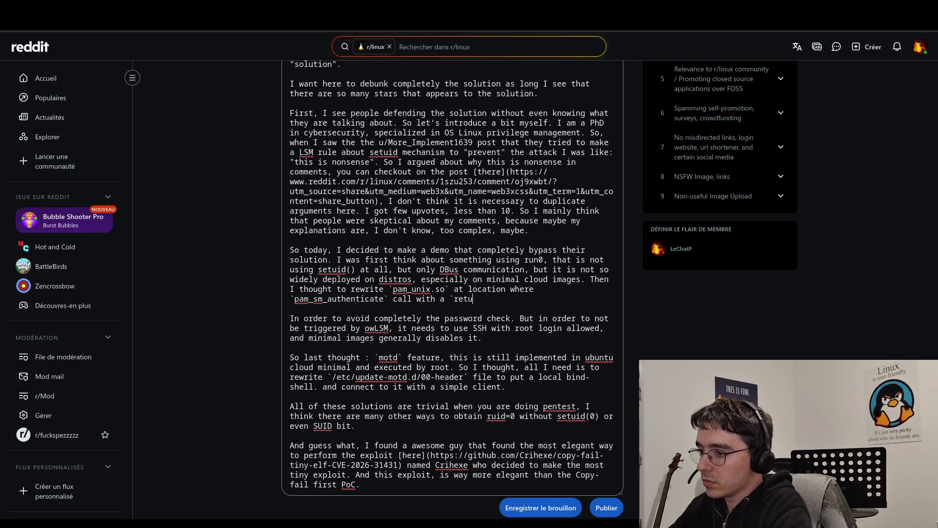
key(BackSpace)
key(BackSpace)
text(urn)
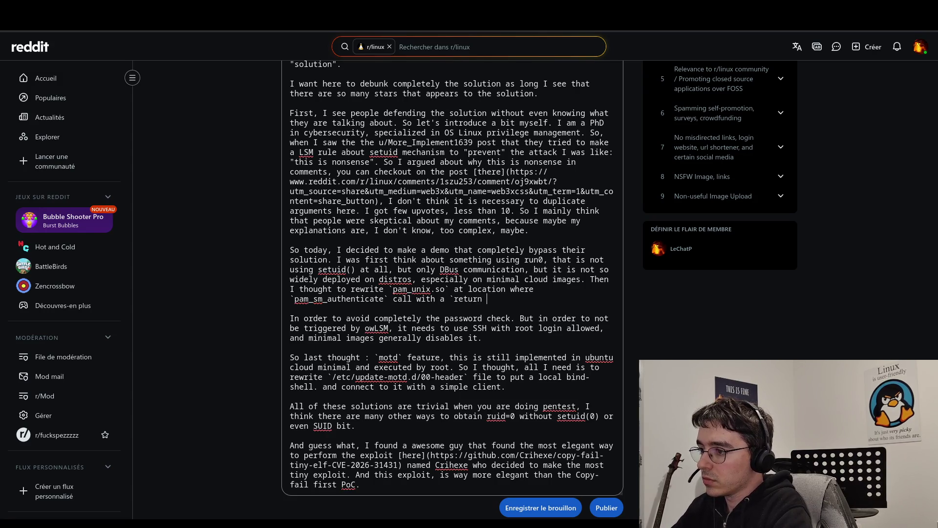
text(s TRUE)
key(BackSpace)
key(BackSpace)
key(BackSpace)
text(ALLOWE)
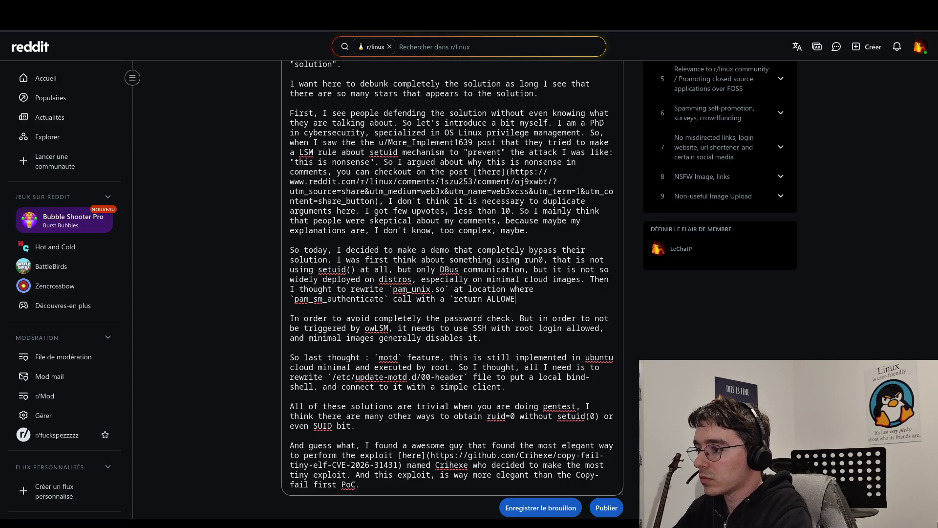
key(BackSpace)
text(;)
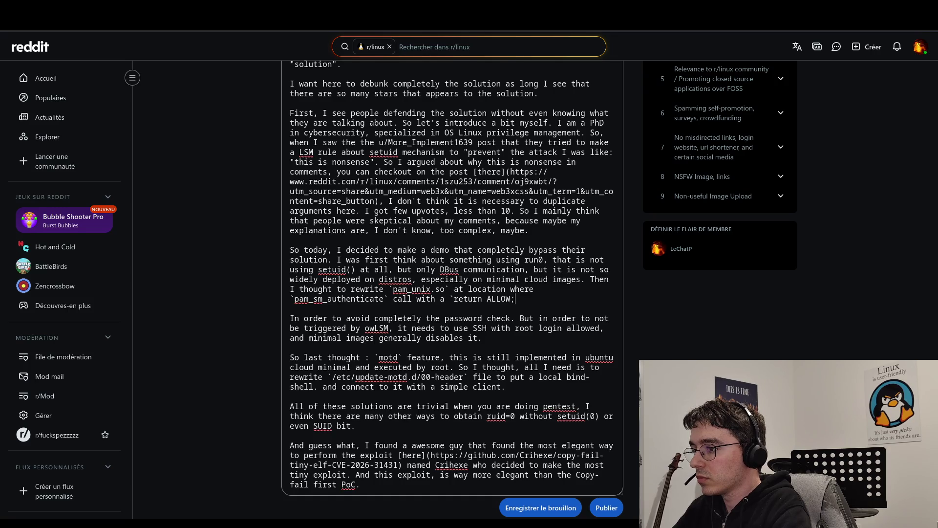
text(`)
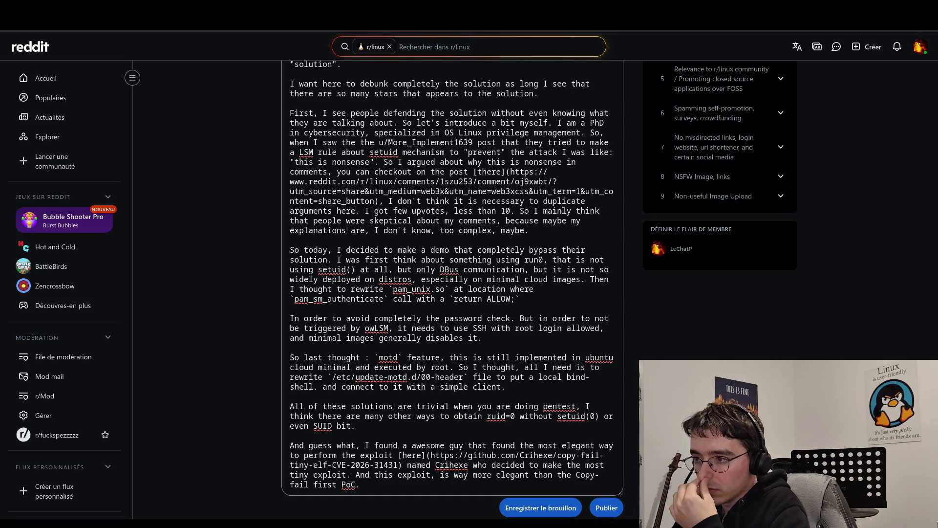
Step: Join the 'In order' paragraph onto the ALLOW sentence, starting it with lowercase 'in'
click(519, 318)
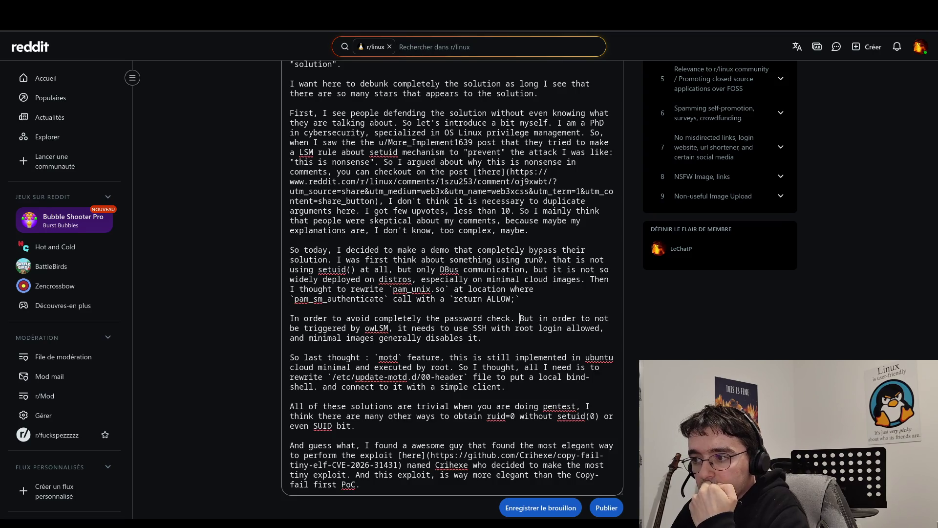
key(Delete)
key(Delete)
key(Delete)
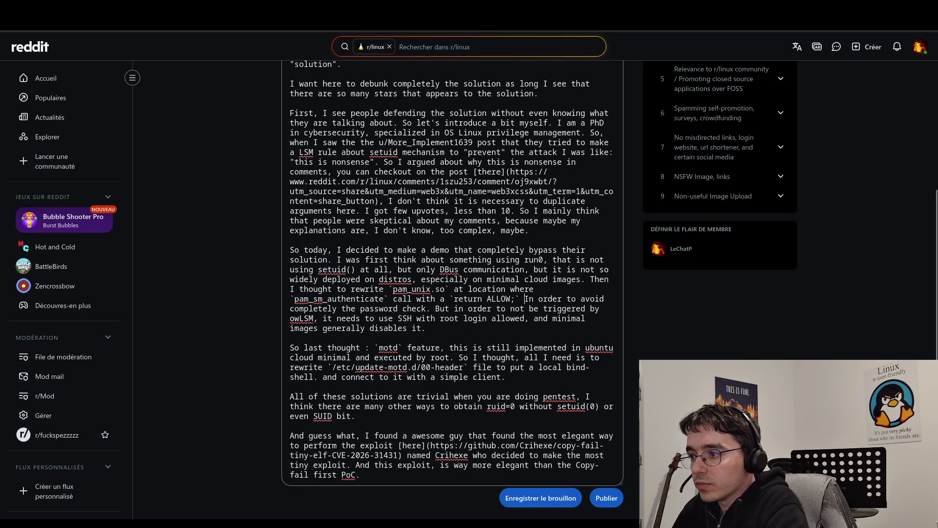
text(i)
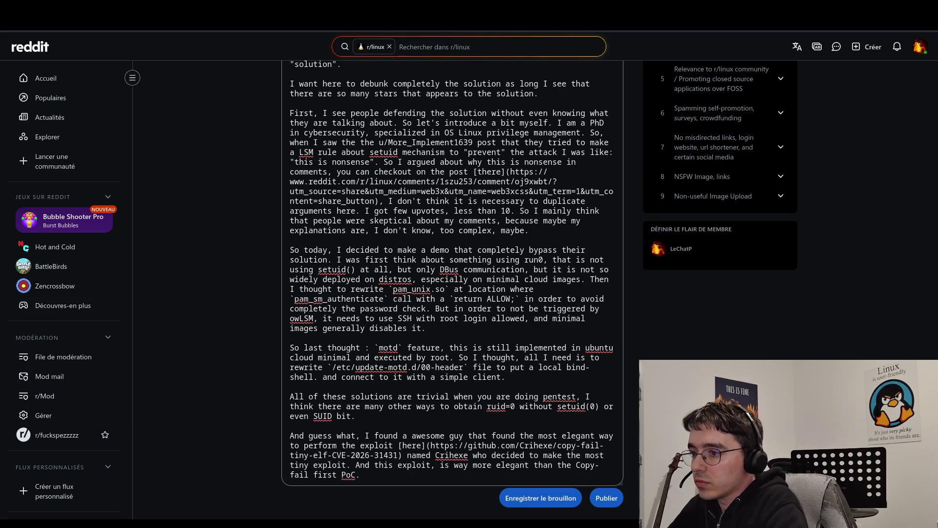
Step: Review the remaining paragraphs and start a new paragraph at the end of the post
click(452, 332)
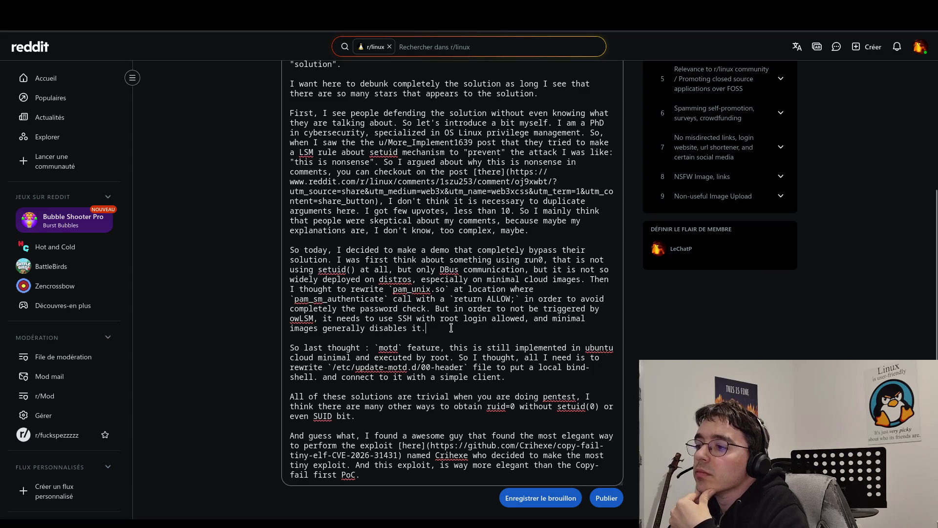
scroll(440, 313, down, 1)
click(510, 314)
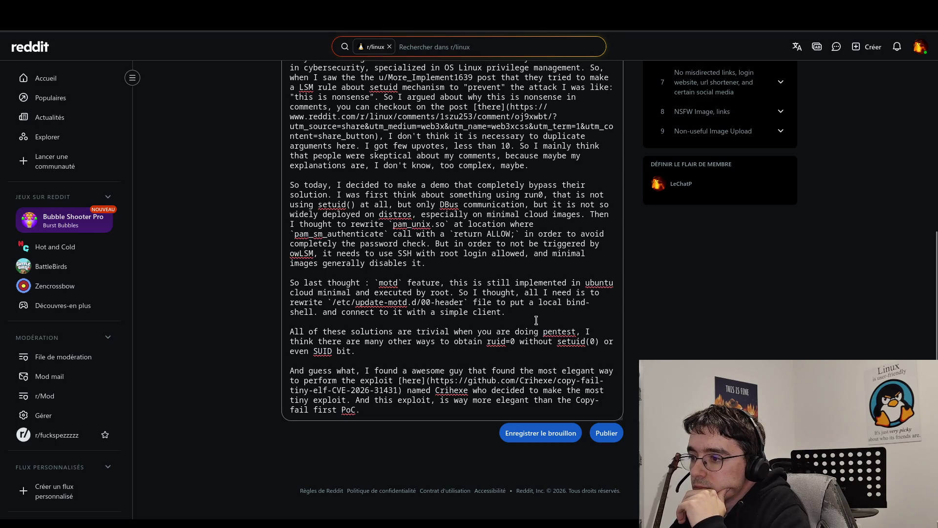
click(535, 315)
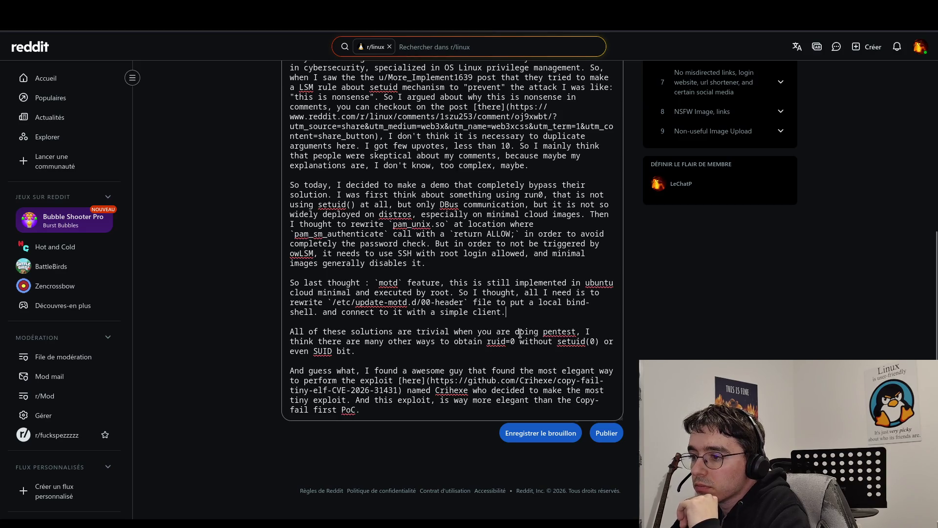
click(528, 356)
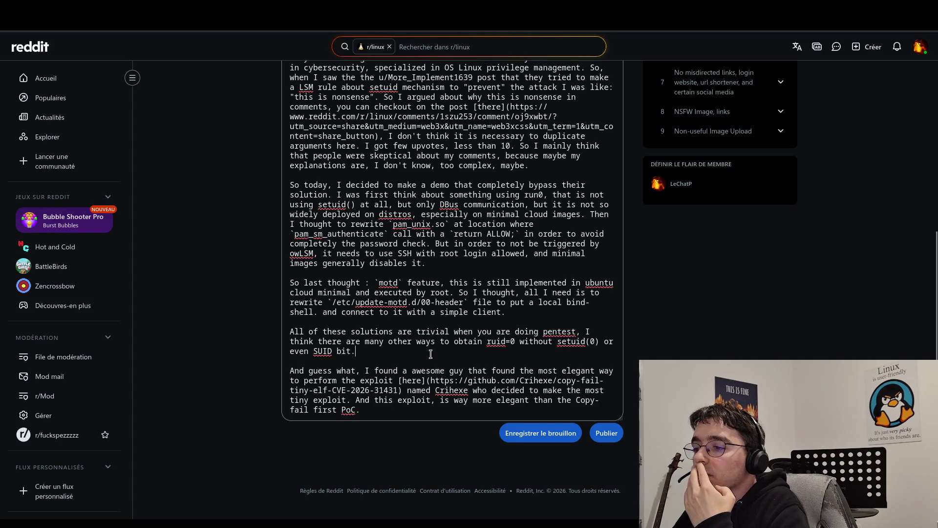
click(423, 409)
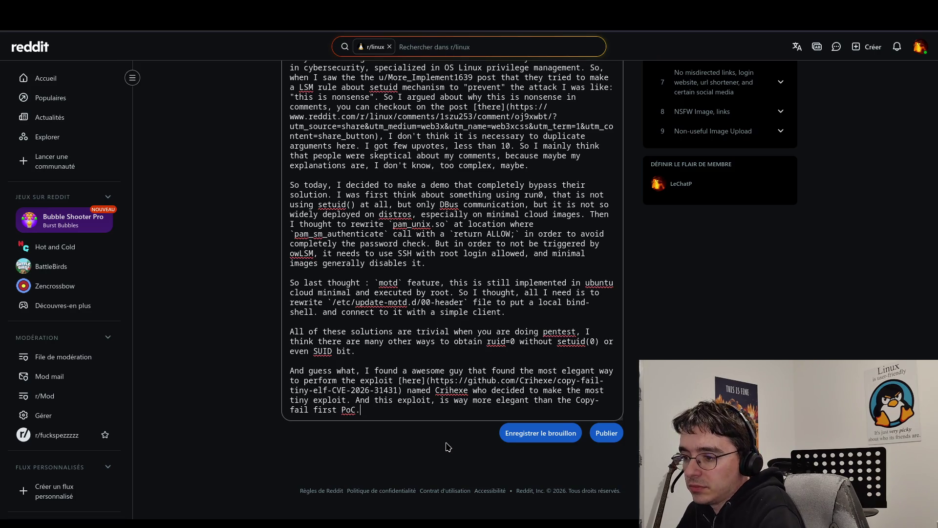
key(Return)
key(Return)
Step: Begin the final paragraph with 'Their exploit is mainly'
text(Thi)
key(BackSpace)
key(BackSpace)
key(BackSpace)
text(Th)
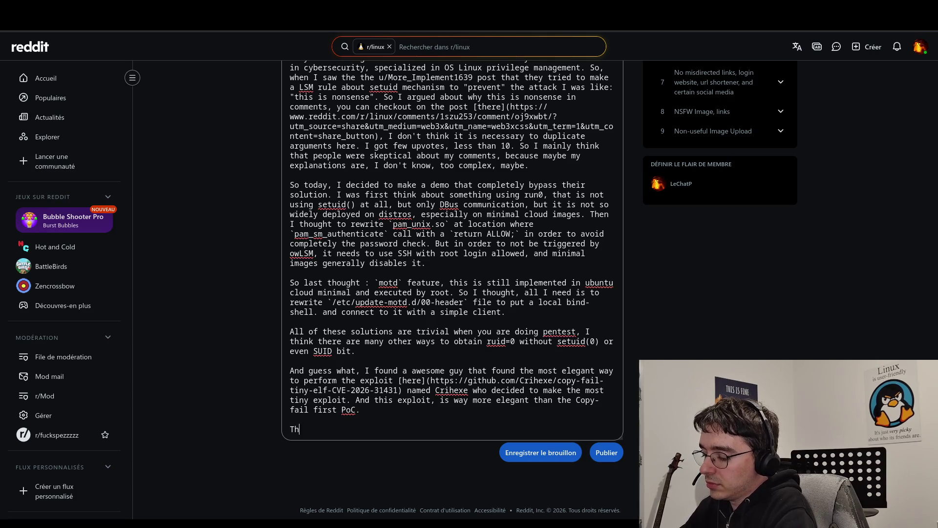
text(eir expl)
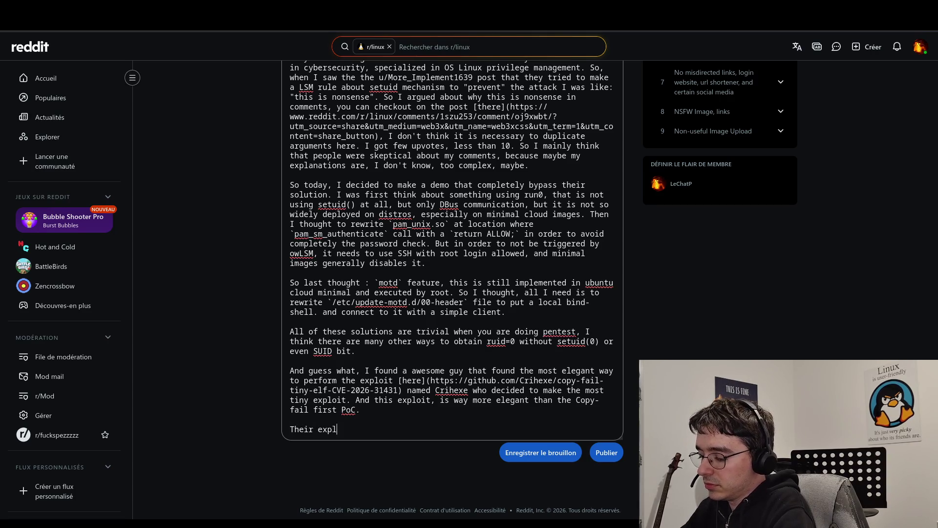
text(oit is mainly)
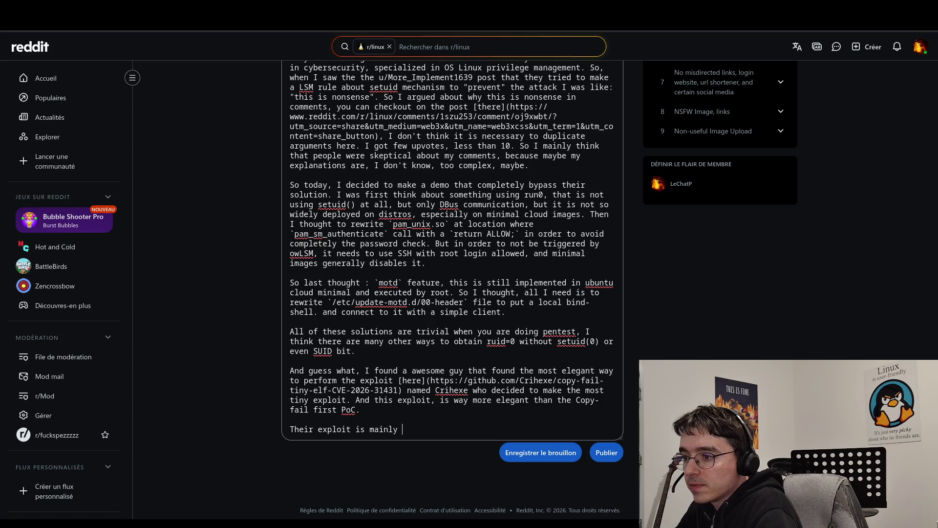
Step: Replace 'guy' with 'github account' in the elegant-exploit paragraph
double_click(454, 371)
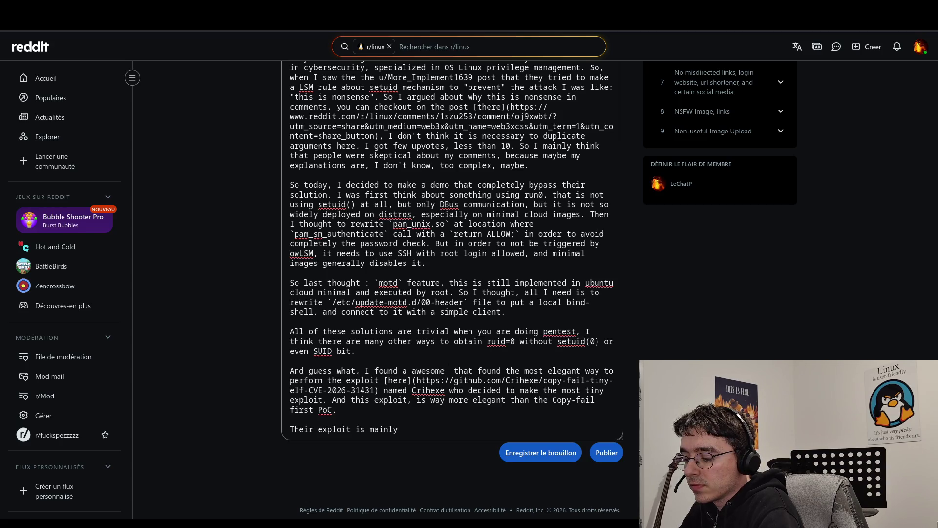
text(github account)
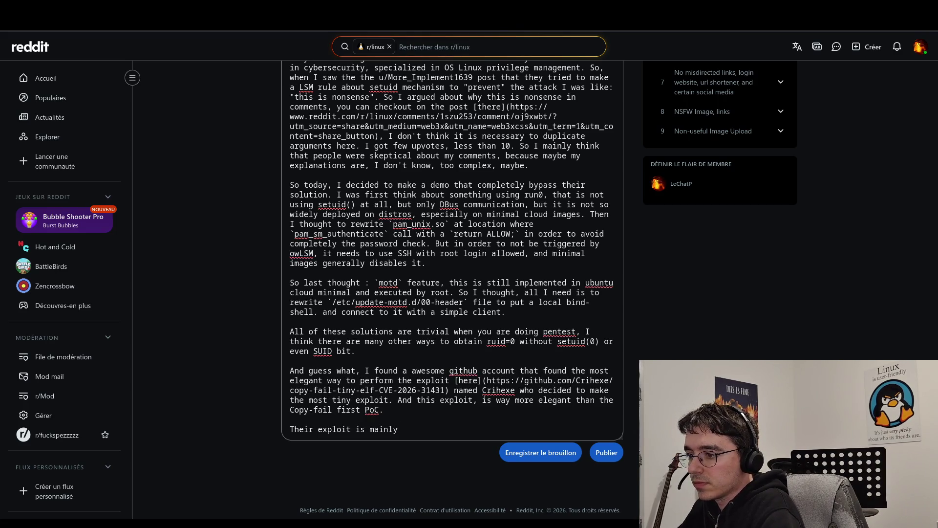
click(515, 399)
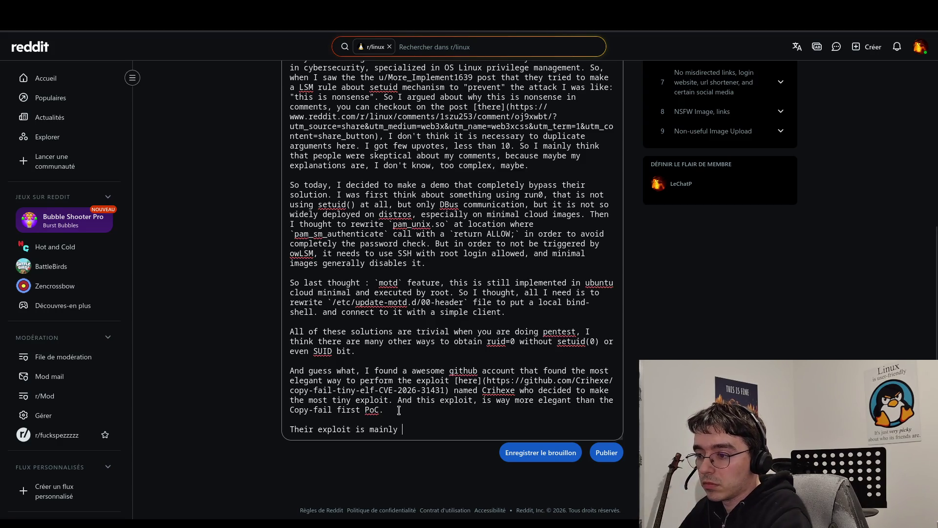
Step: Rewrite the closing sentence as 'The exploit rewrites the own process credentials to directly set ruid=0 without having to'
double_click(304, 427)
text(The)
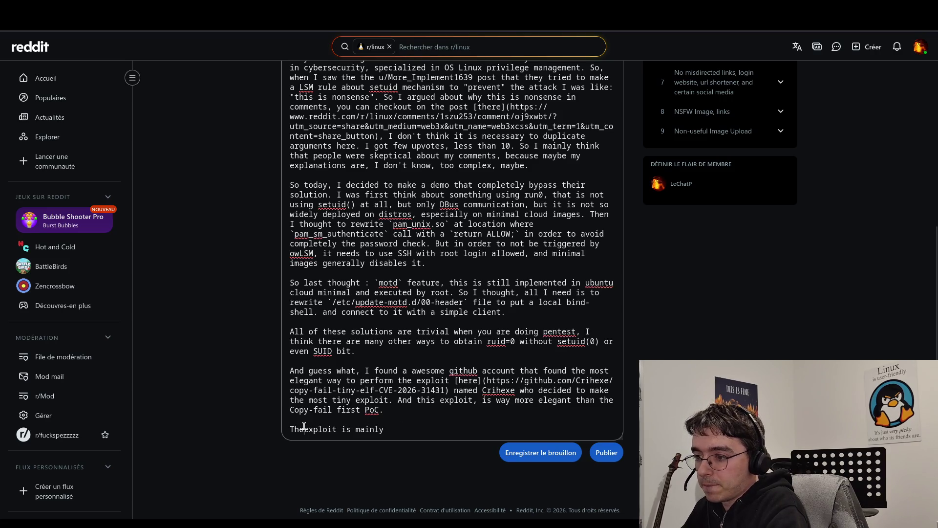
key(BackSpace)
key(BackSpace)
key(BackSpace)
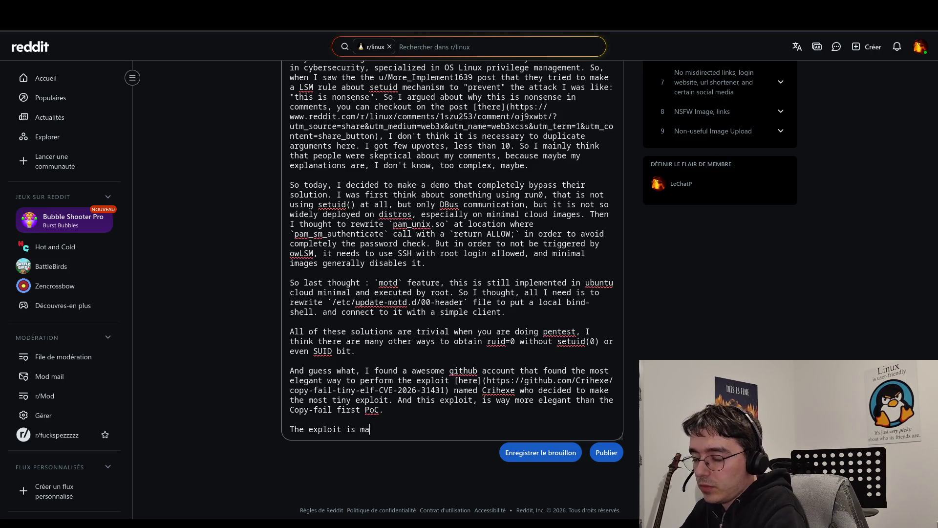
text(rewrit)
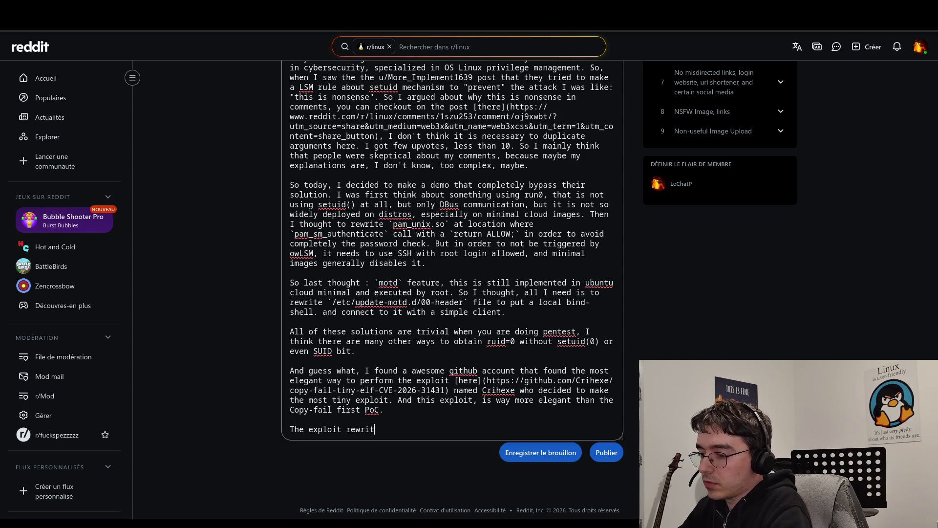
text(es the own)
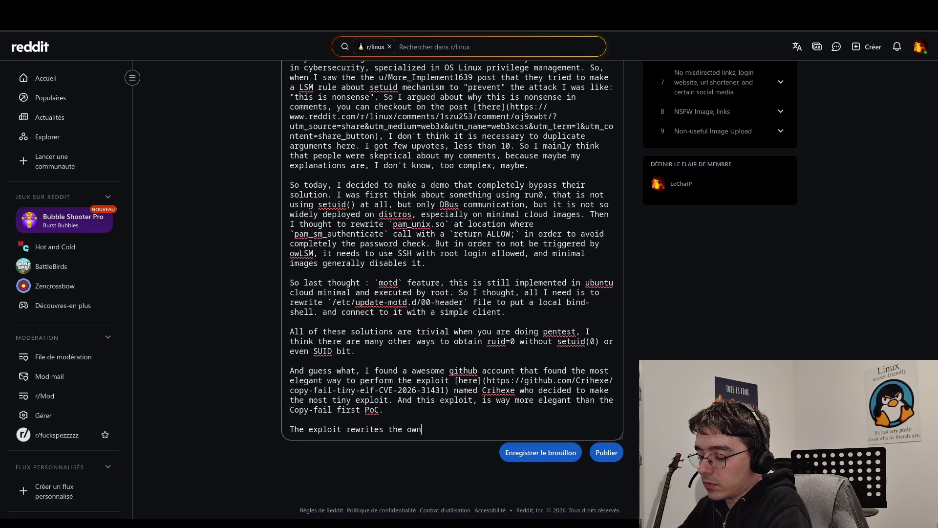
text( process )
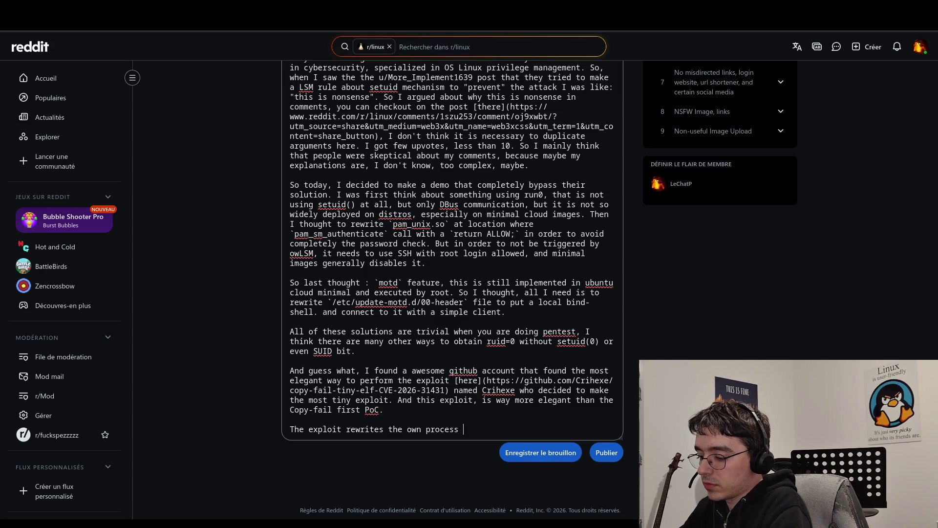
text(credentials to d)
text(irect)
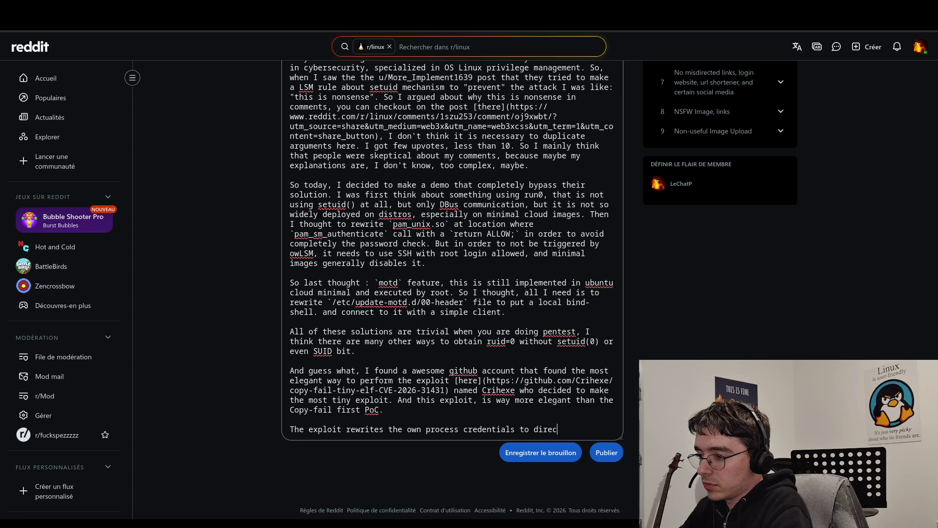
key(BackSpace)
key(BackSpace)
key(BackSpace)
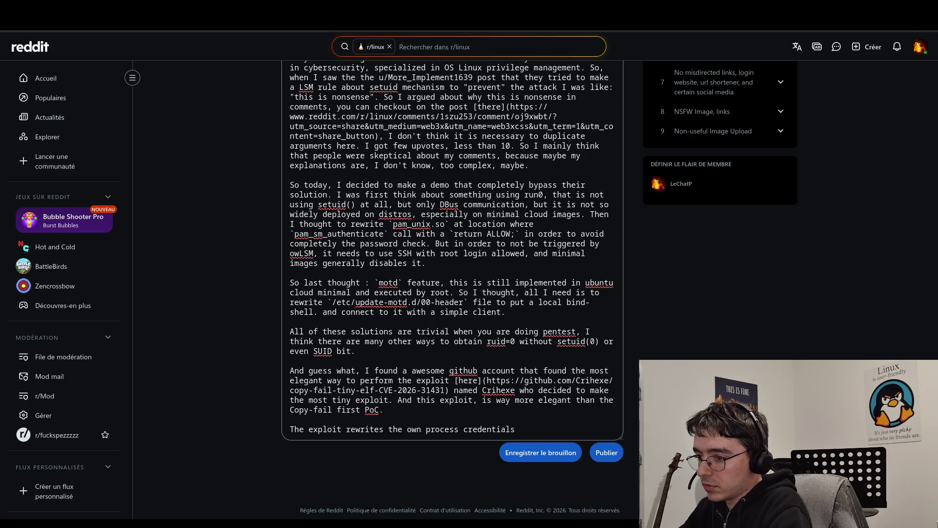
text( to )
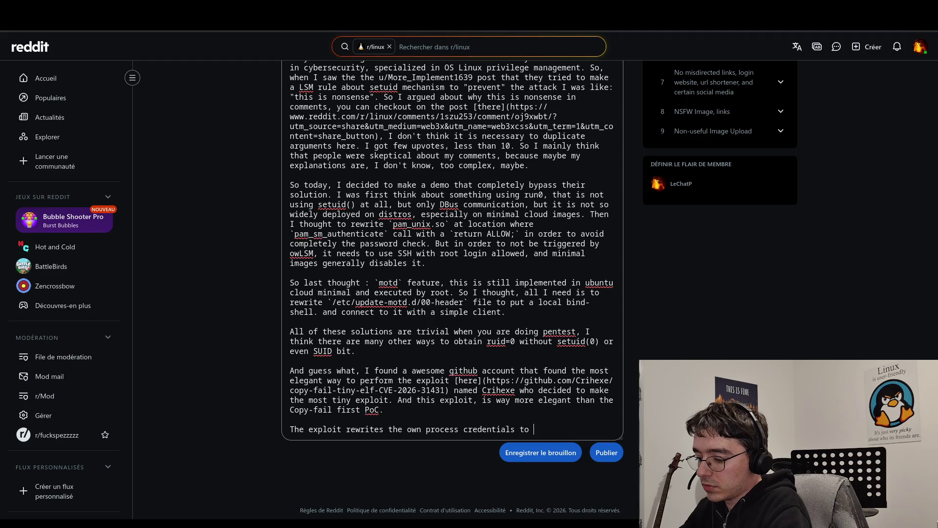
text(directl)
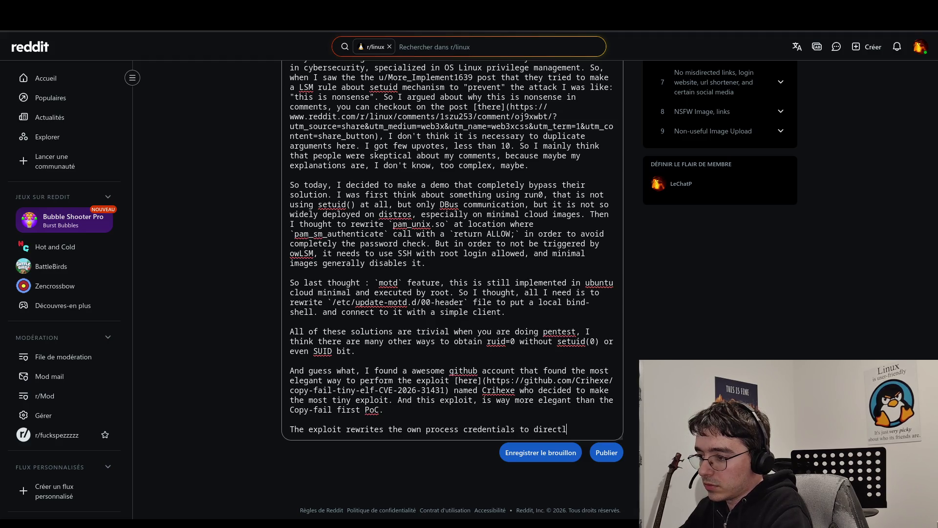
text(y set rui)
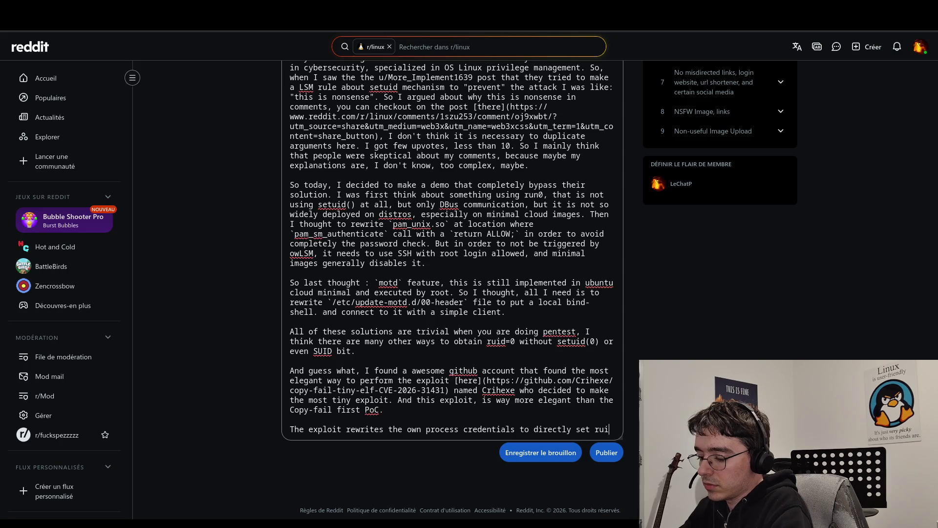
text(d=0)
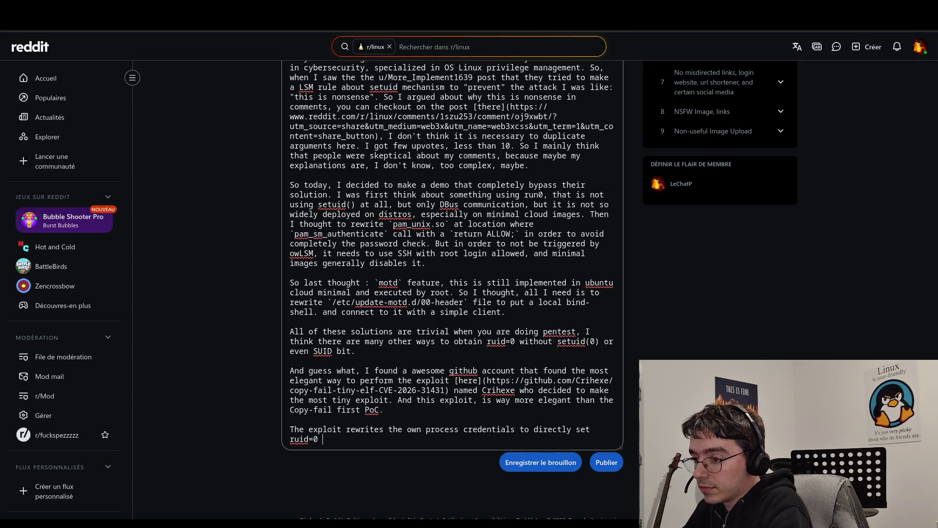
text( withtou)
key(BackSpace)
key(BackSpace)
key(BackSpace)
text(out hva)
key(BackSpace)
key(BackSpace)
text(aving to)
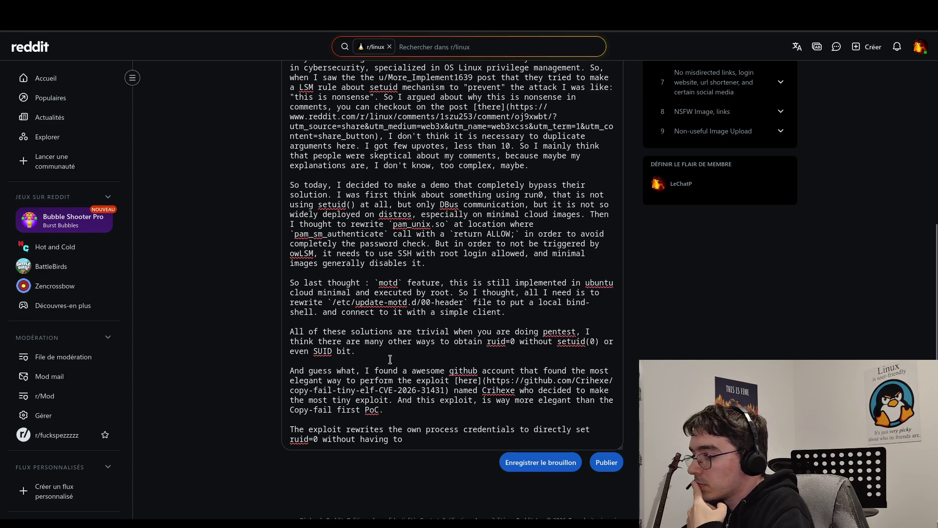
click(447, 444)
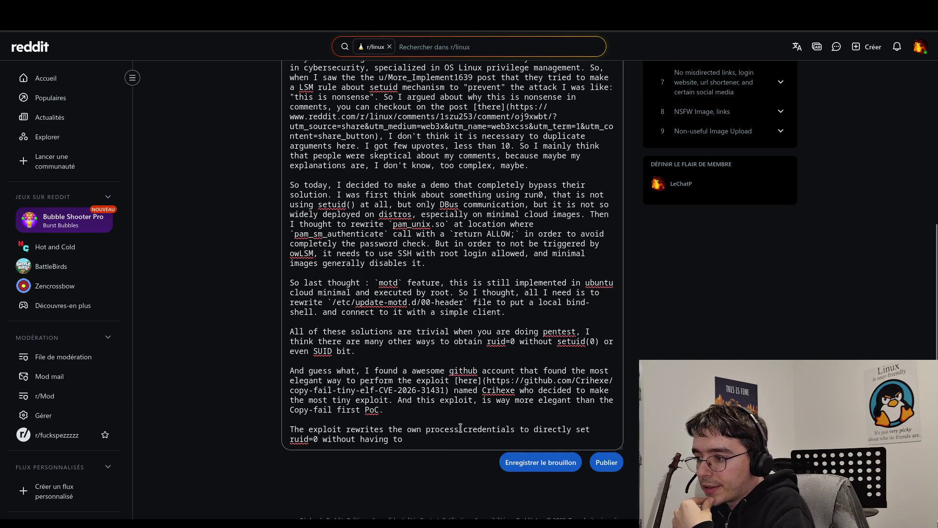
mouse_move(450, 438)
mouse_down()
mouse_move(290, 430)
mouse_move(348, 431)
mouse_up()
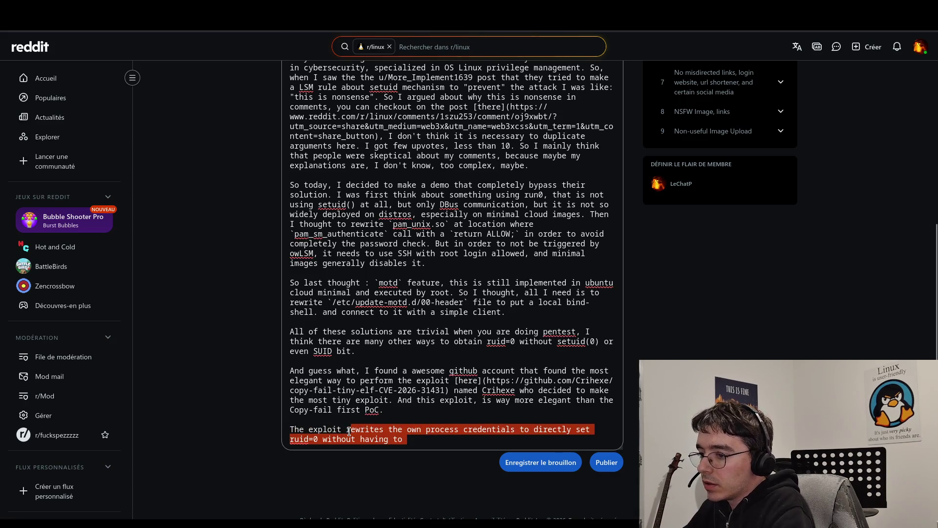
Step: Delete the selected clause and add 'is' so the sentence reads 'The exploit is'
key(BackSpace)
text(s)
key(BackSpace)
text(is)
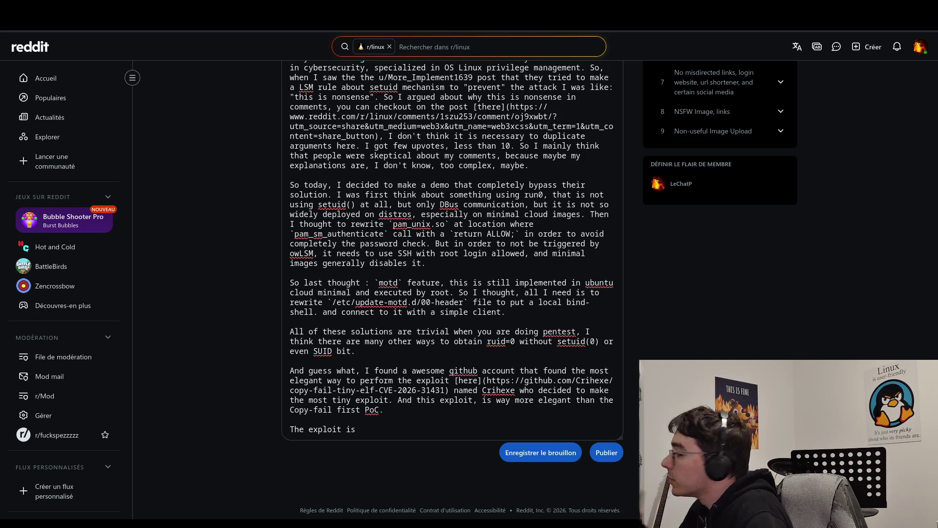
click(379, 437)
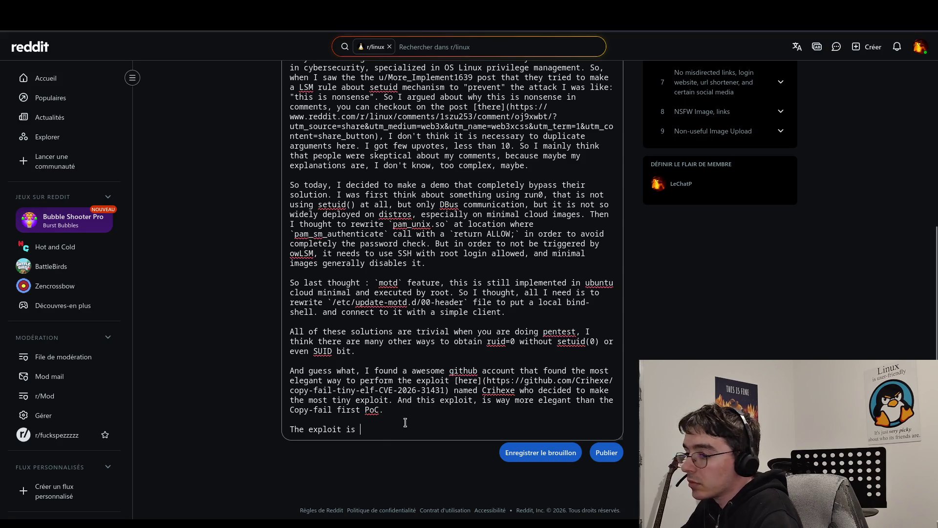
Step: Continue with 'rewriting the credentials of the current process to set directly ruid=0, so all it needs to do is doing /bin'
text(rewriting the credentials of the current process to set directly )
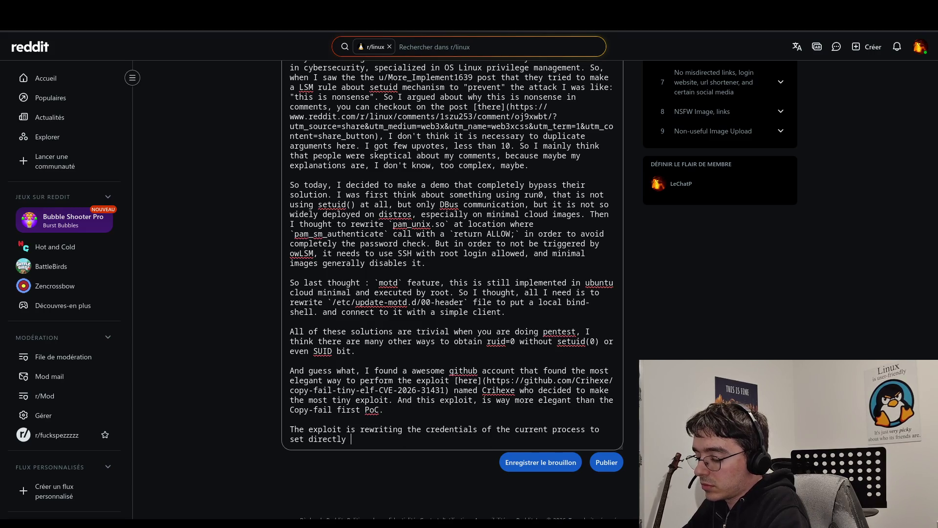
text(ruid)
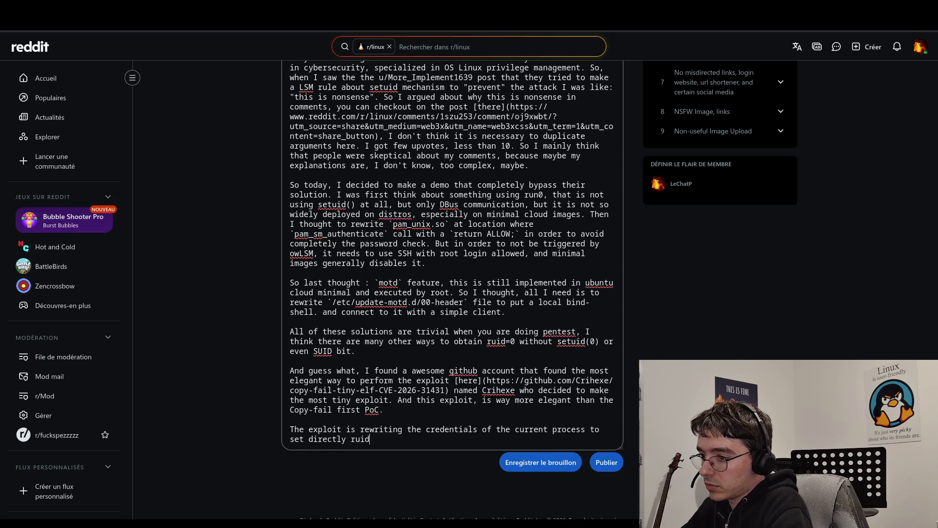
text(=0)
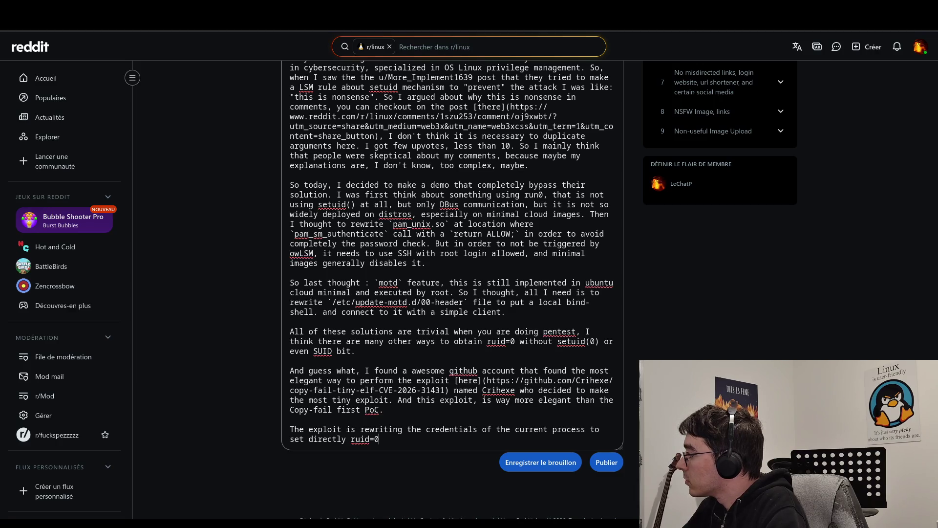
text(, so all )
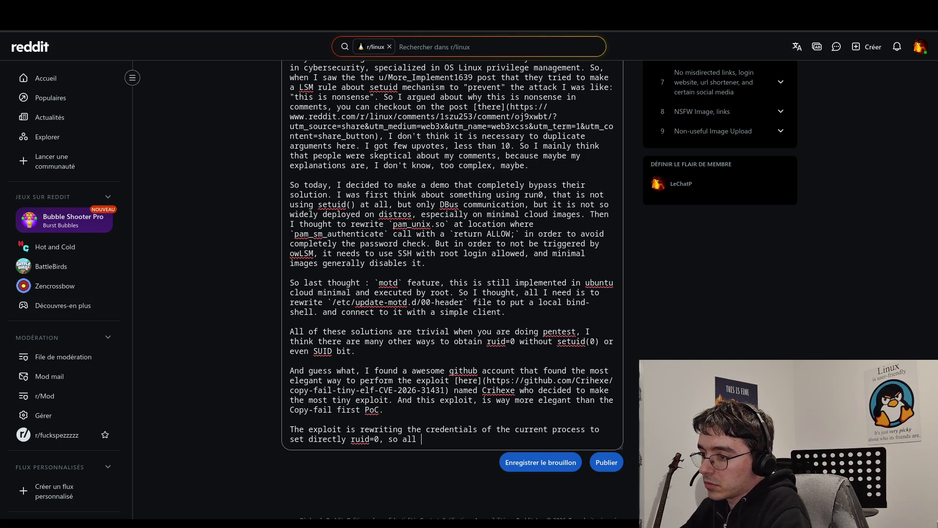
text(it nee)
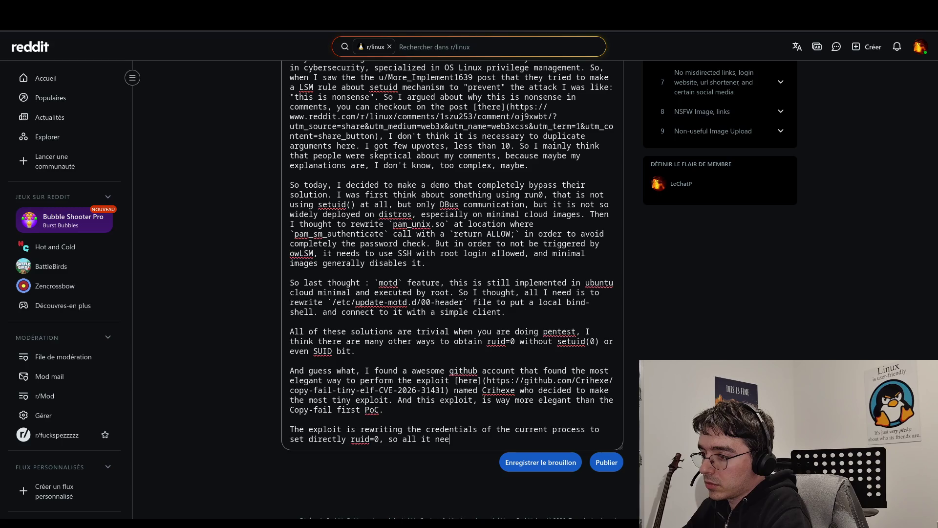
text(ds to do is )
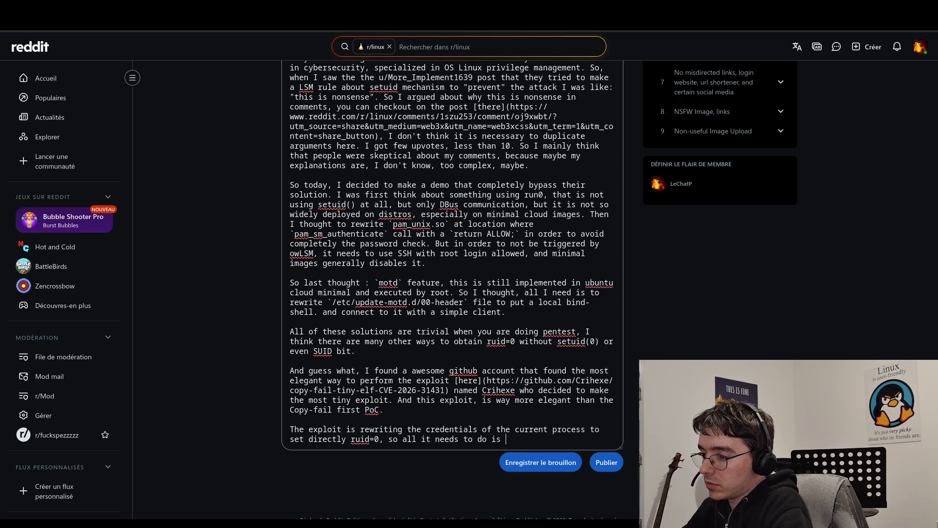
text(doing)
key(BackSpace)
key(BackSpace)
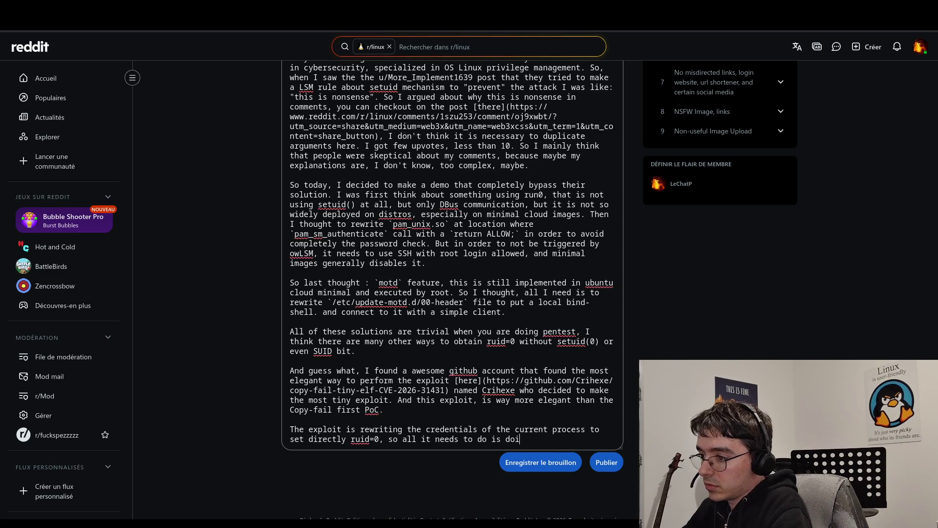
text(ng /)
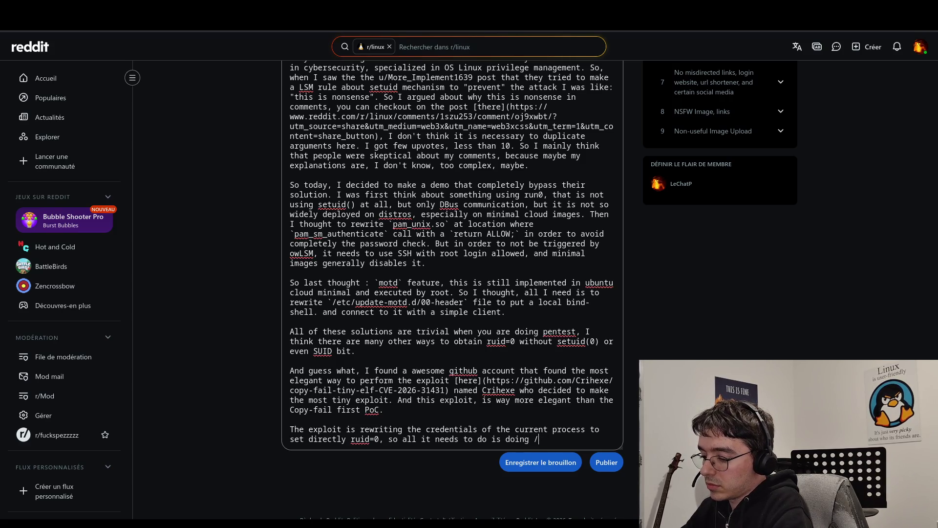
text(bin/)
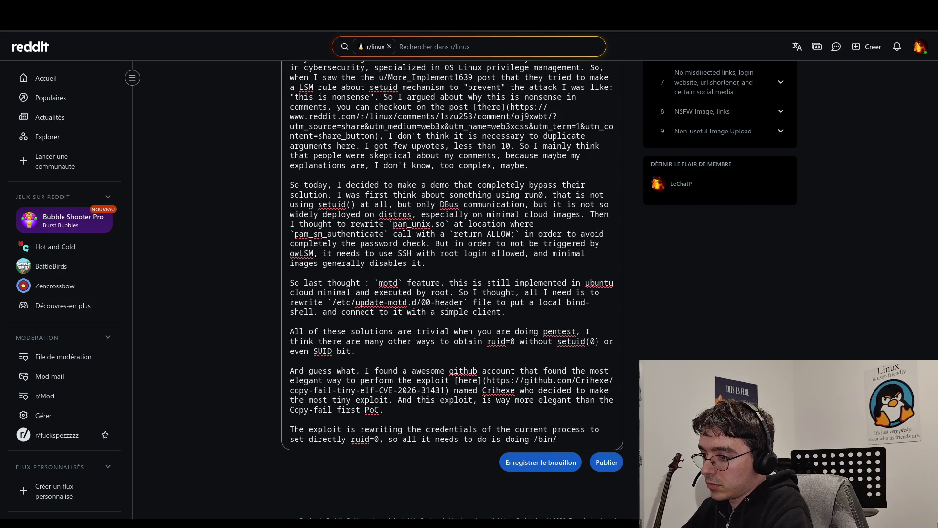
Step: Insert 'execve' before /bin and finish with '/bin/sh at the end and, you're root.'
click(516, 439)
text(ex)
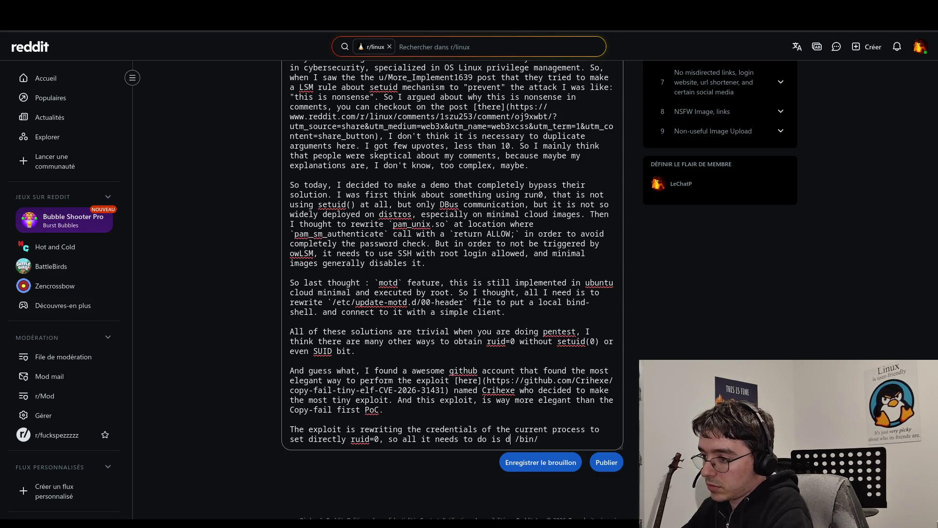
text(ecve)
key(End)
text(sh)
key(BackSpace)
key(BackSpace)
text(sh)
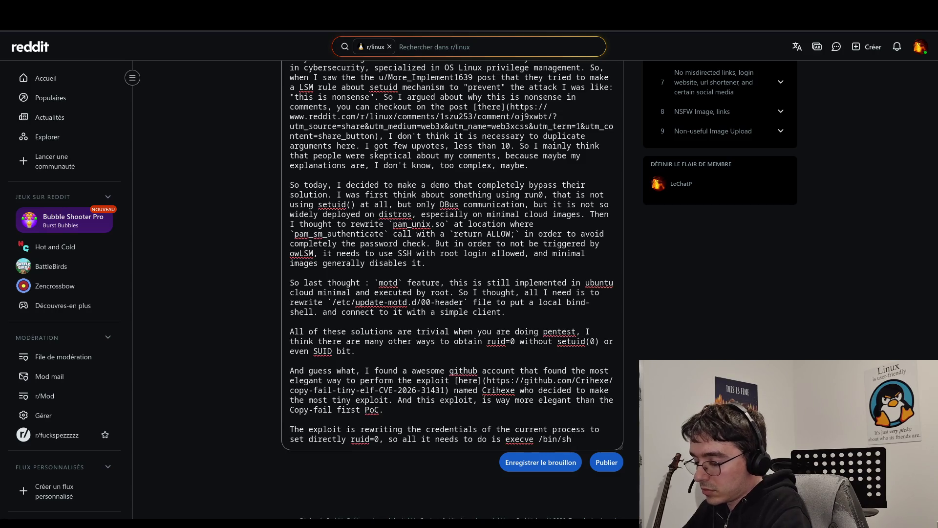
text( at the end)
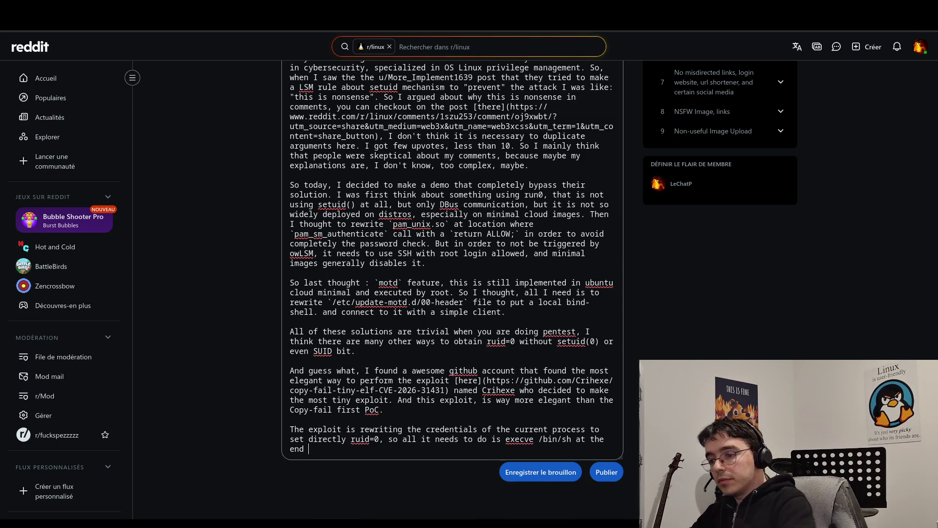
text(and)
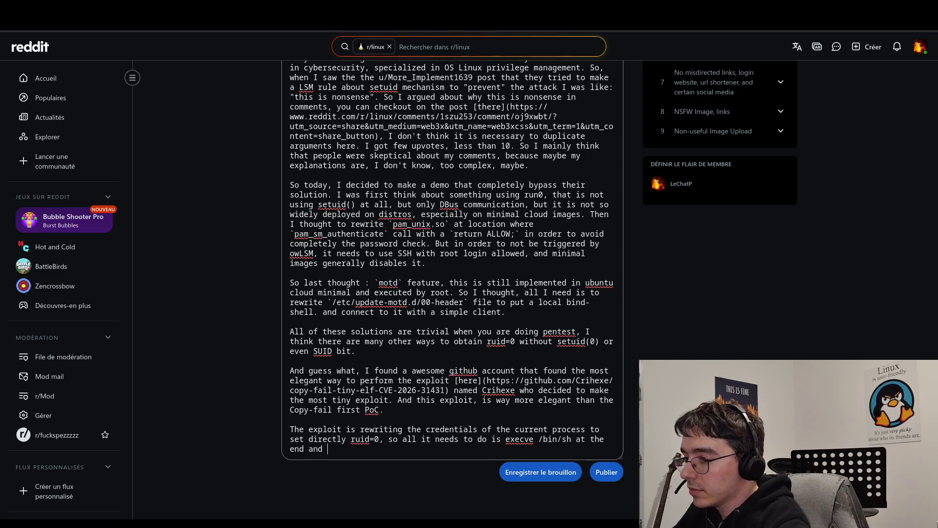
text(, you)
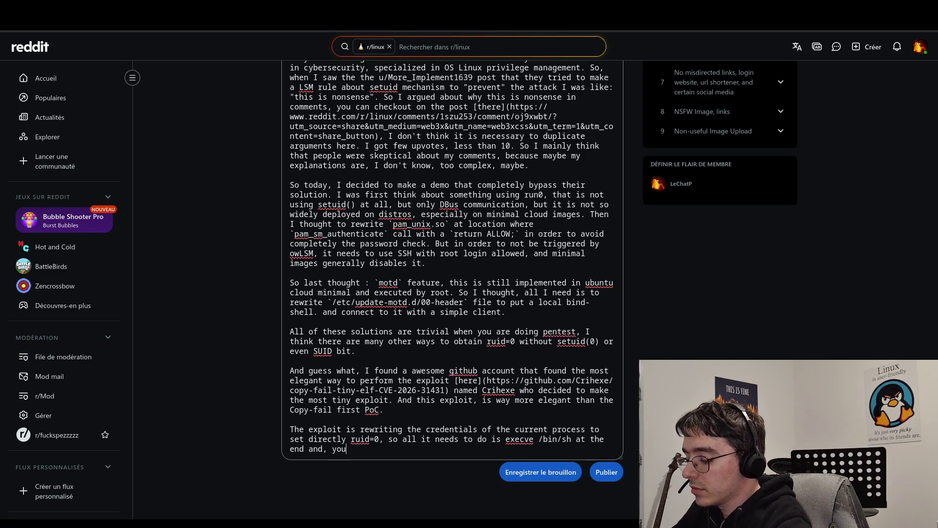
text('re to)
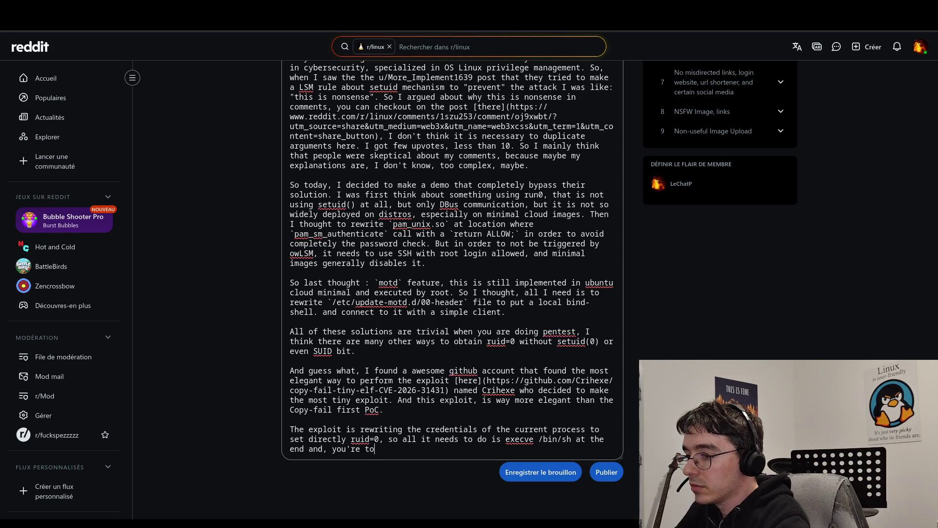
key(BackSpace)
key(BackSpace)
text(root :))
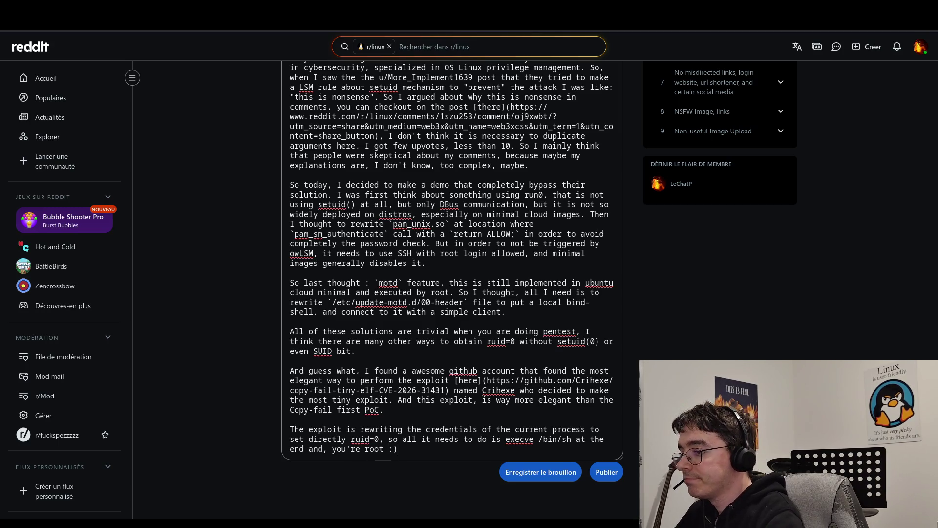
key(BackSpace)
key(BackSpace)
key(BackSpace)
text(.)
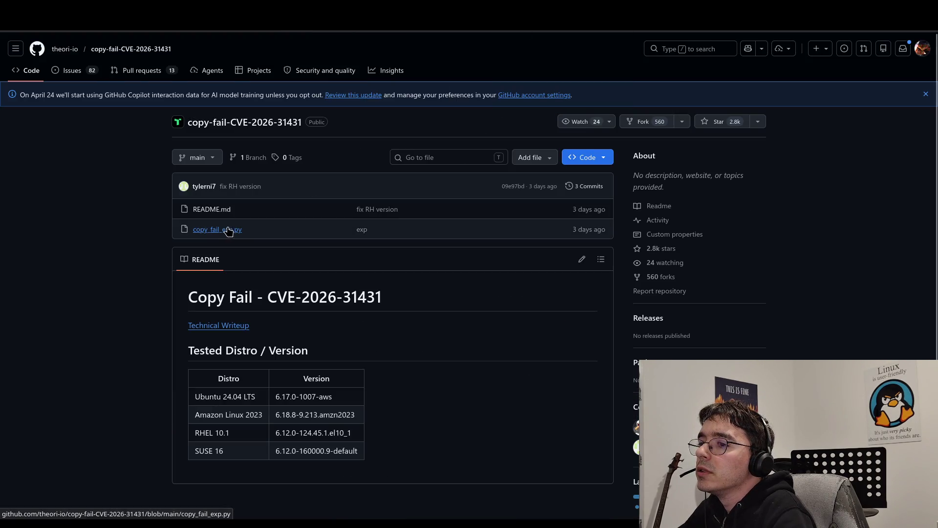
Step: Inspect the ten lines of exploit code in copy_fail_exp.py from the copy-fail-CVE-2026-31431 repository
click(226, 232)
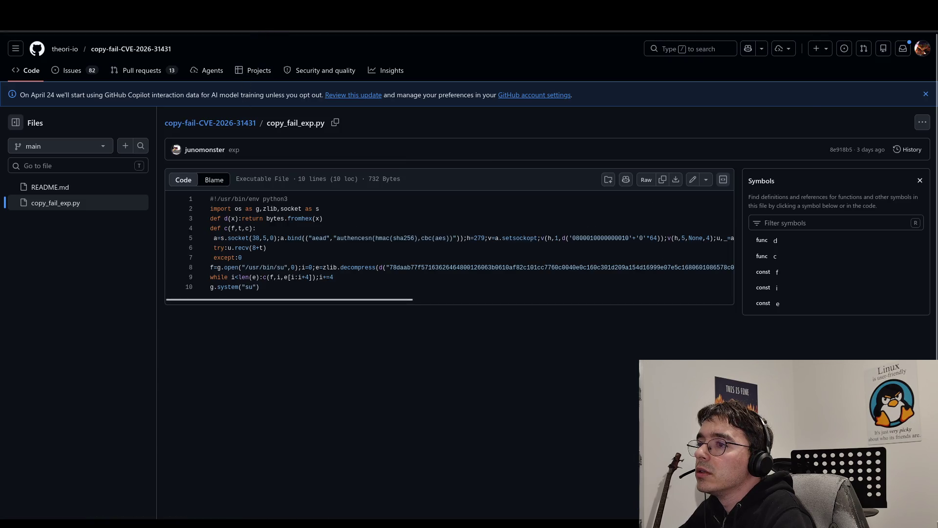
click(268, 32)
click(366, 299)
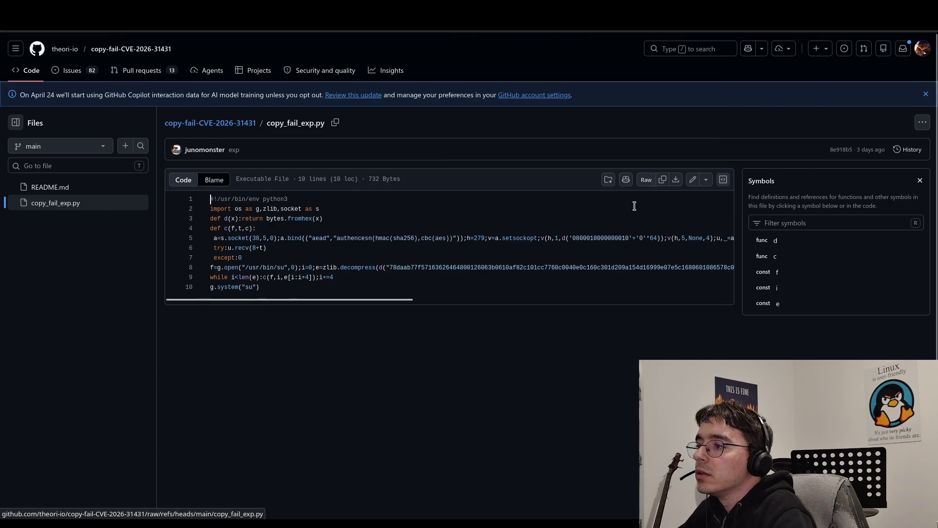
shift+click(260, 287)
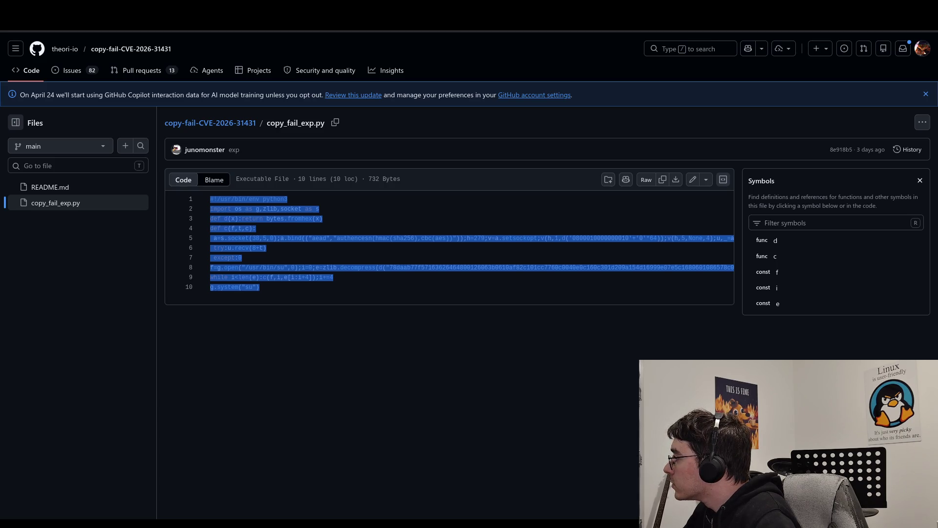
click(260, 267)
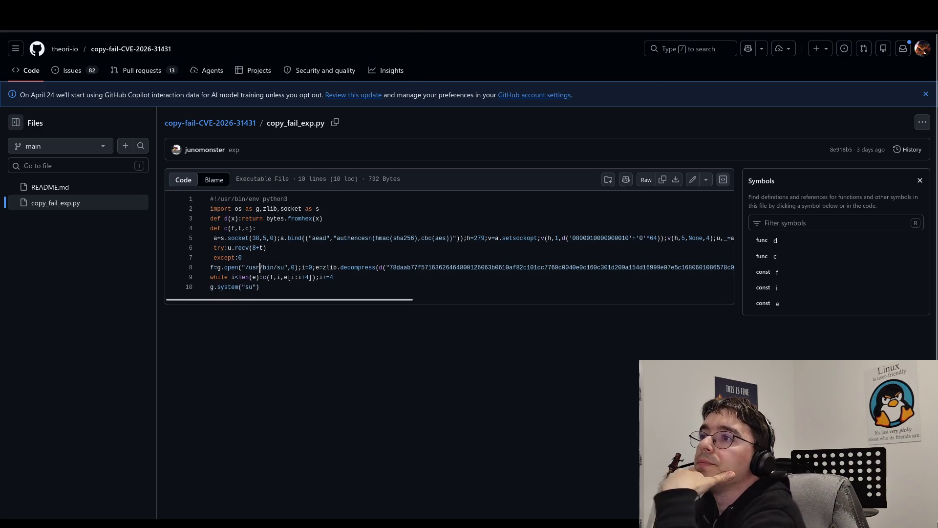
mouse_move(348, 15)
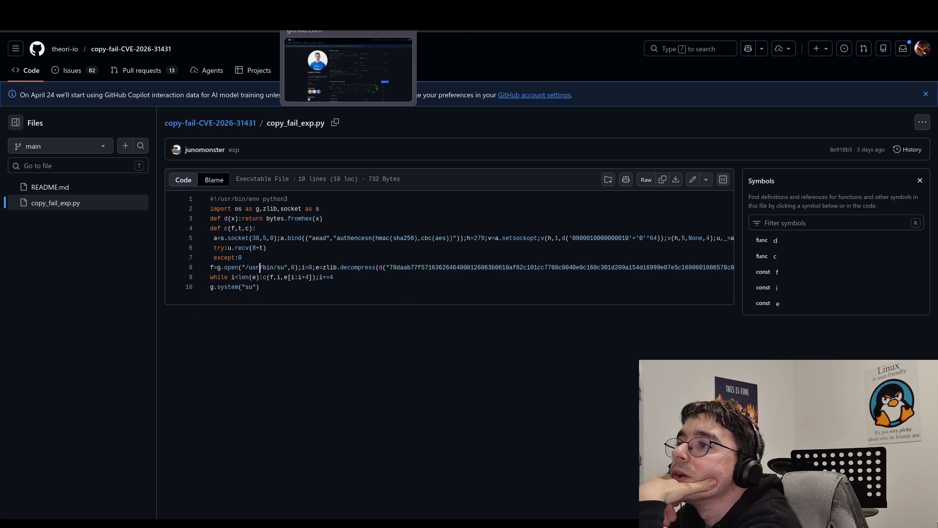
click(305, 15)
Step: End the exploit sentence with "you're root, so the LSM is completely blind." and start a new paragraph
click(455, 444)
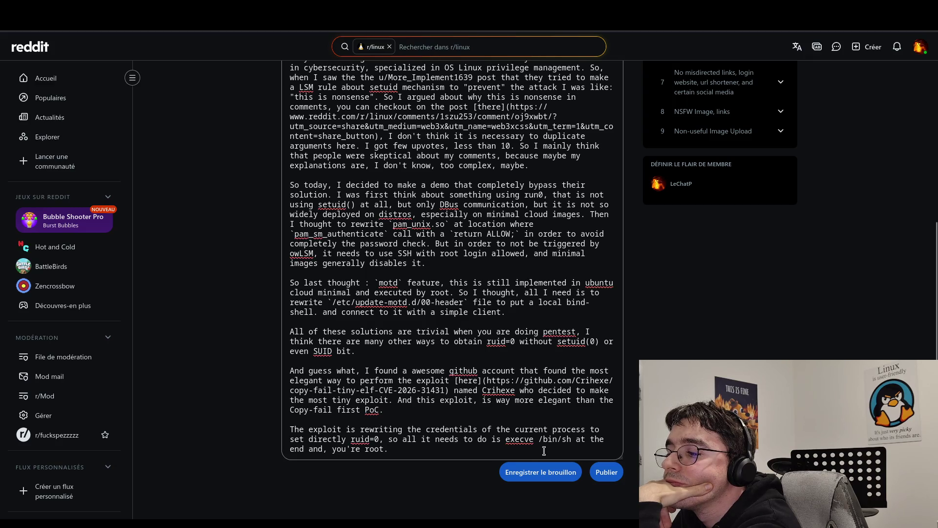
click(328, 450)
key(BackSpace)
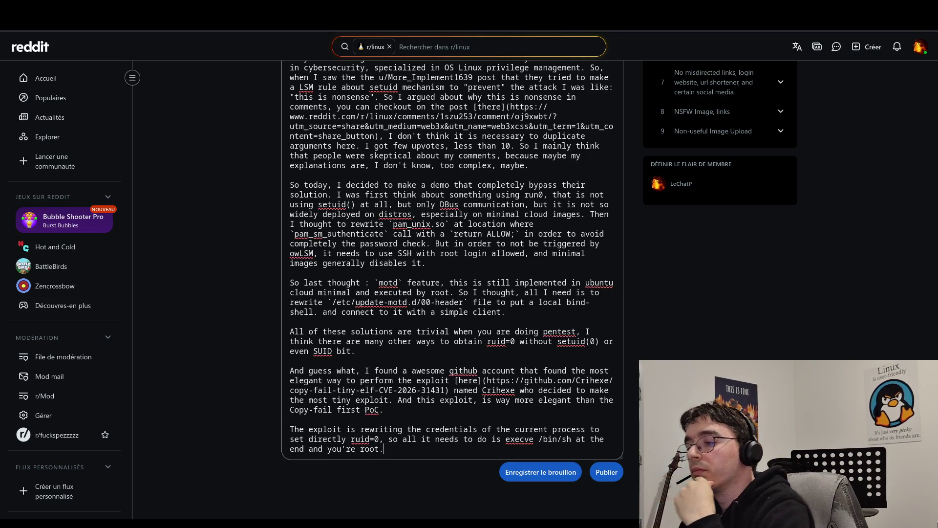
key(Delete)
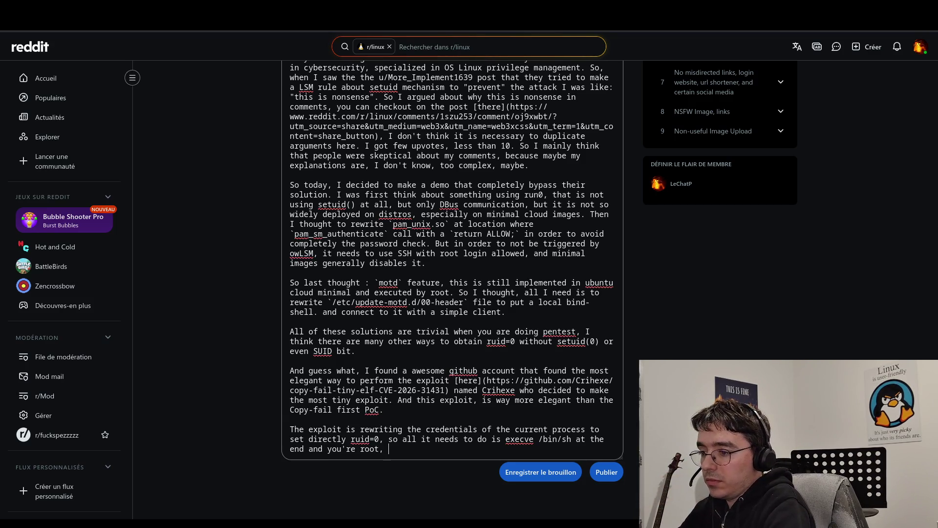
text(, so the )
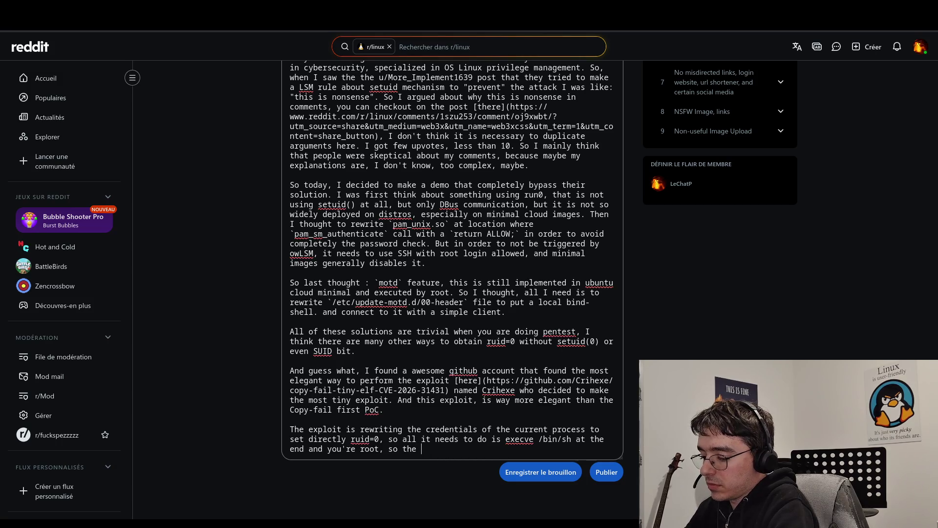
text(LSM is completely blind.)
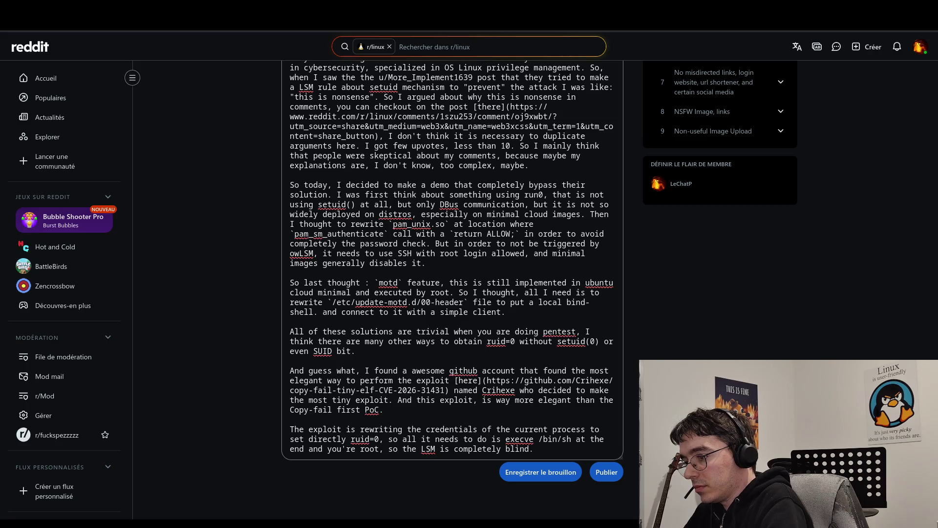
key(BackSpace)
text(,)
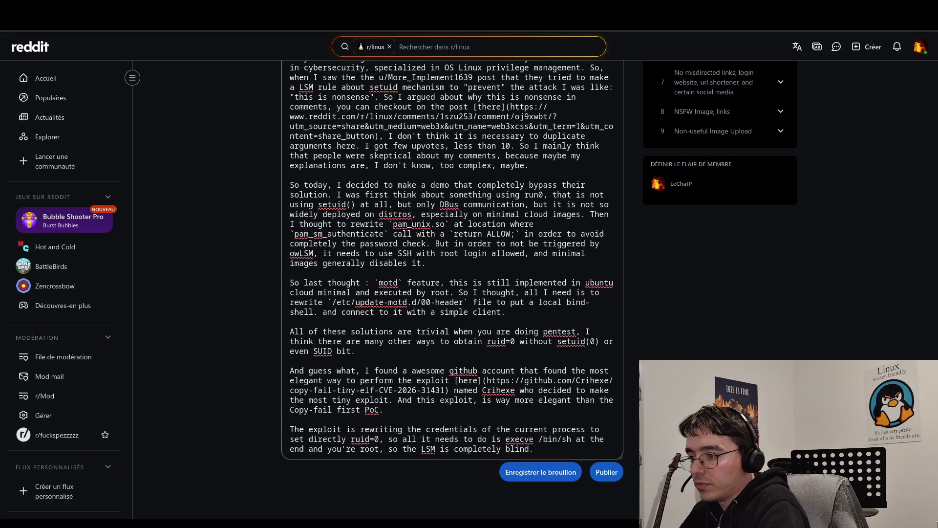
key(Return)
key(Return)
key(BackSpace)
Step: Begin the new paragraph: "As long people are still skeptical about it, I decided to install owLSM"
key(Return)
text(As long people are )
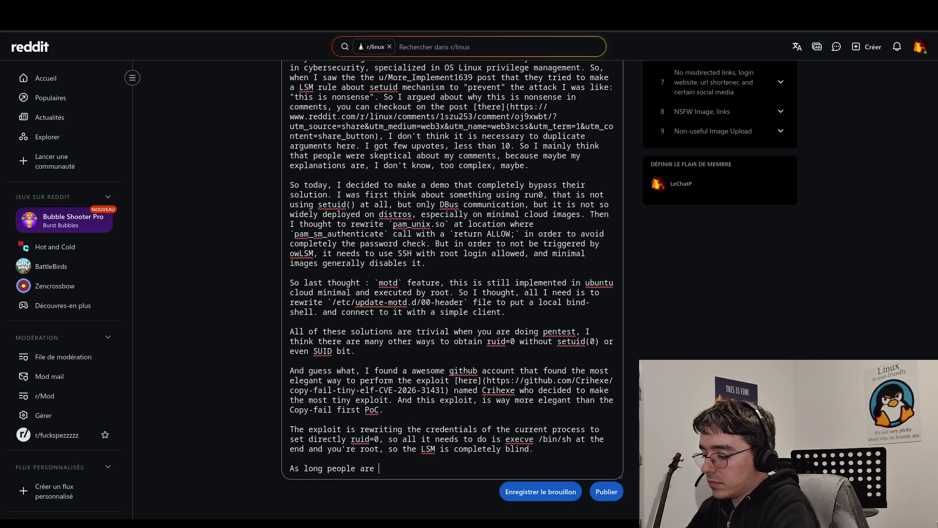
text(still s)
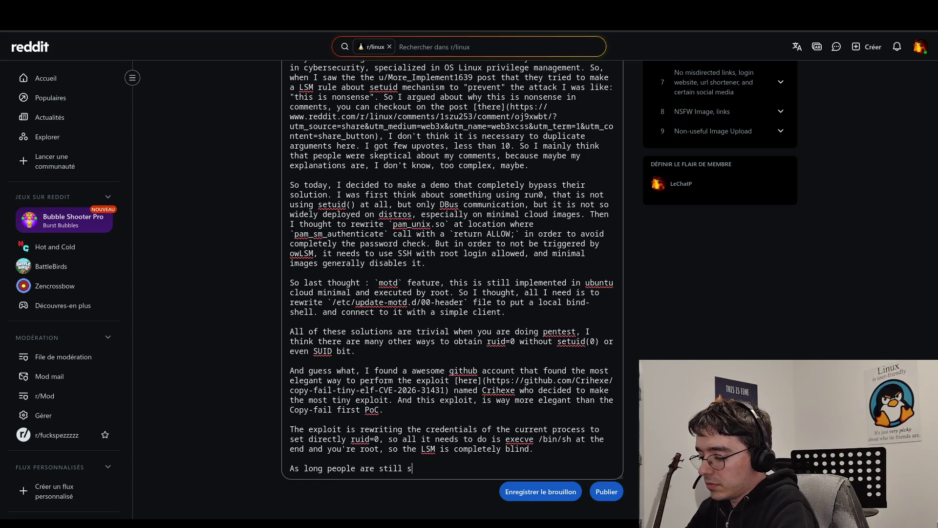
text(keptiv)
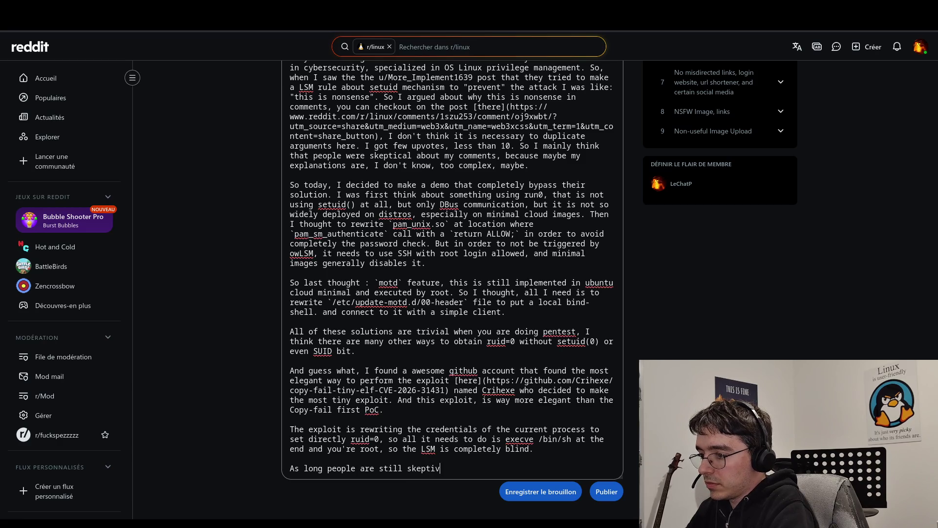
key(BackSpace)
text(cal abo)
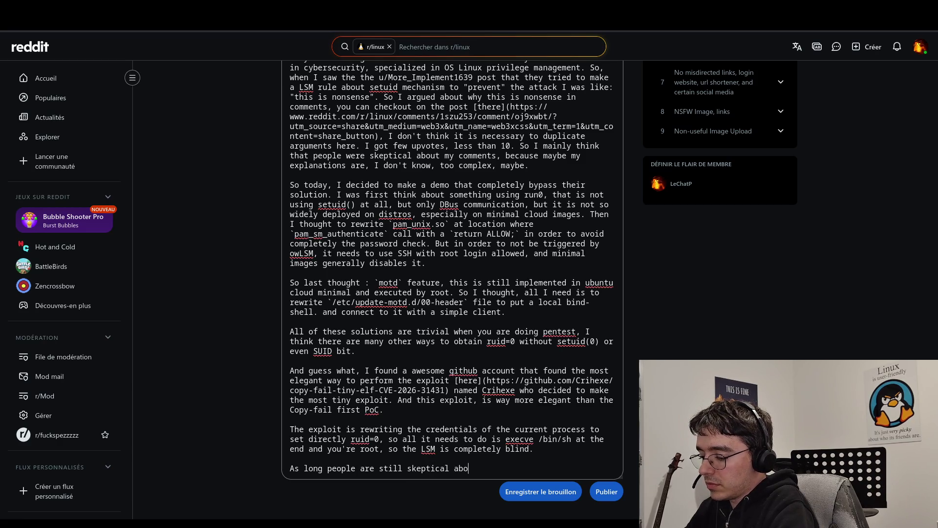
text(ut the)
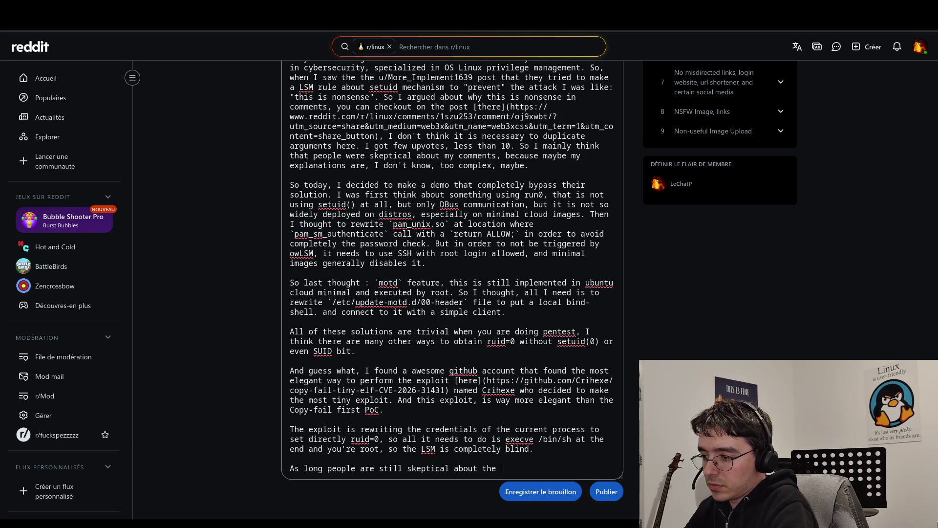
key(BackSpace)
key(BackSpace)
key(BackSpace)
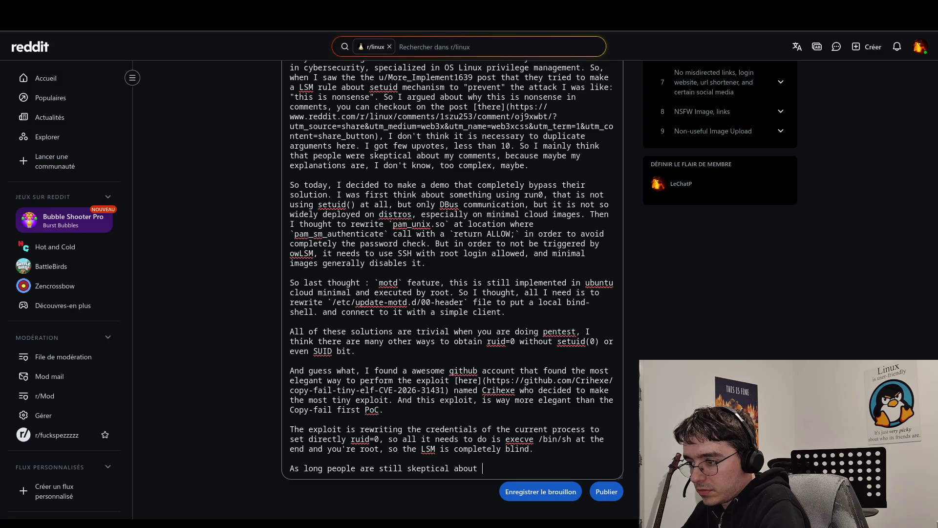
text(it, i)
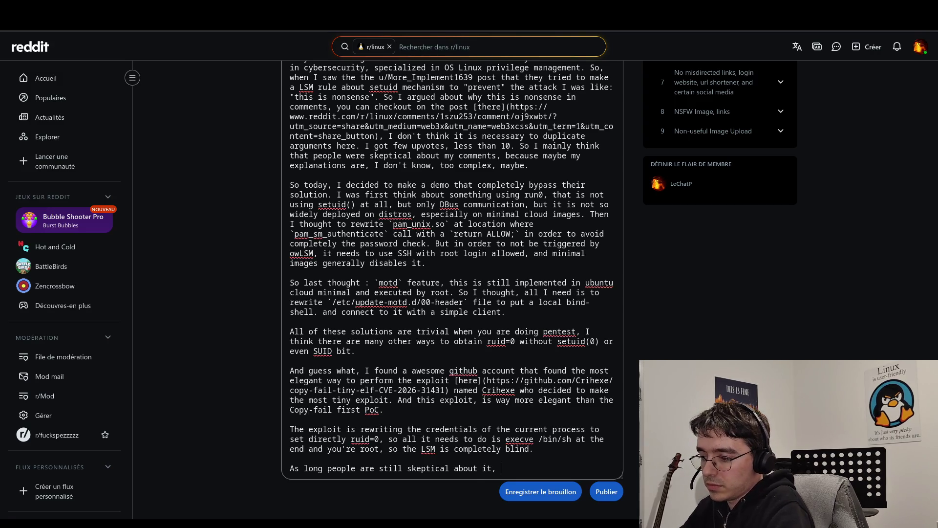
key(BackSpace)
text(I ded)
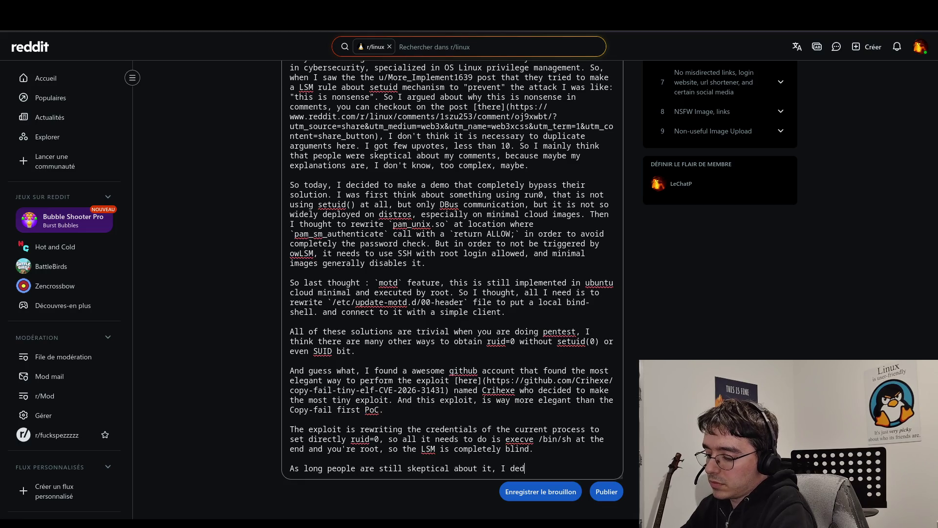
key(BackSpace)
text(cided )
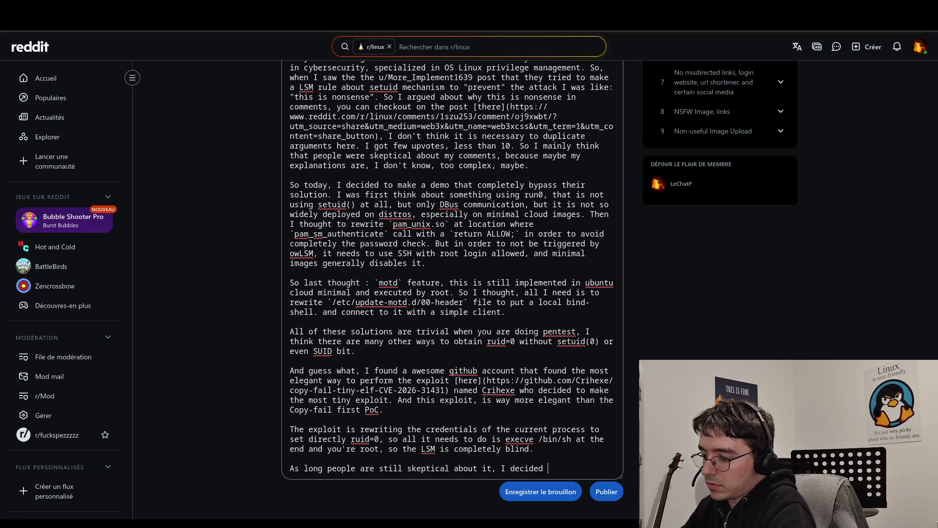
text(to instal)
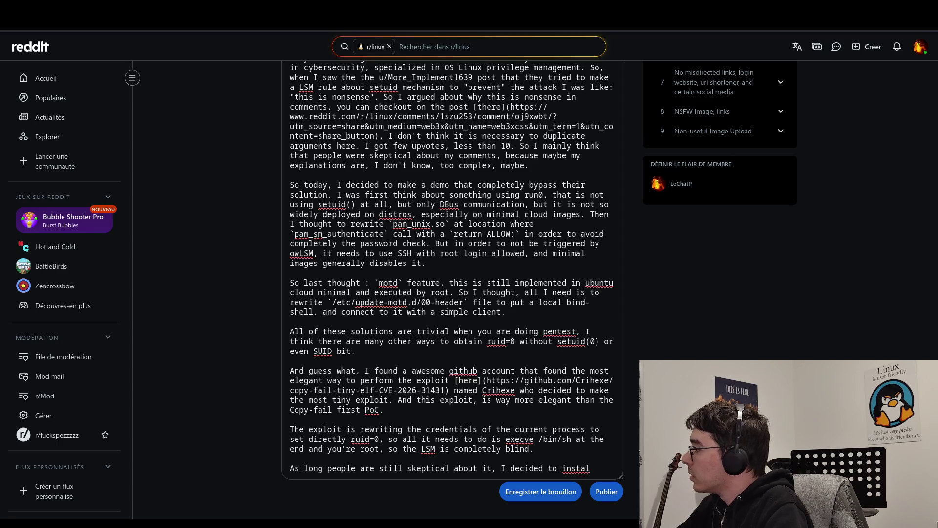
text(l)
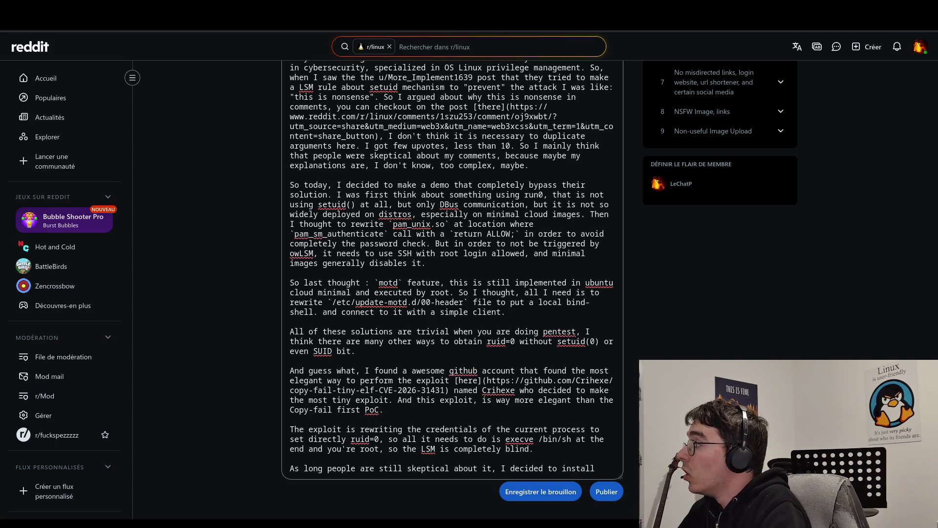
text( owLSM)
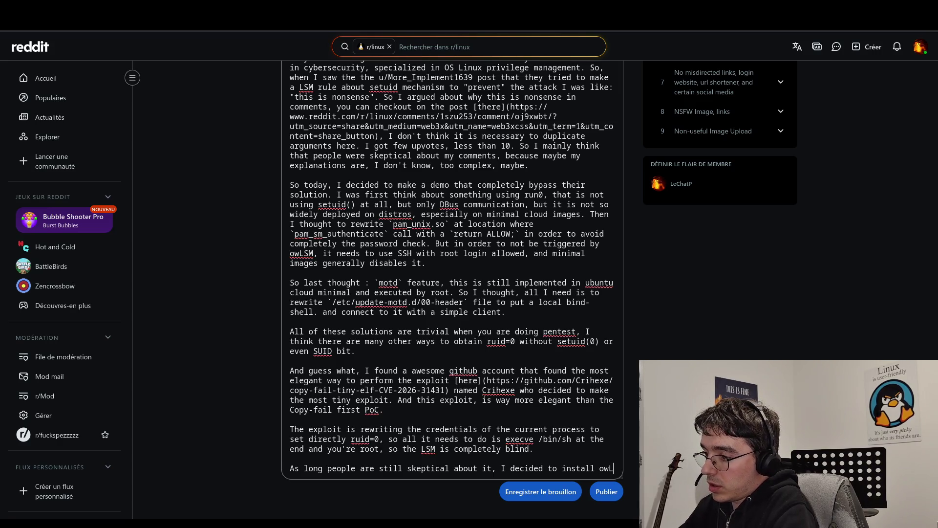
Step: Continue it with "with the solution of Criexe. The most useful is that they"
text(in a)
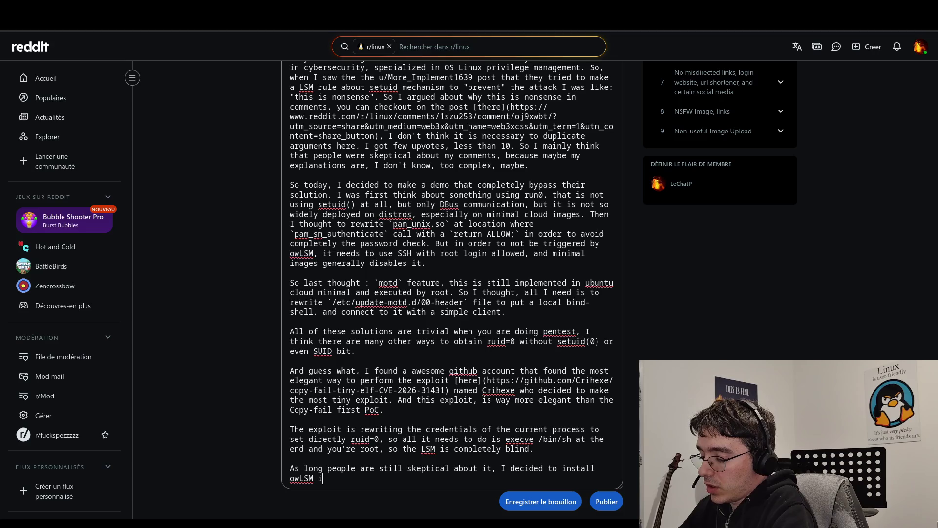
key(BackSpace)
key(BackSpace)
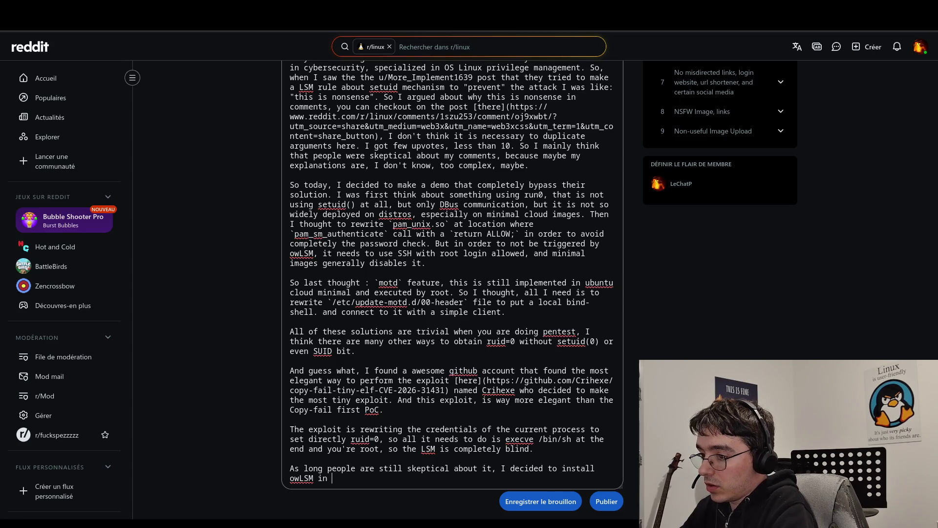
key(BackSpace)
key(BackSpace)
text(with the solution)
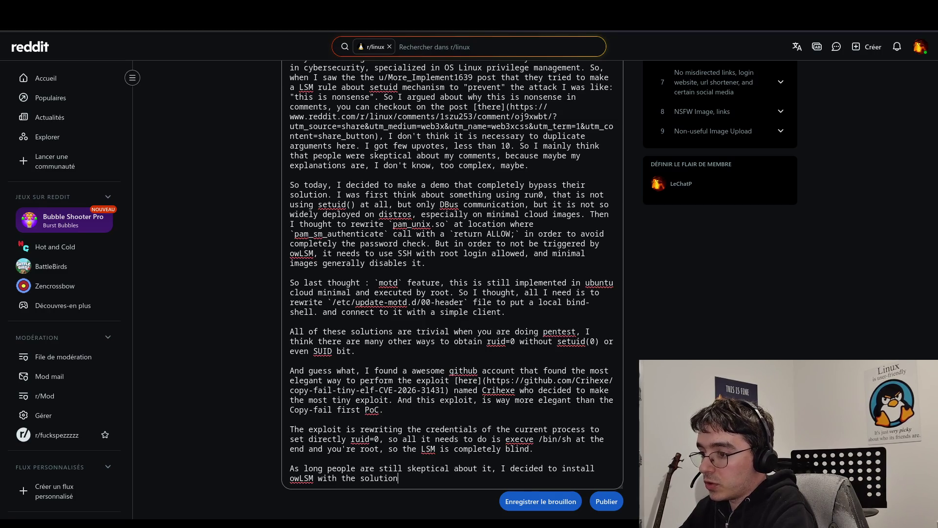
text( of )
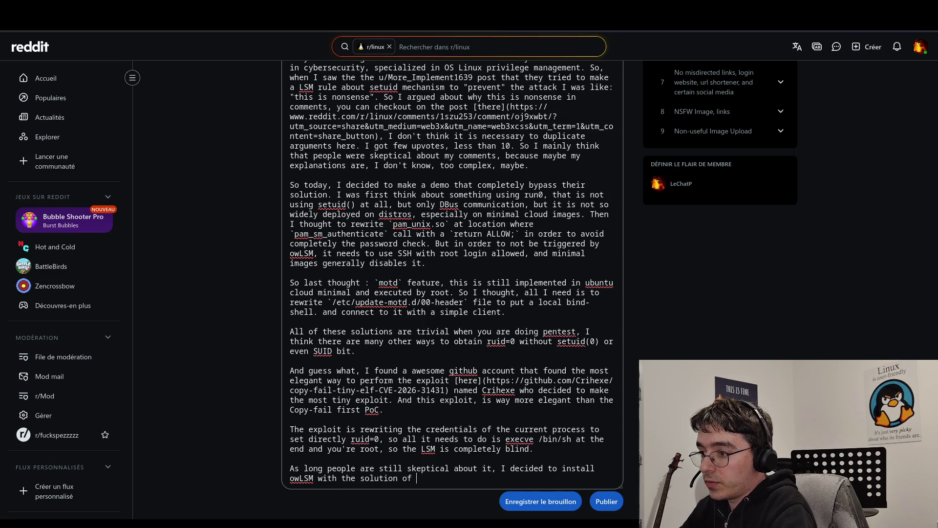
text(Criexe.)
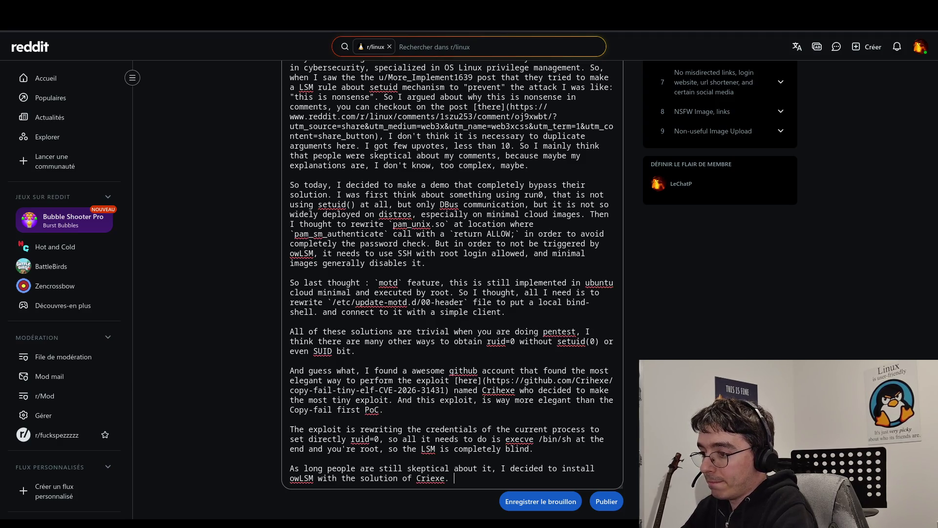
text( The most useful is that they)
Step: Add that the project already ships all tools to test it inside a VM, needing few modifications
key(BackSpace)
text(projetc)
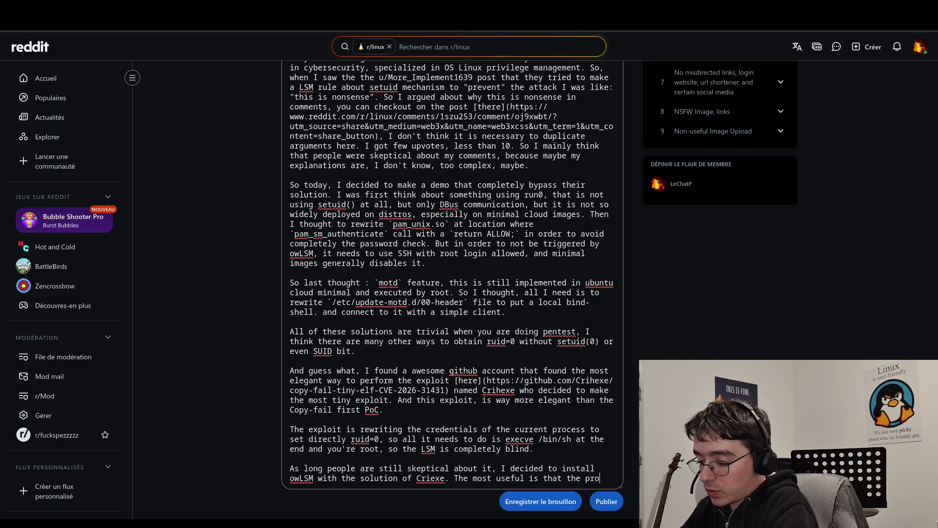
key(BackSpace)
key(BackSpace)
key(BackSpace)
text(ct already ship )
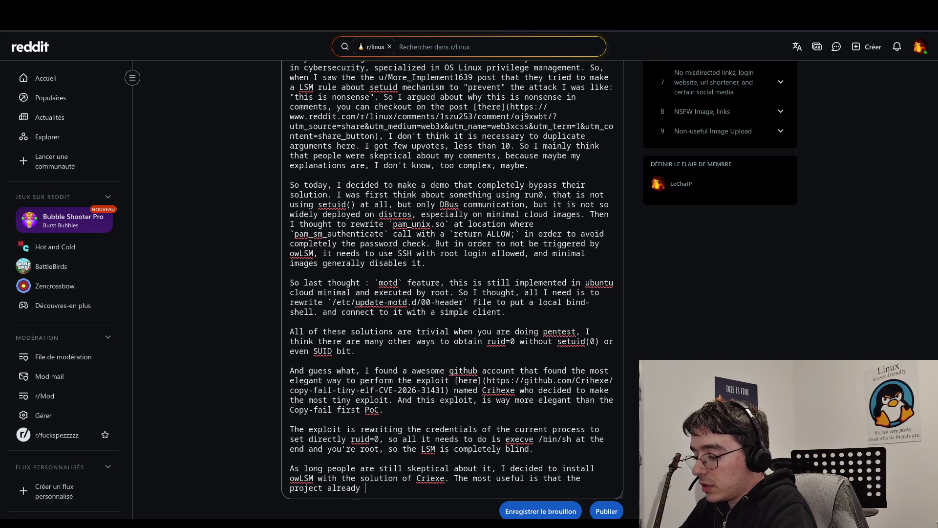
text(the)
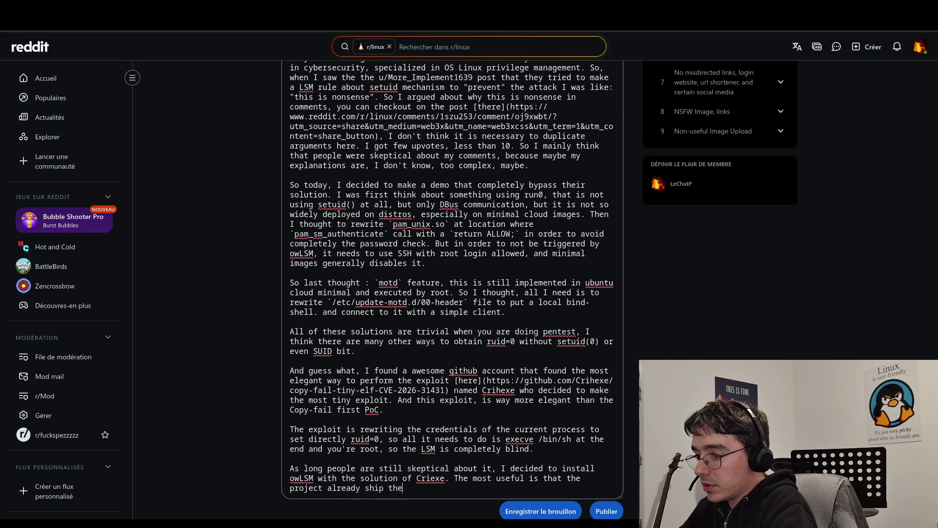
key(BackSpace)
key(BackSpace)
key(BackSpace)
text(all )
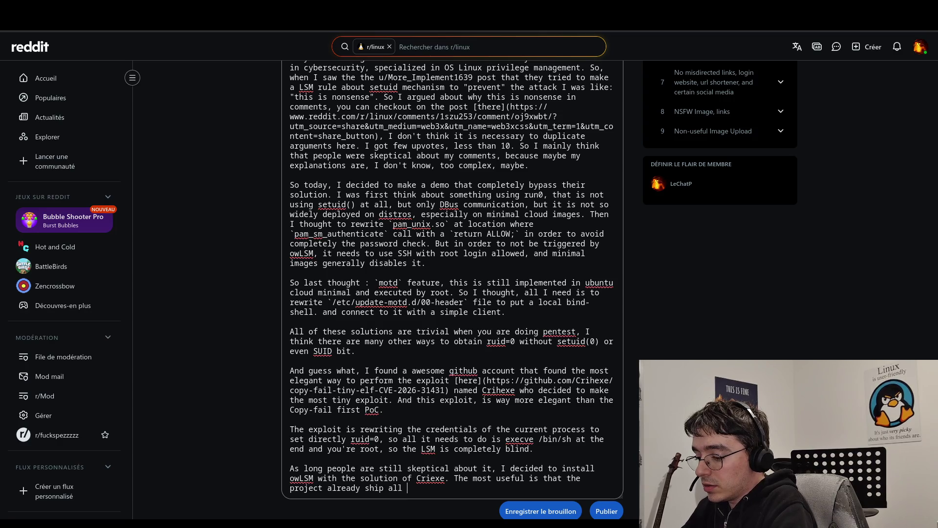
text(tools to t)
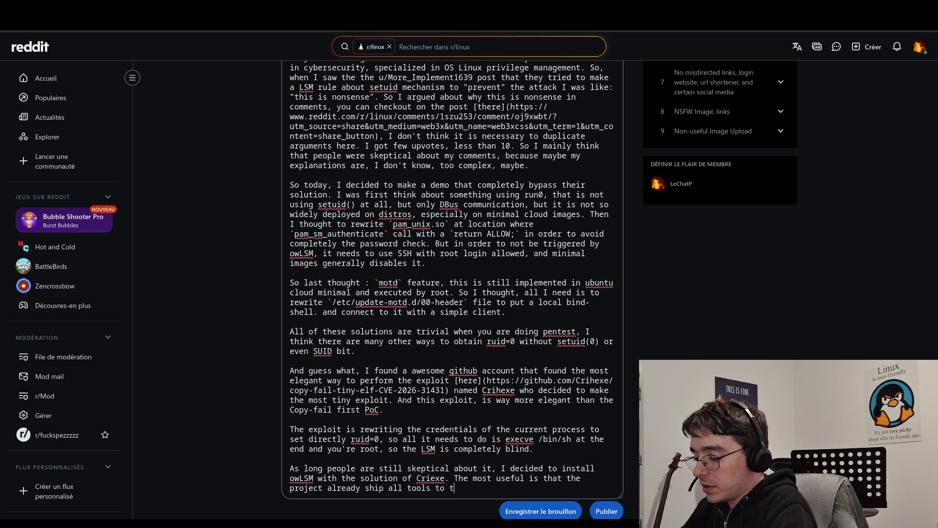
text(est it insi)
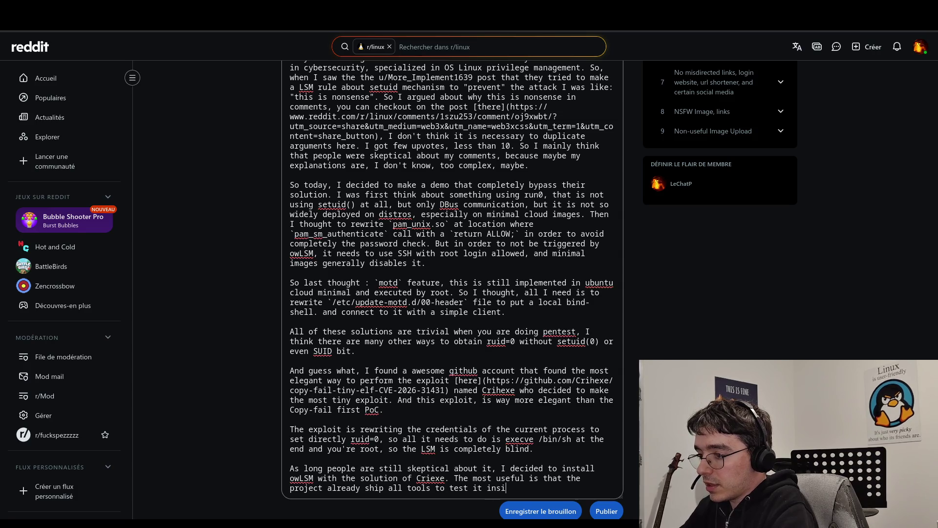
text(de a VM. )
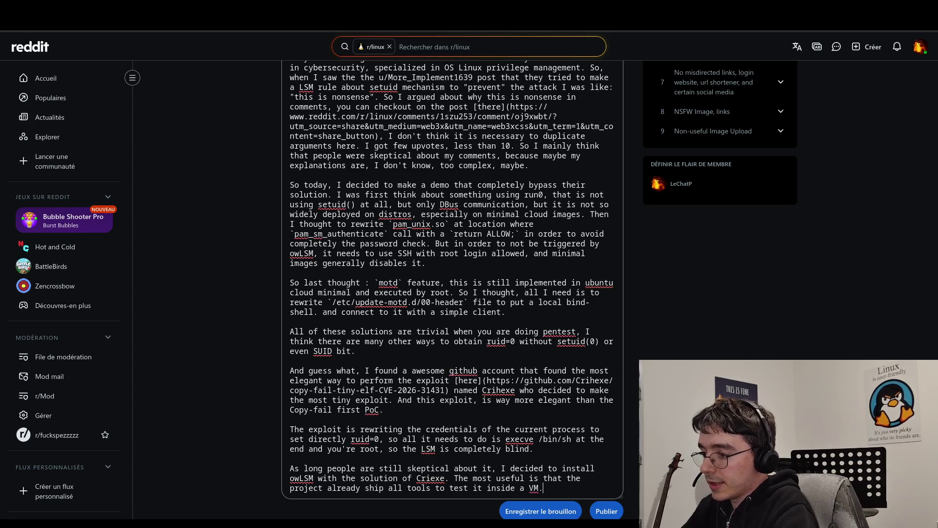
text(Few )
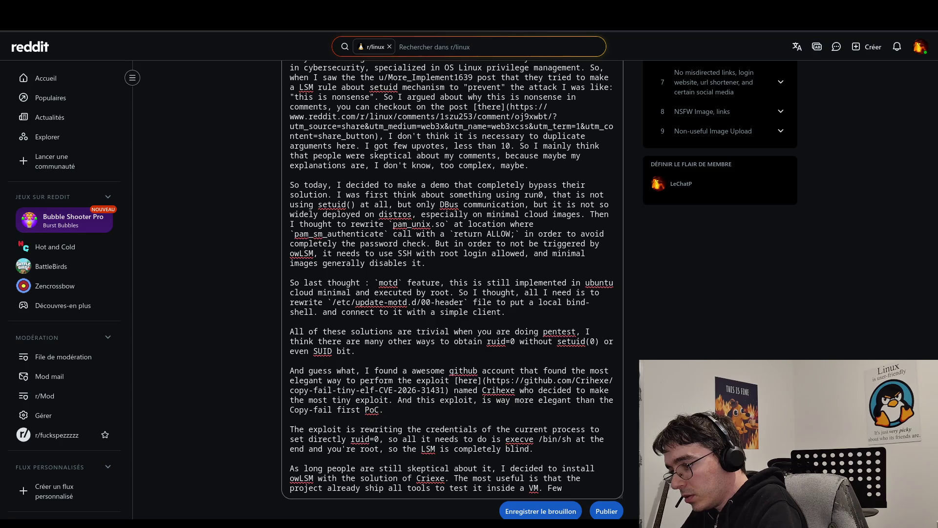
text(modificat)
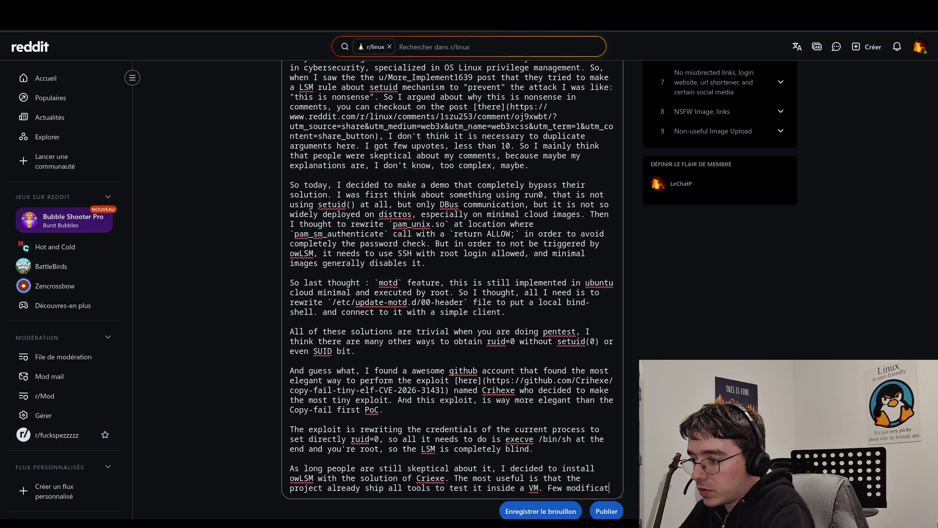
text(ions )
text(are de)
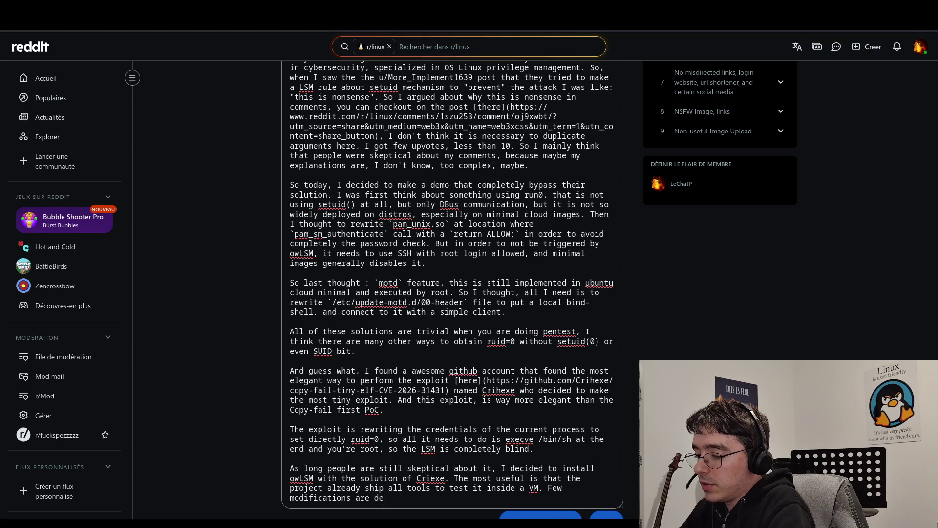
key(BackSpace)
key(BackSpace)
text(needed )
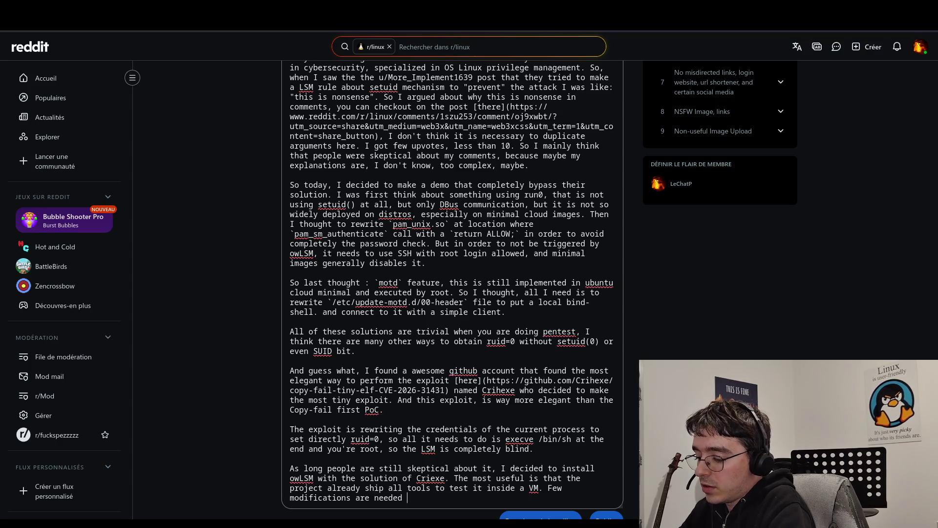
text(in order to make )
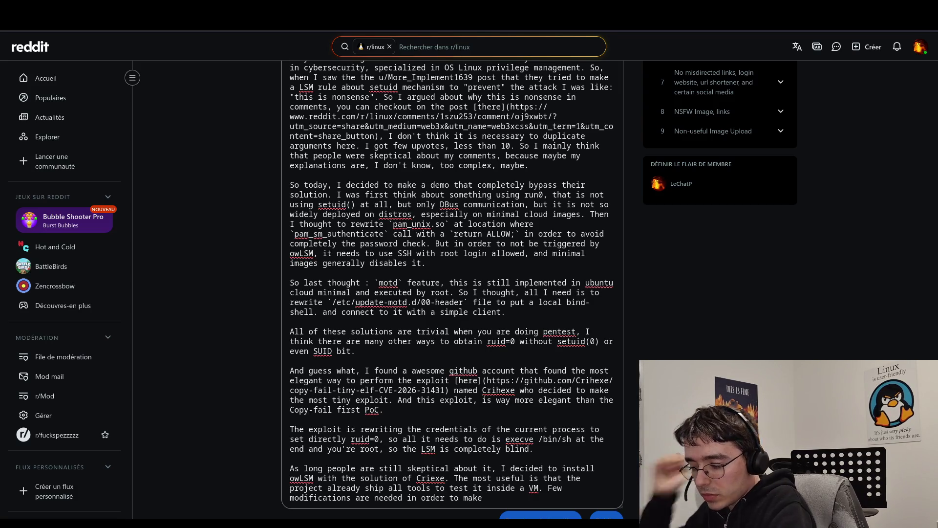
text(owLSM working... )
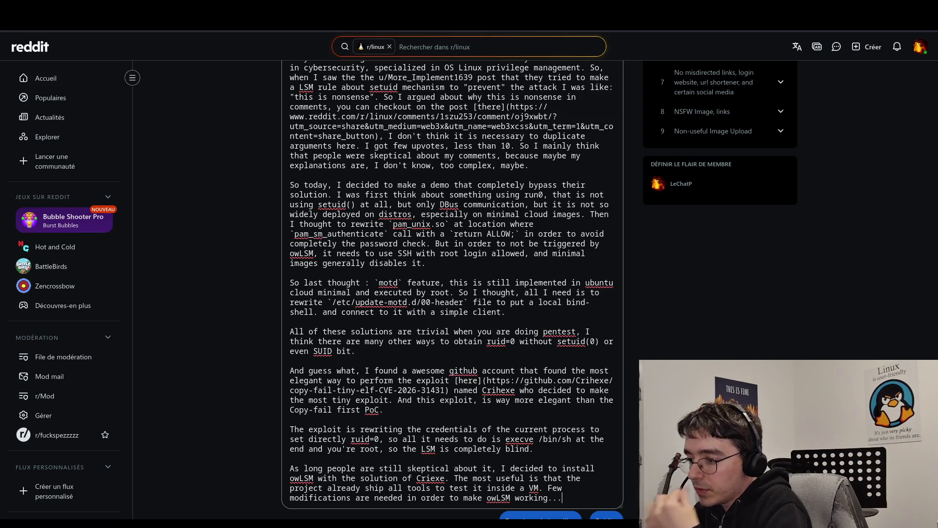
text(And )
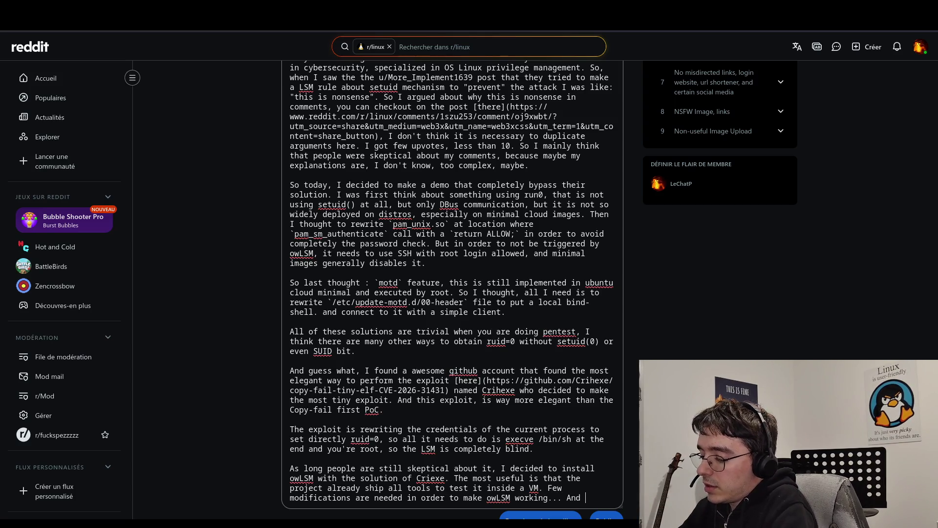
text(done!)
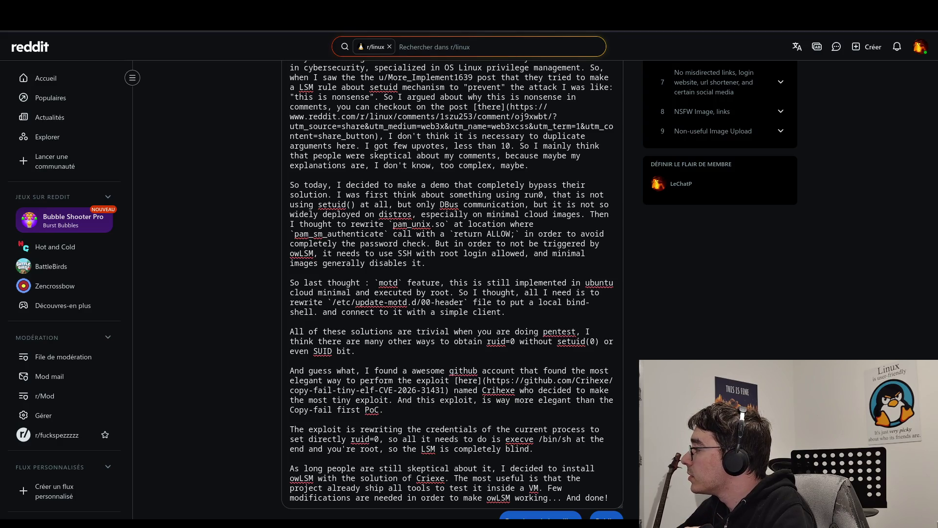
key(alt+Tab)
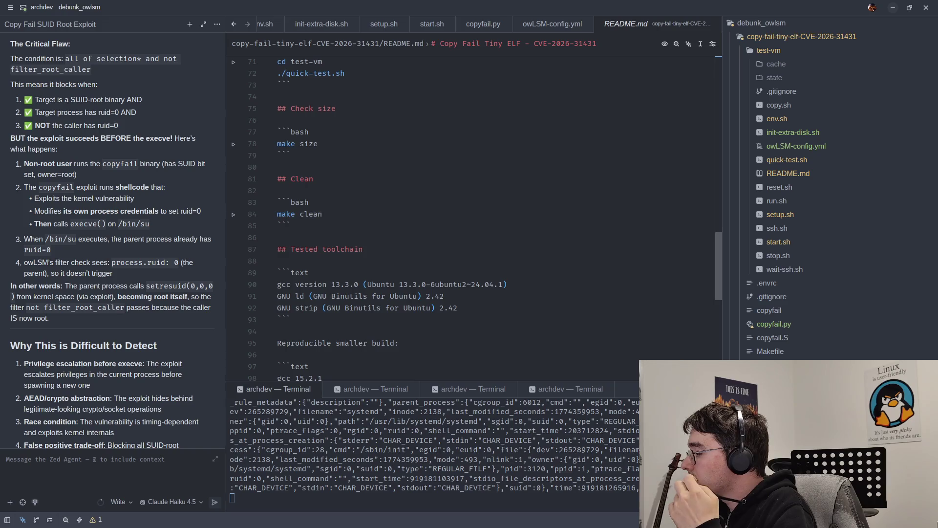
Step: Stop the process running in Zed's terminal with Ctrl+C
click(564, 458)
key(ctrl+c)
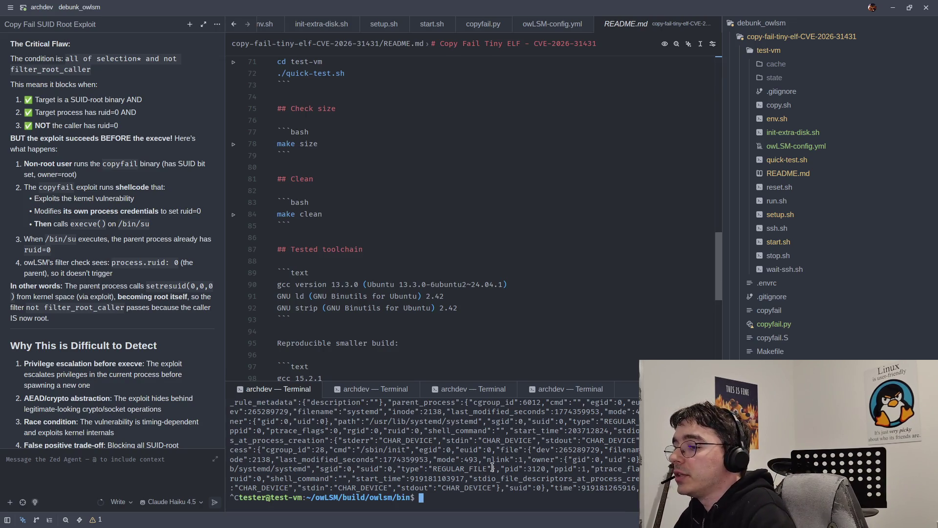
key(Return)
key(Return)
key(Return)
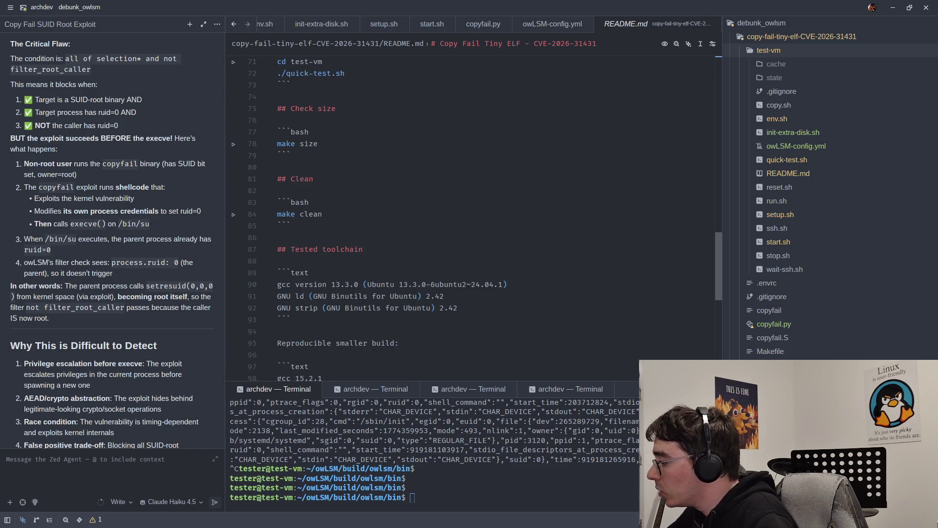
key(alt+Tab)
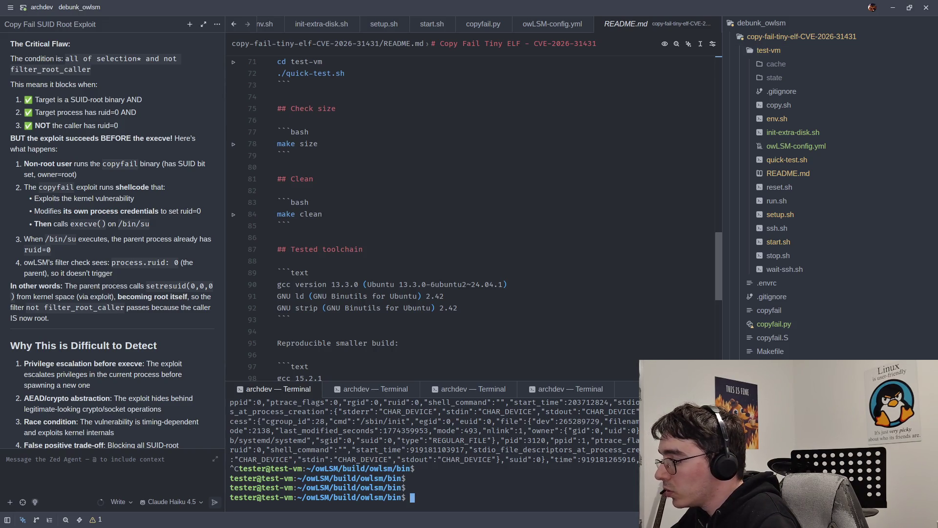
Step: Review the 8 uncommitted Git changes and start typing "git remote" in the terminal
click(37, 520)
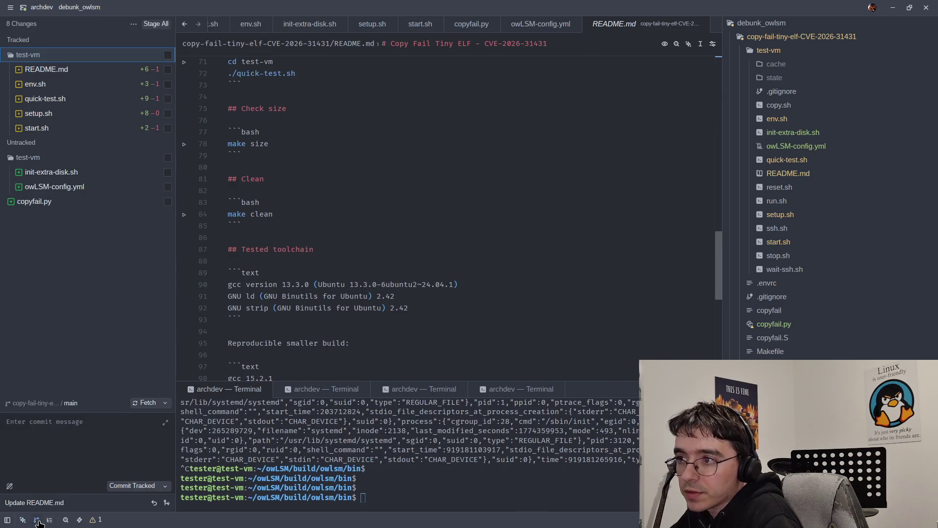
click(134, 24)
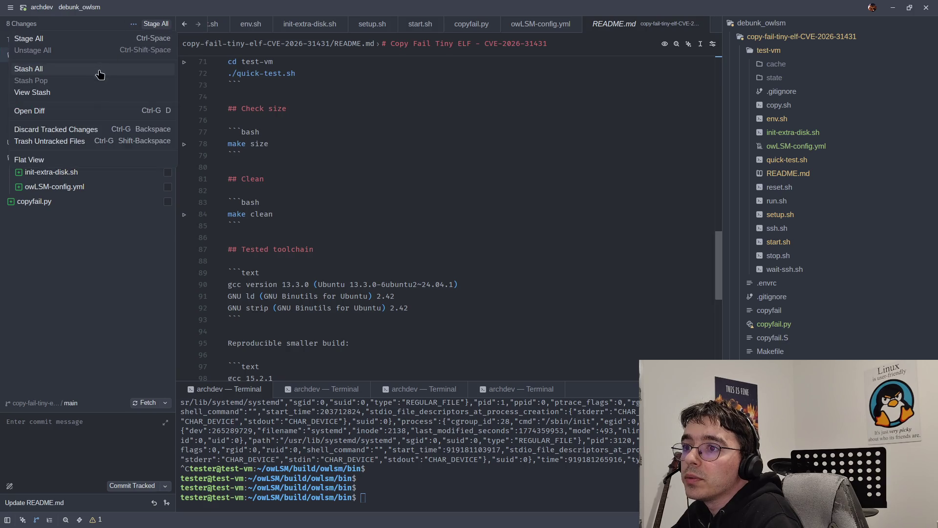
click(77, 260)
click(384, 483)
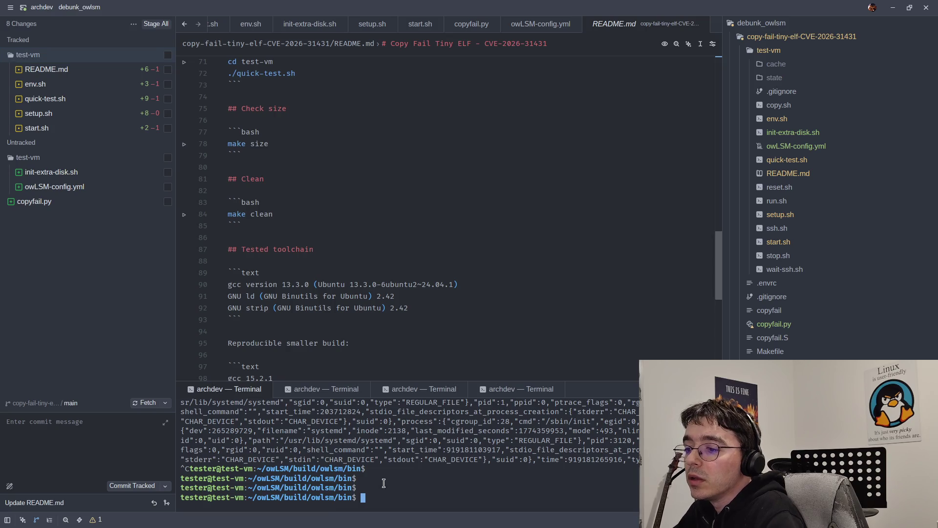
text(git remote)
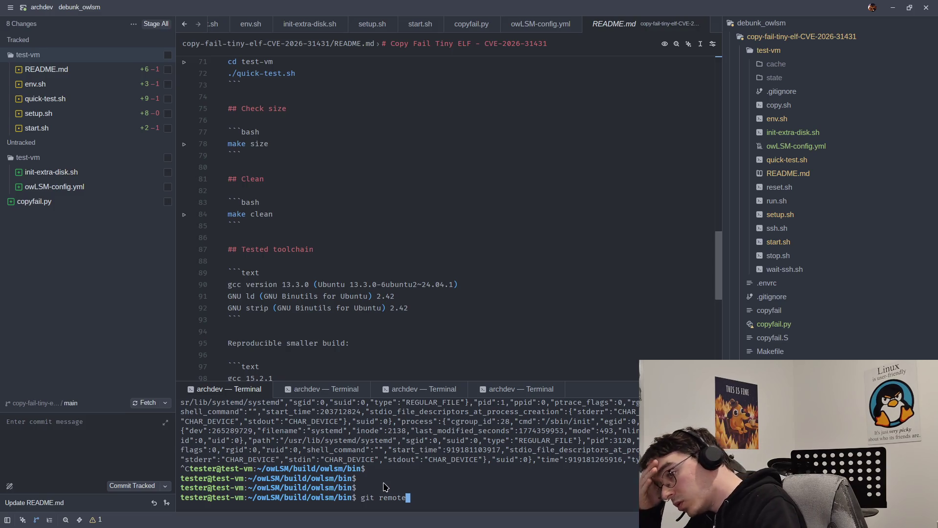
Step: In the third terminal session, list the Git remotes and check the origin remote command
click(289, 391)
click(391, 391)
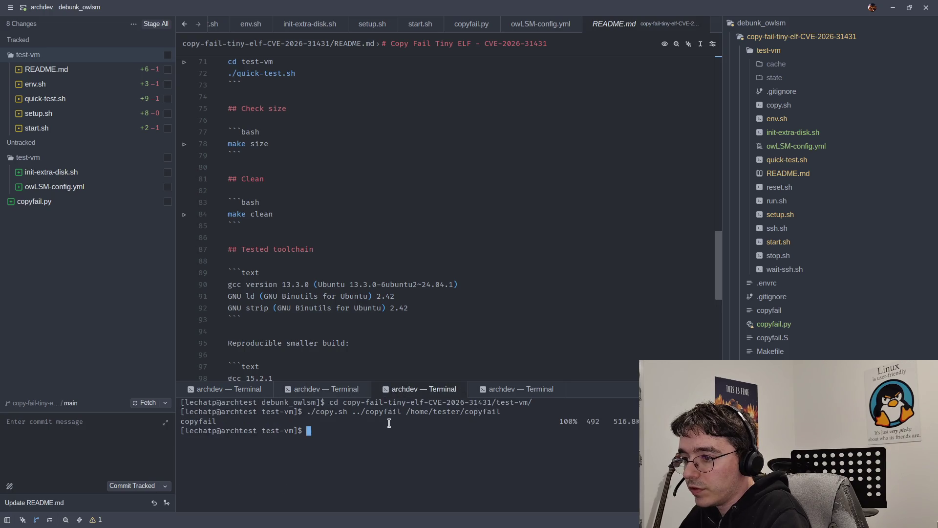
text(git remote)
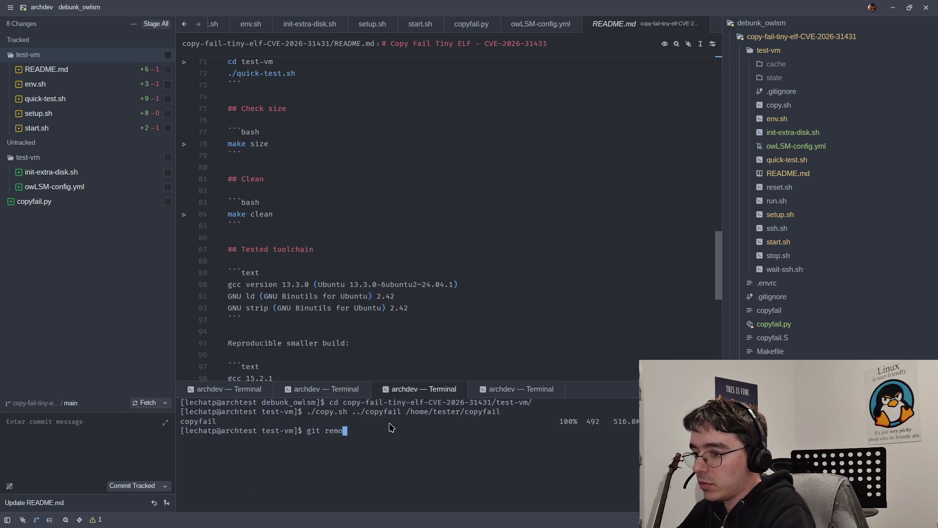
key(Return)
key(Up)
text(origin)
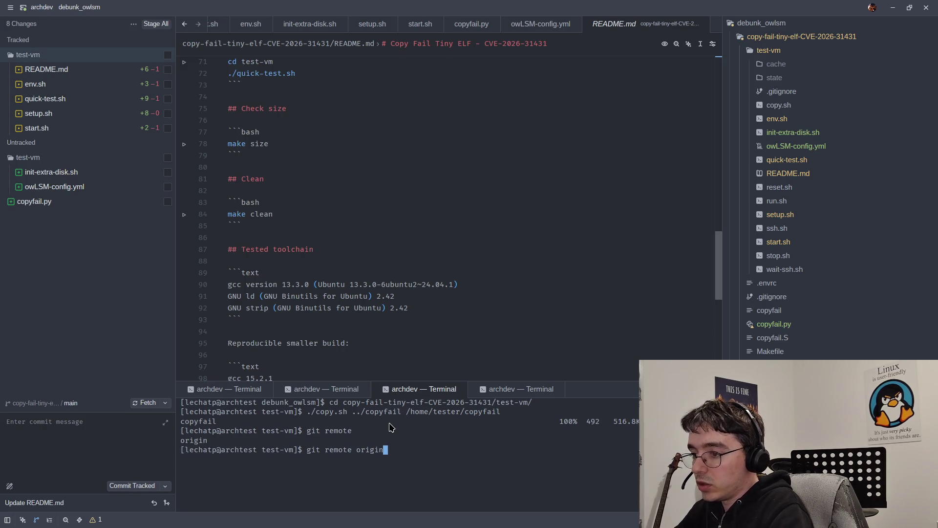
key(Return)
Step: Run "git remote set-url origin" with the debunk-owLSM-Copy-Fail repository's SSH URL
key(Up)
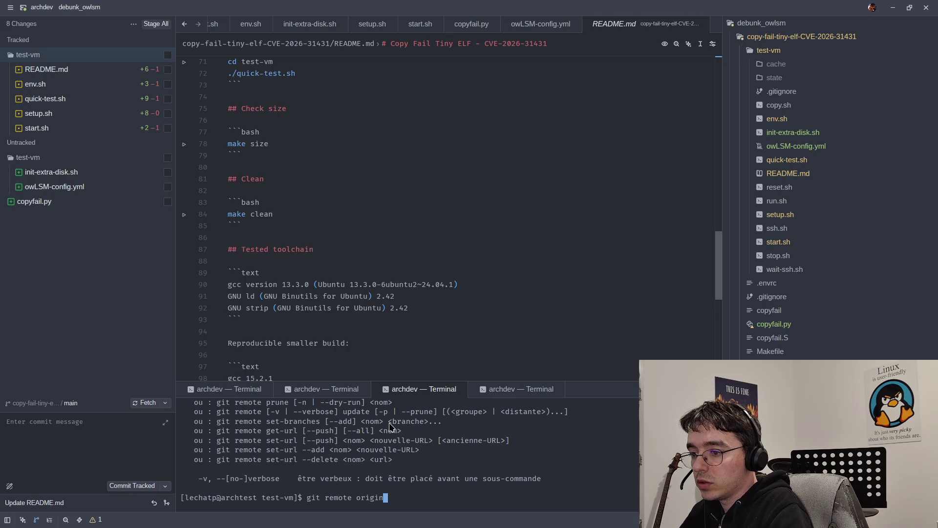
text(set)
key(BackSpace)
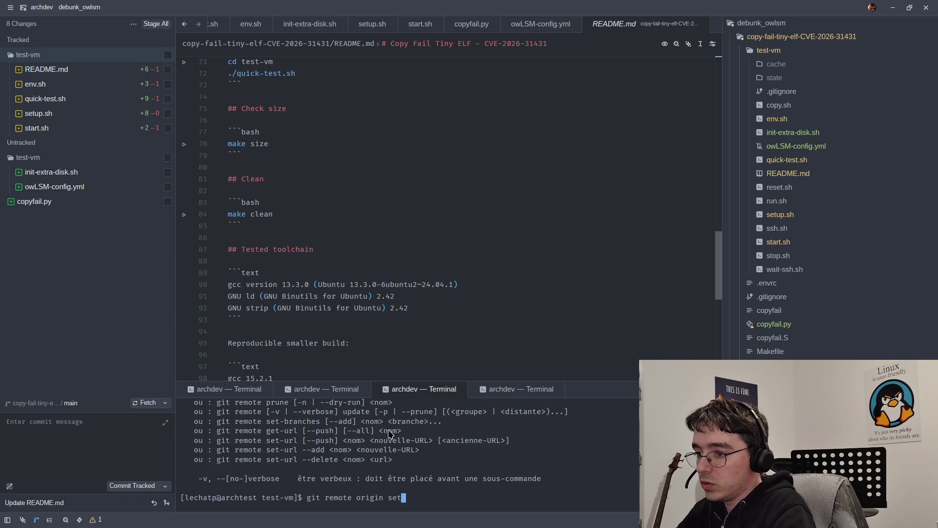
text(-)
text(url)
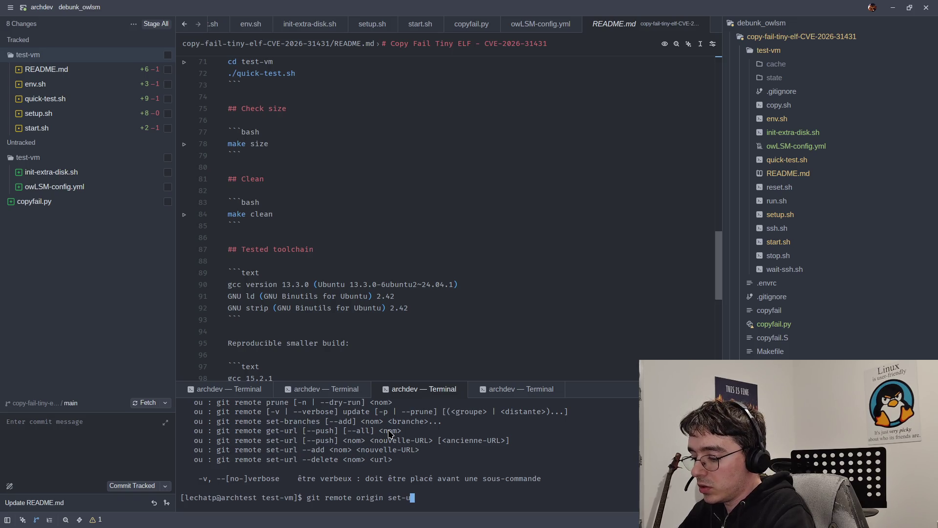
key(ctrl+shift+v)
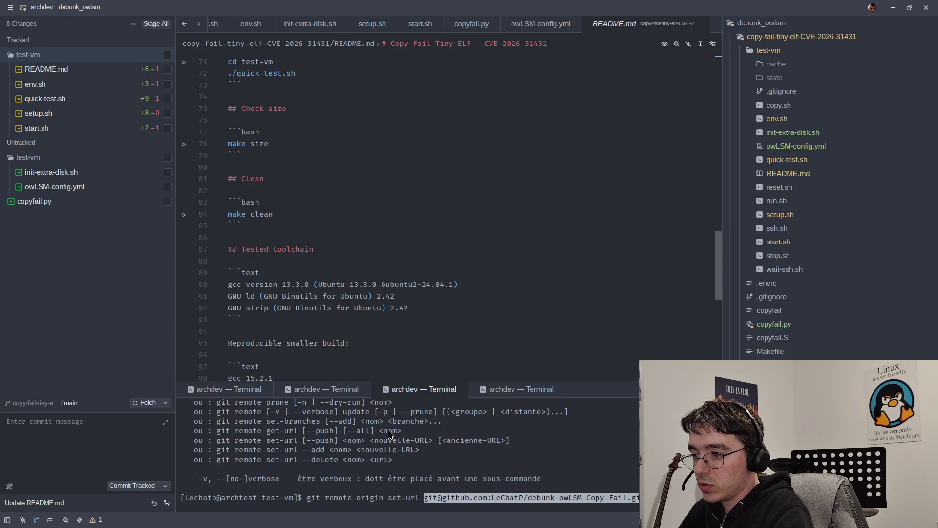
key(ctrl+Left)
key(ctrl+Left)
key(ctrl+Left)
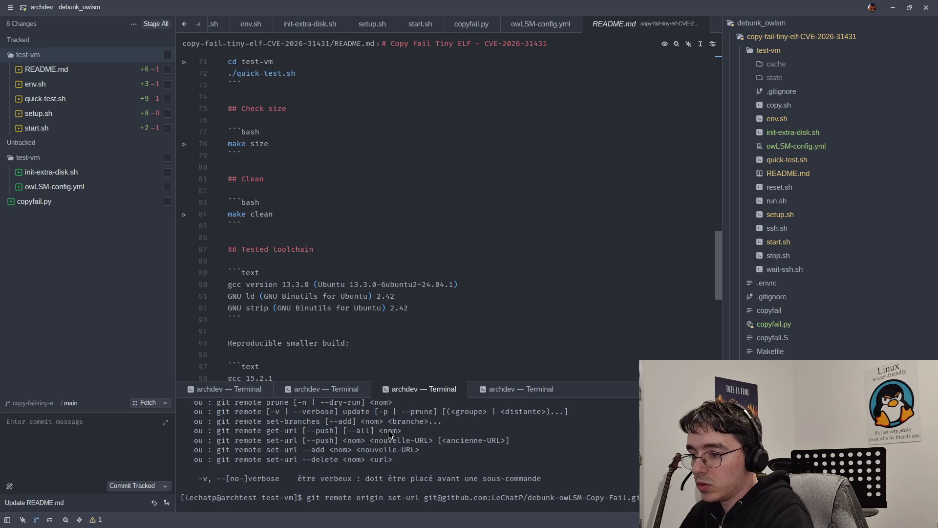
key(ctrl+Left)
key(ctrl+Left)
key(ctrl+Left)
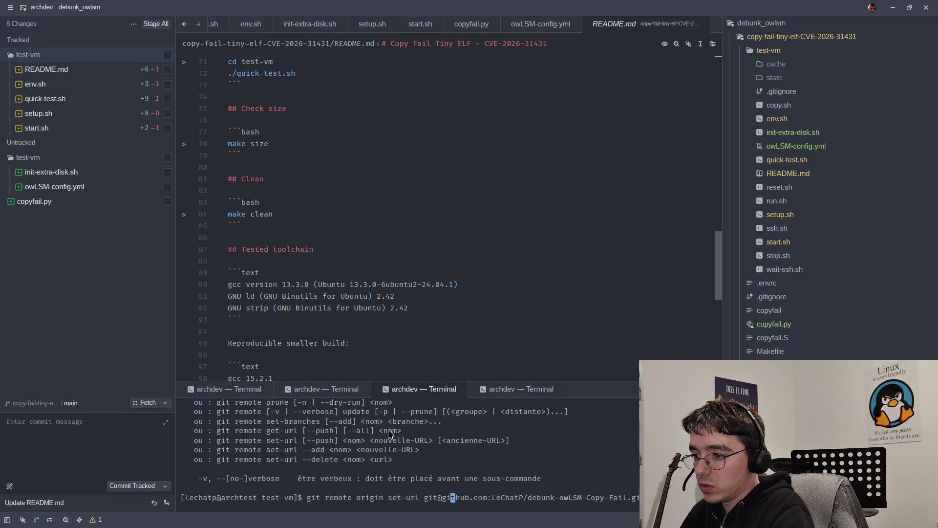
key(Left)
key(BackSpace)
key(BackSpace)
key(BackSpace)
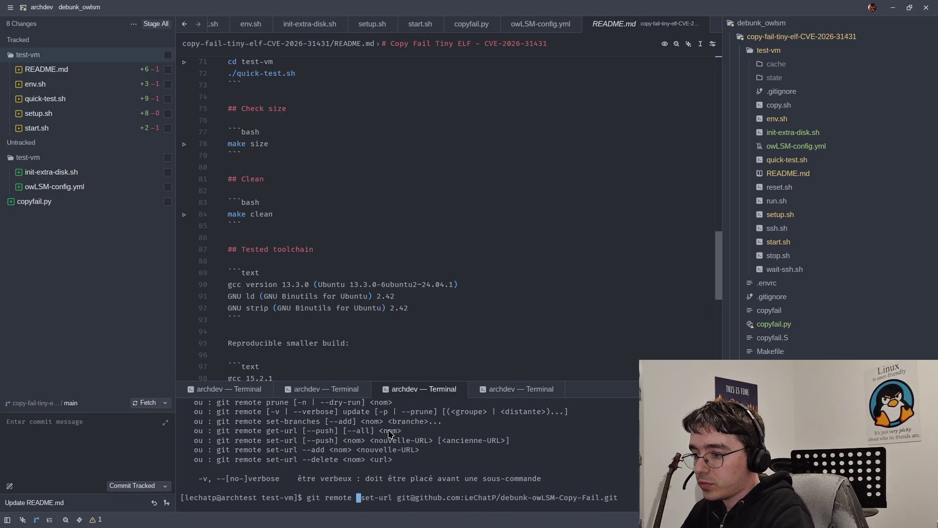
key(Right)
key(Right)
key(Right)
text(origin)
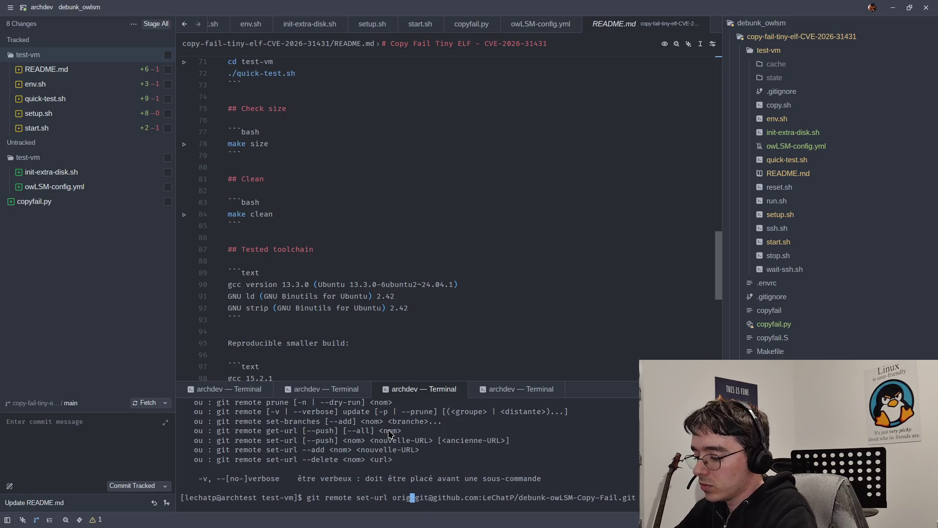
key(Return)
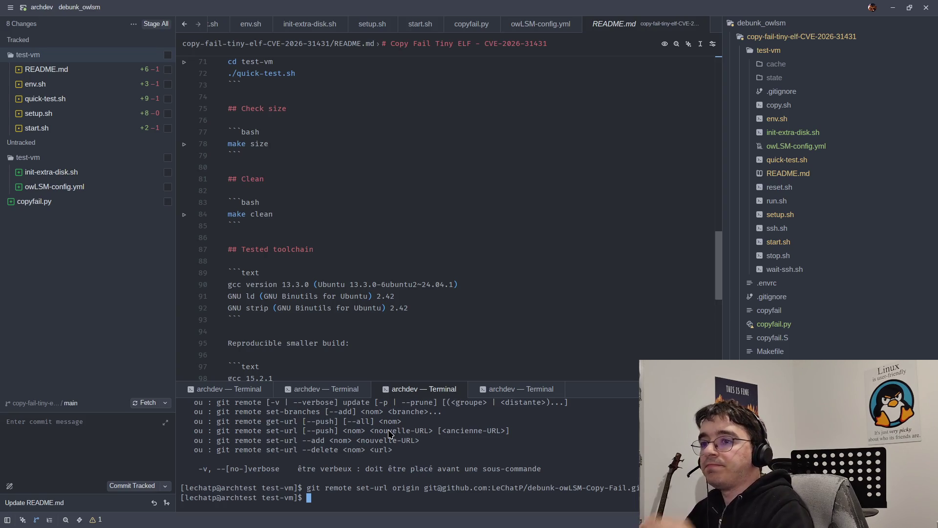
Step: Stage the test-vm files, owLSM-config.yml, start.sh, setup.sh, quick-test.sh, env.sh and README.md
click(64, 200)
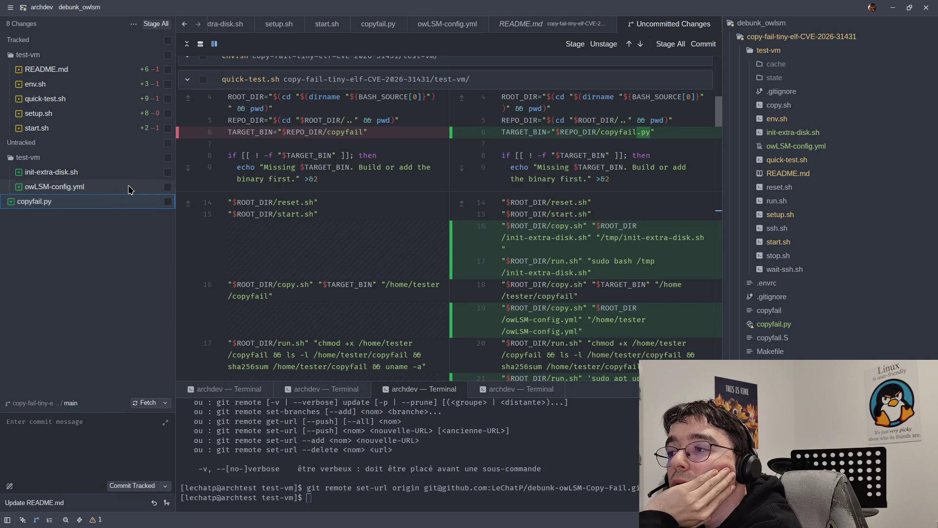
click(145, 187)
click(168, 187)
click(167, 172)
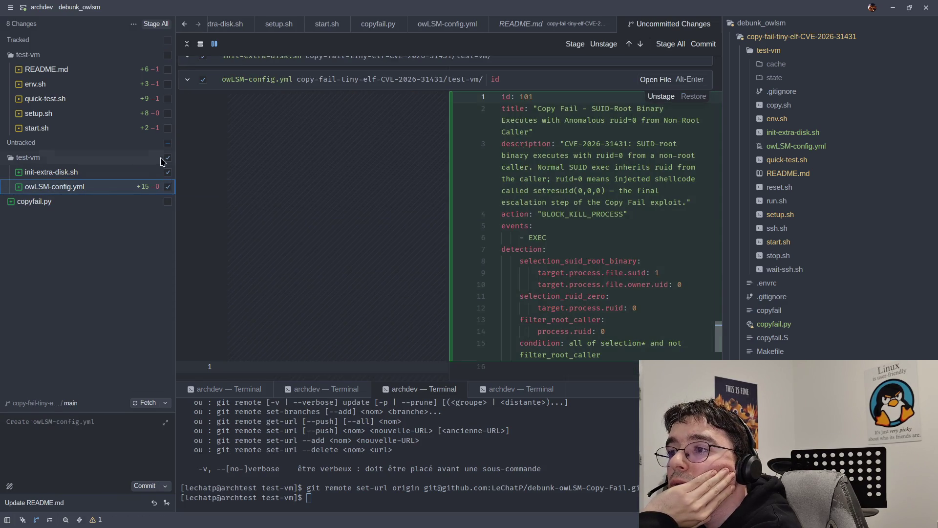
click(167, 128)
click(168, 113)
click(167, 99)
click(167, 84)
click(167, 69)
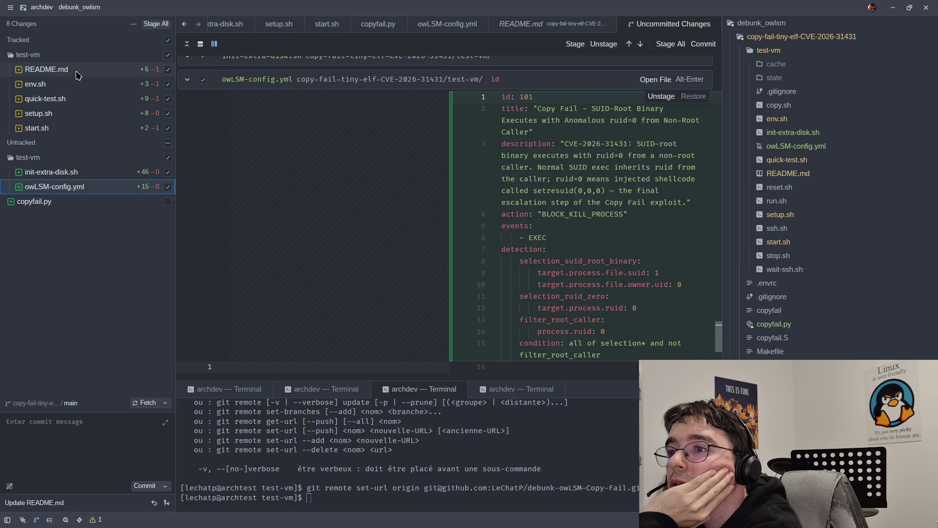
Step: Review the README.md and env.sh diffs, re-stage README.md and stage the untracked copyfail.py
click(76, 72)
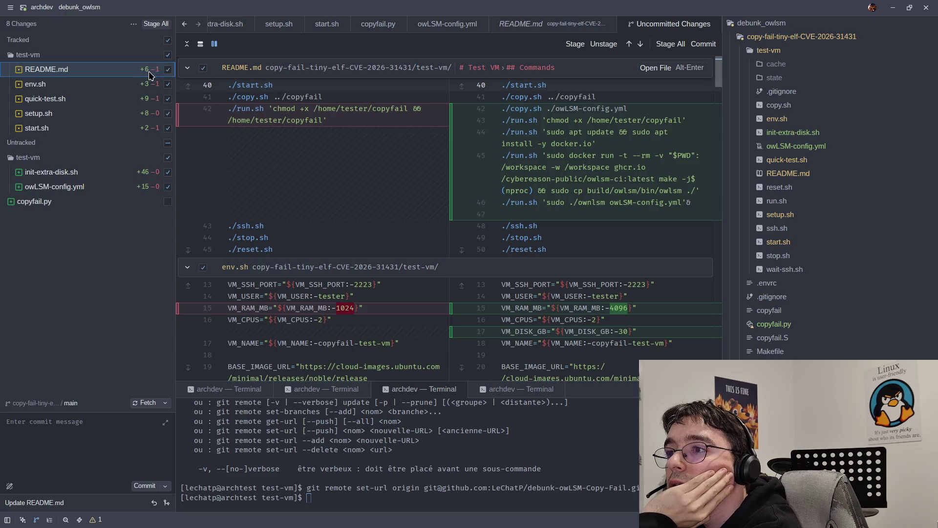
click(166, 70)
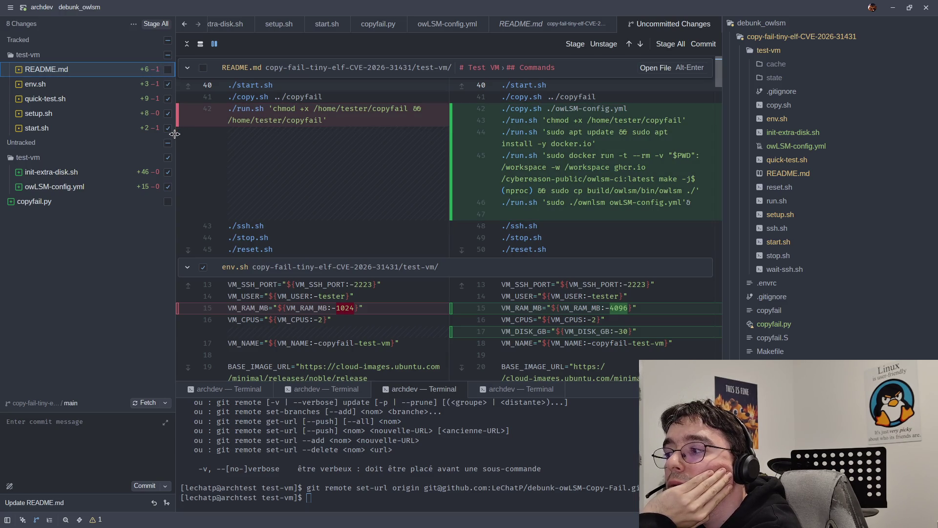
click(54, 85)
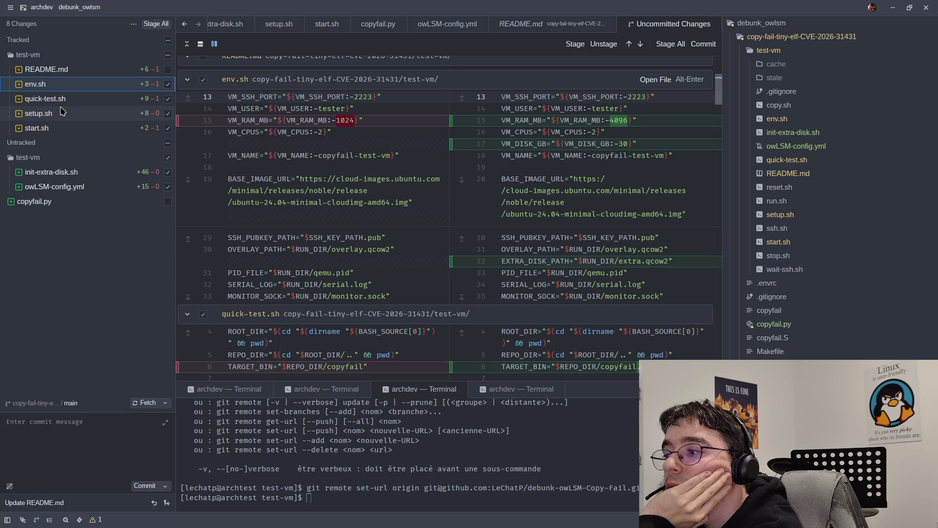
scroll(503, 142, down, 2)
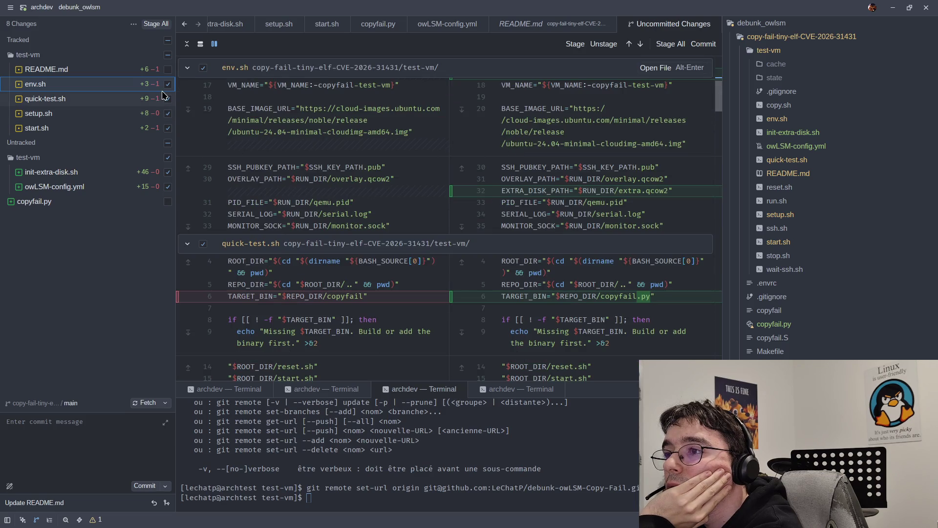
click(167, 70)
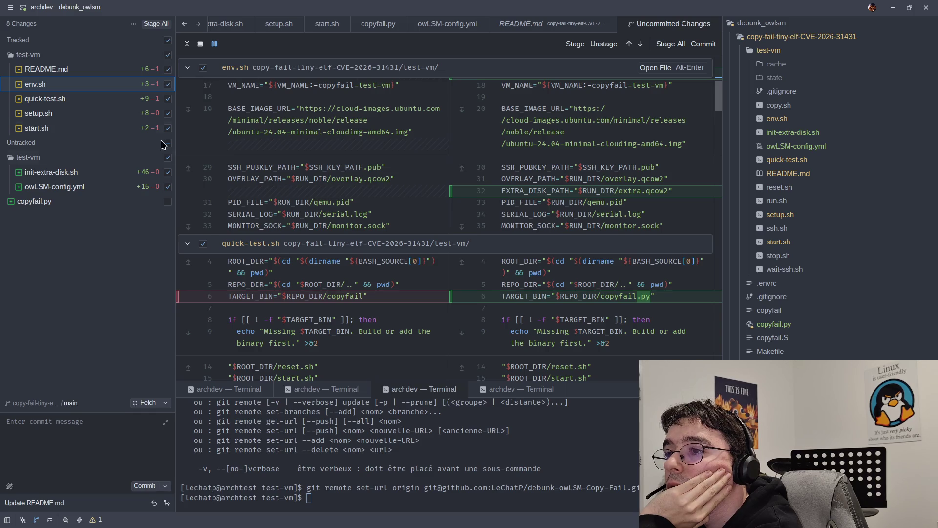
click(168, 201)
click(108, 441)
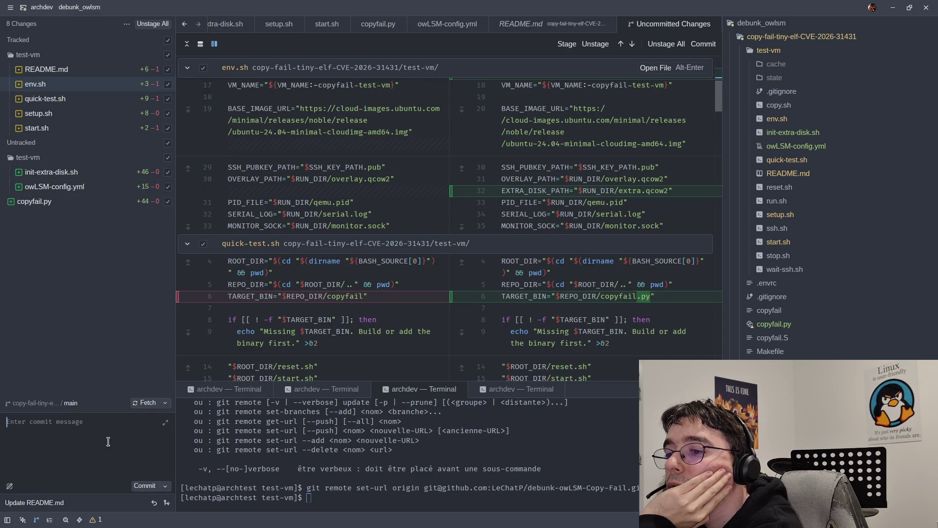
Step: Commit all eight staged files with the corrected message "Let's show that it does not work."
text(Let)
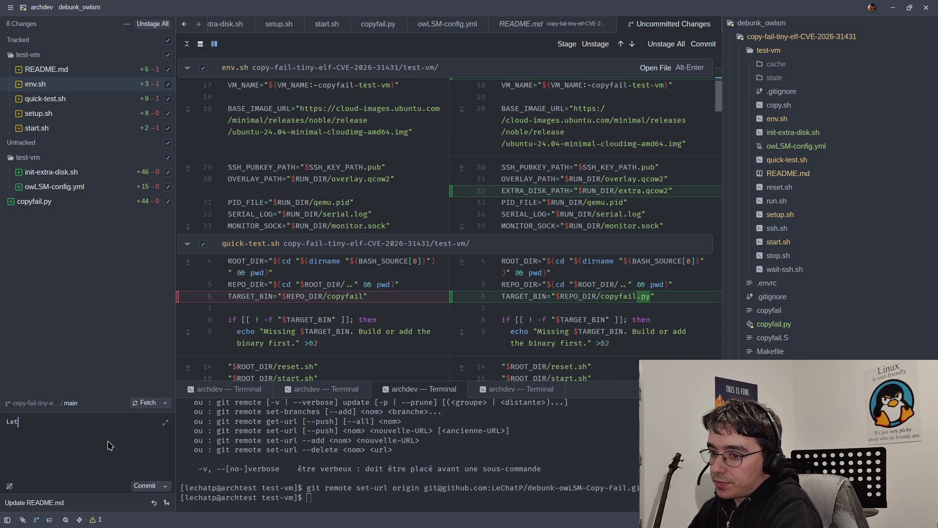
text(h)
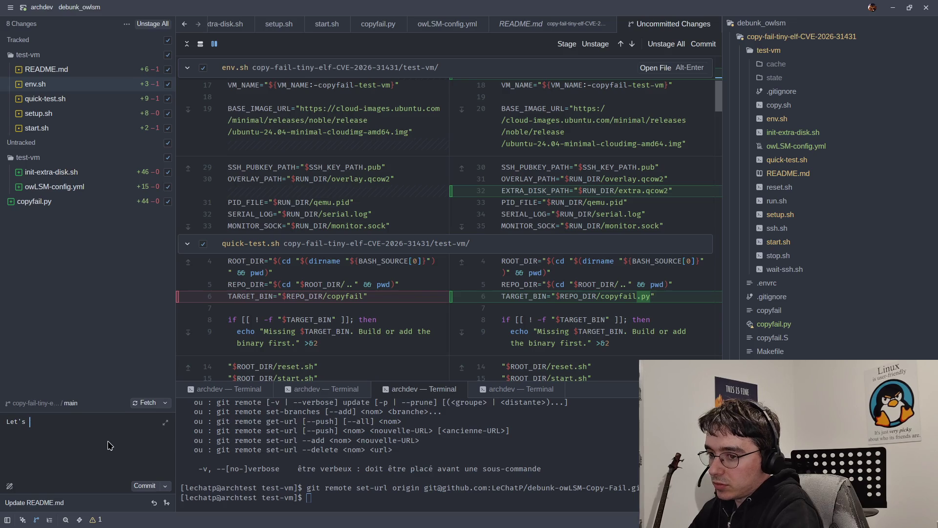
text( show)
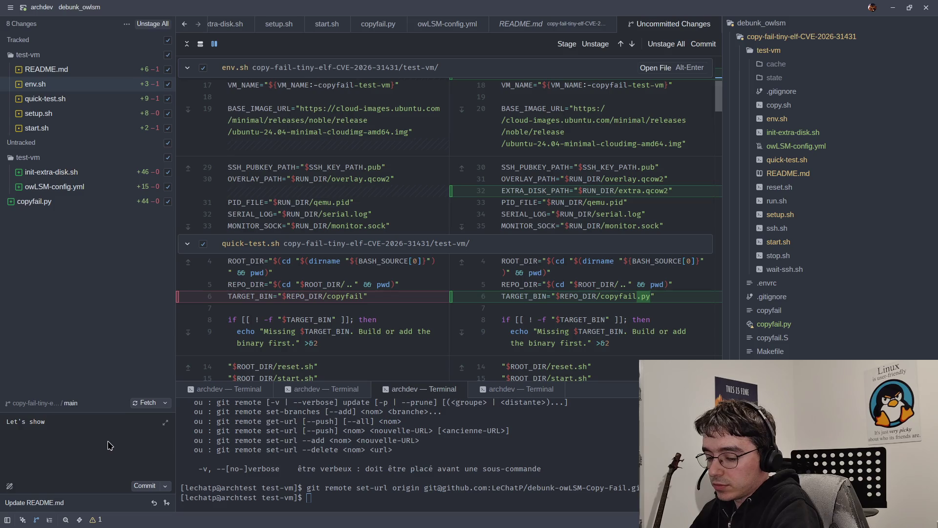
text( that it )
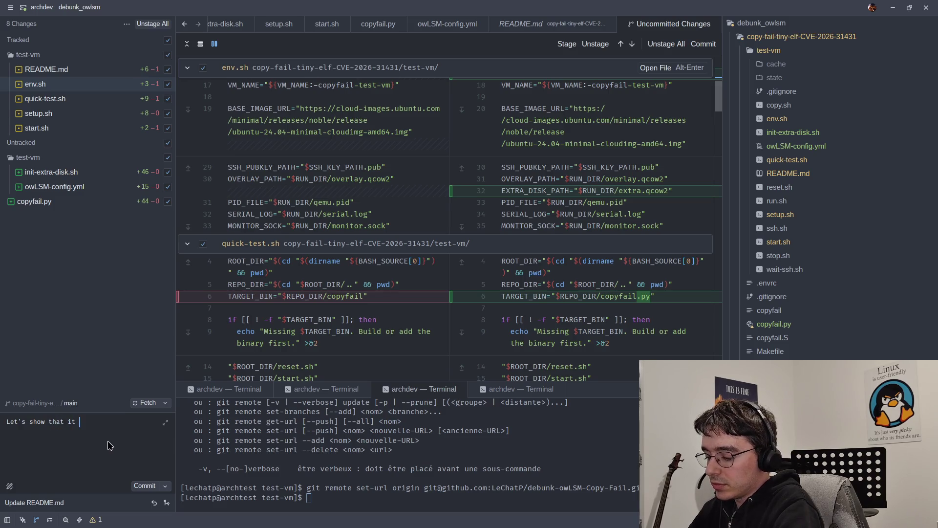
text(do not work.)
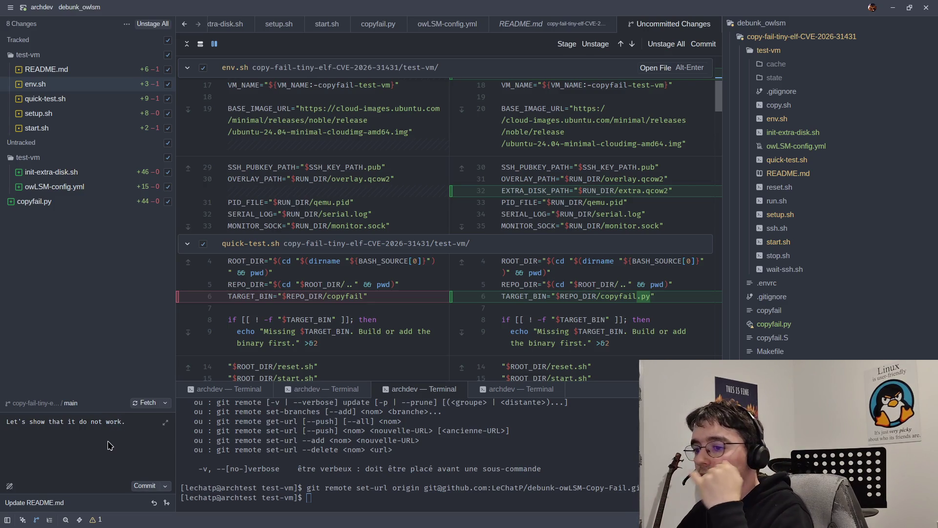
click(88, 421)
text(es)
key(End)
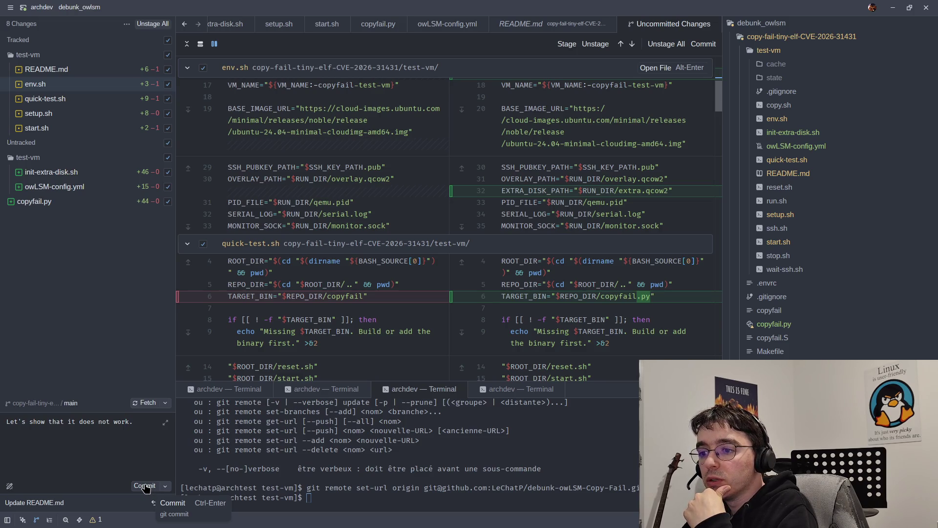
click(145, 487)
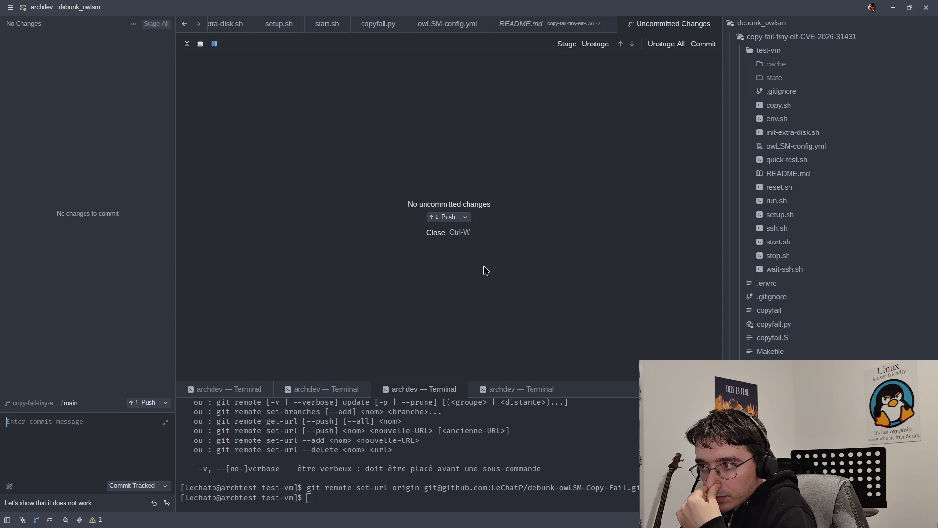
Step: Push the new commit to origin main on GitHub
click(450, 218)
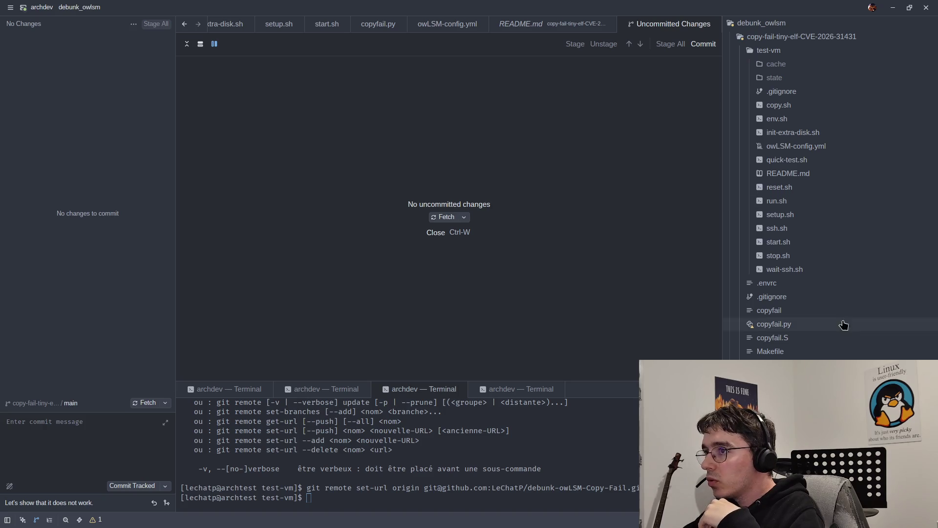
click(894, 8)
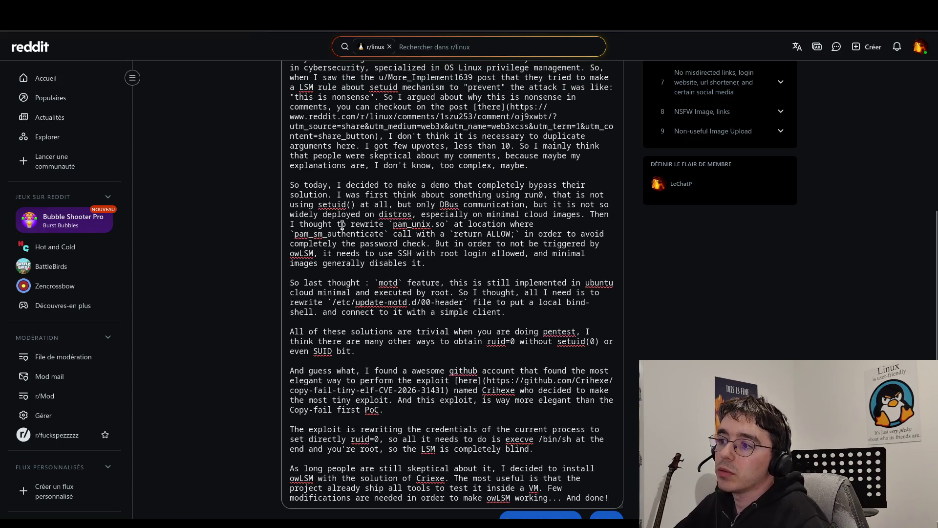
Step: Scroll down the debunk-owLSM-Copy-Fail repository page on GitHub
scroll(638, 419, down, 3)
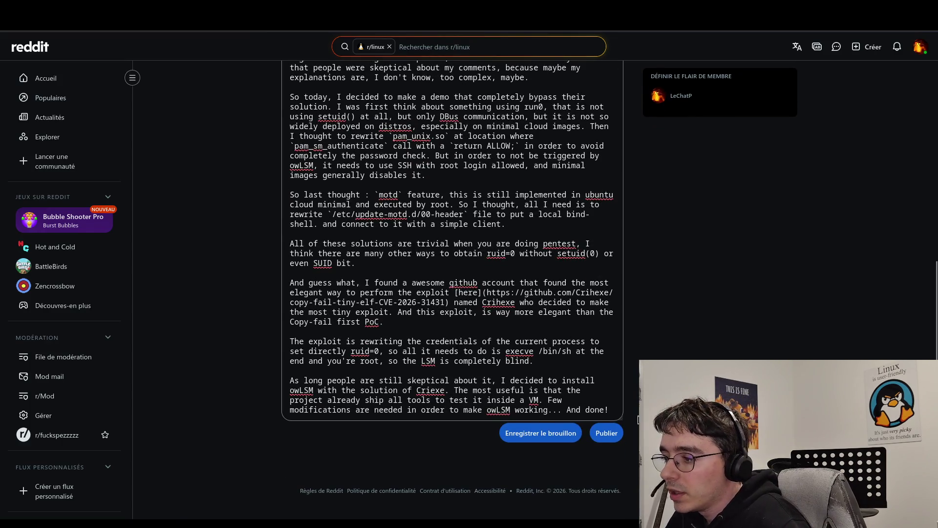
Step: Capitalize 'And done!' and paste the repository link on a new line below it
key(Down)
key(Delete)
text(A)
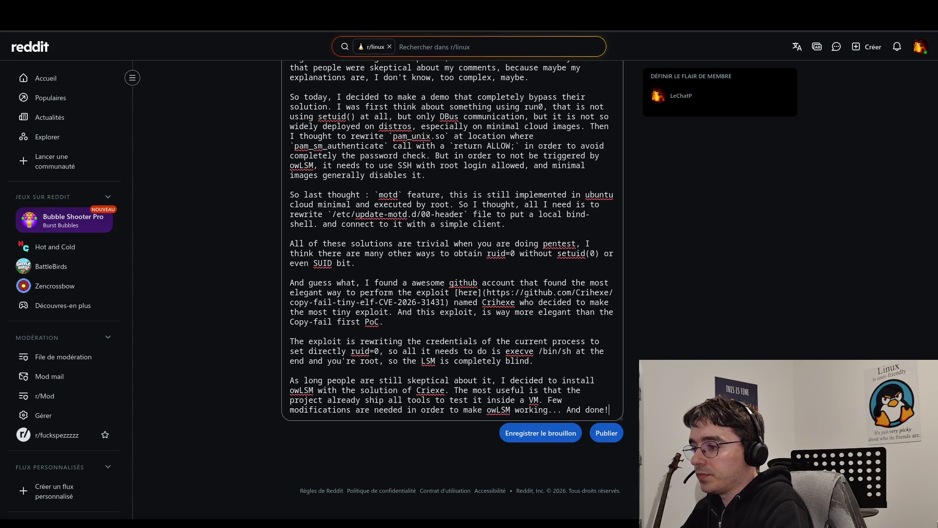
key(Return)
key(Return)
text(https://github.com/LeChatP/debunk-owLSM-Copy-Fail)
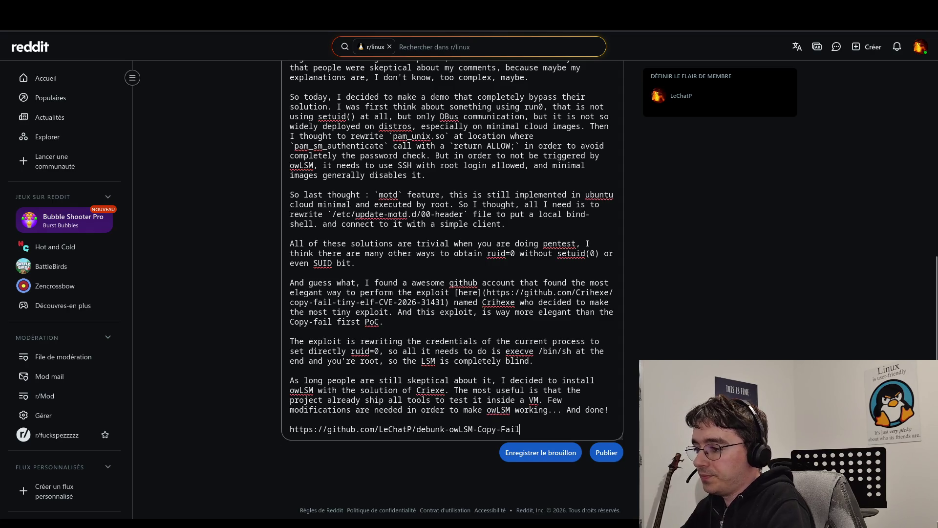
Step: Write that they forked the repo and added what's needed to make owLSM work in the VM
text(<)
key(End)
text(I forke)
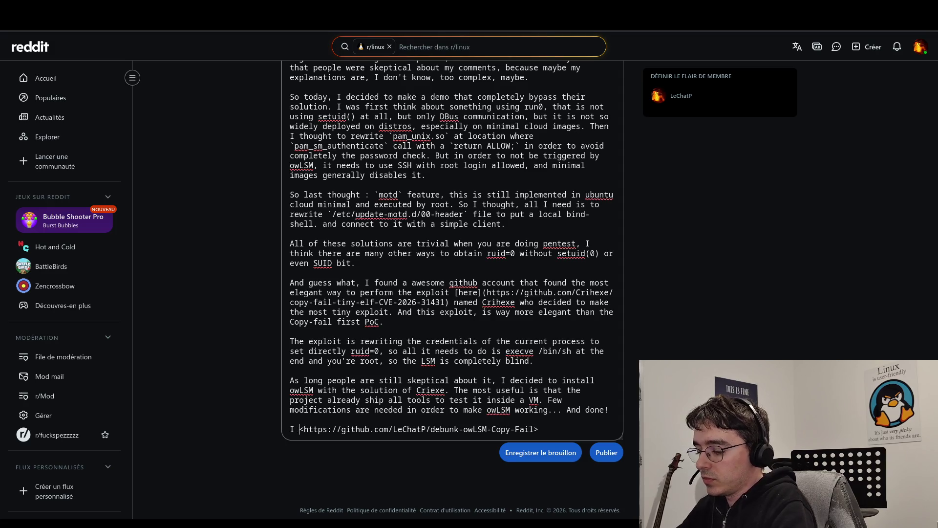
text(d )
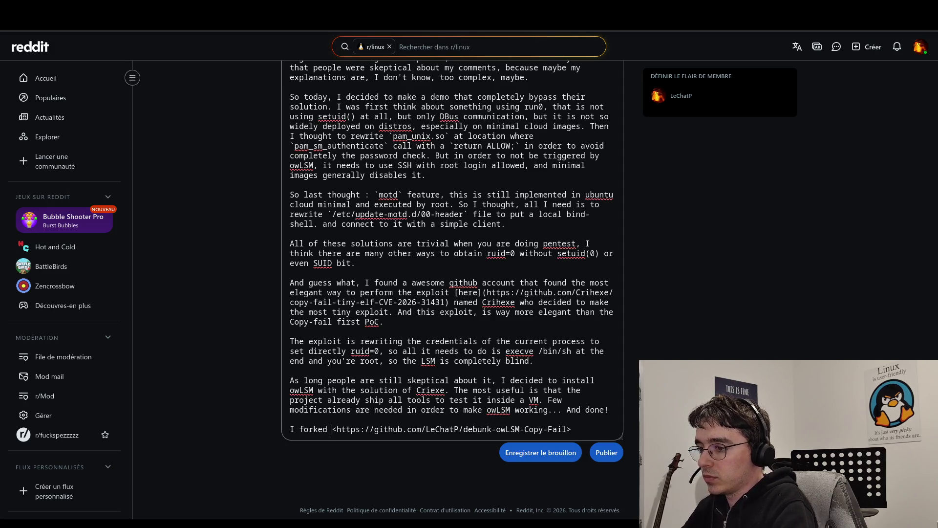
text(ther)
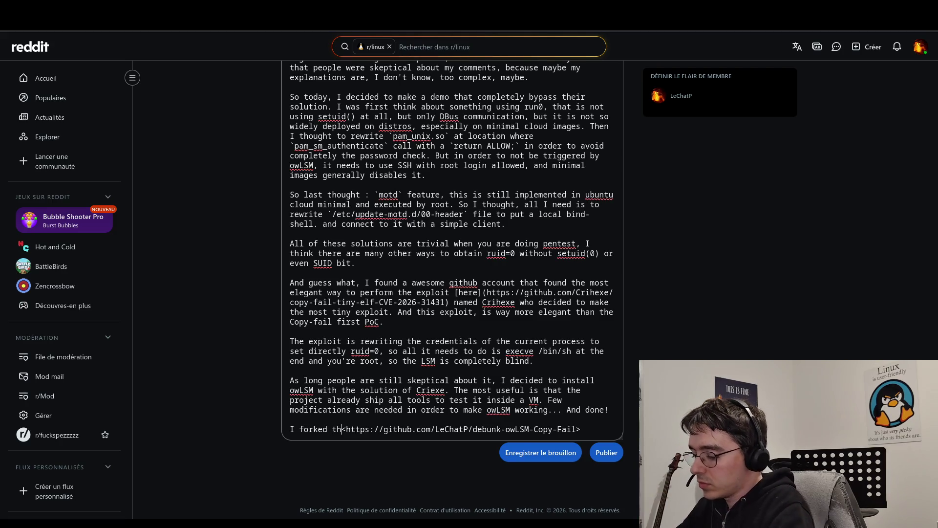
key(BackSpace)
text(repo wit)
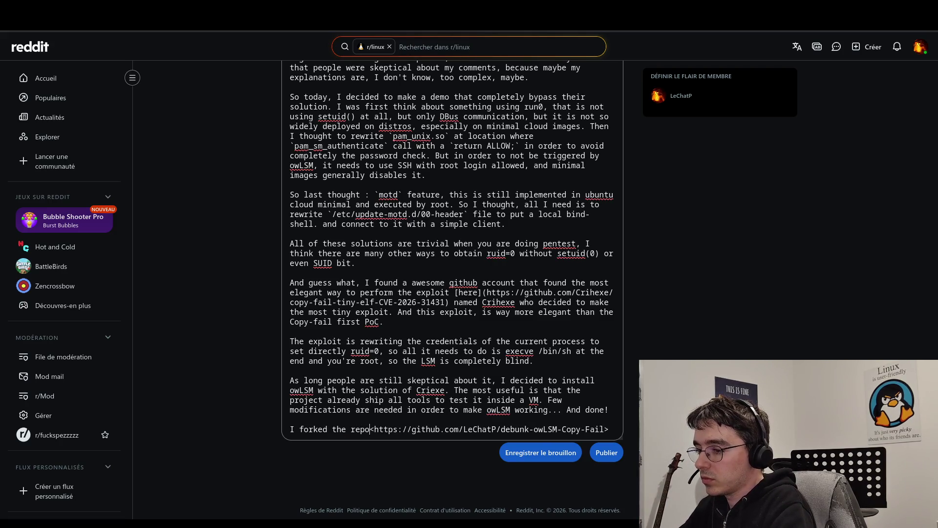
text(h)
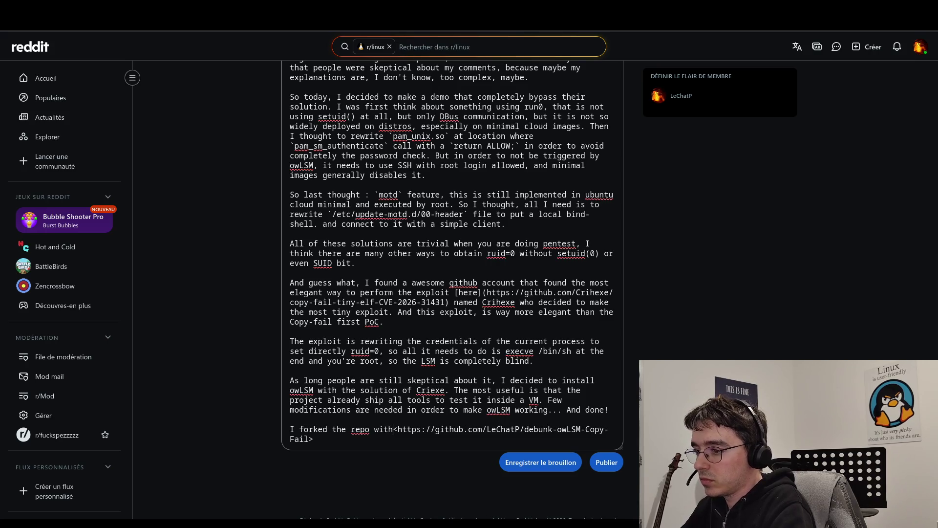
key(BackSpace)
key(BackSpace)
key(BackSpace)
text(adde)
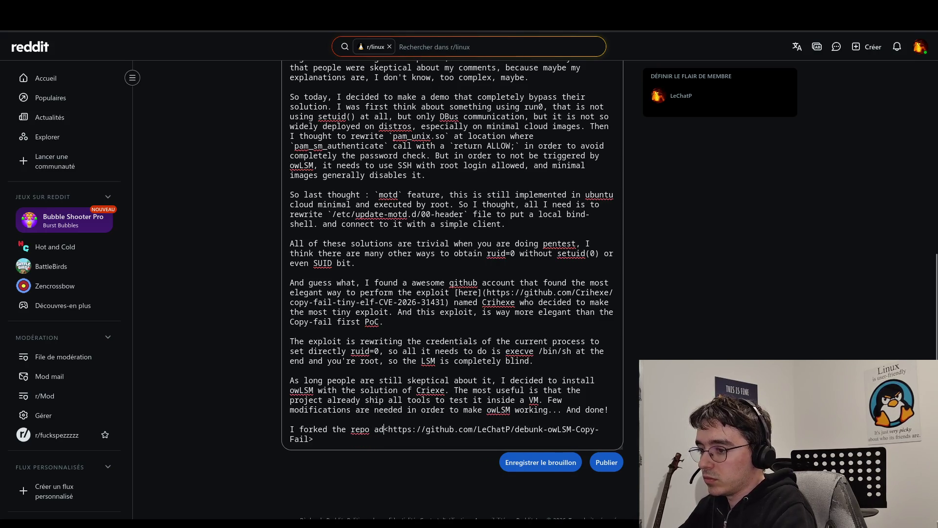
text(d whats n)
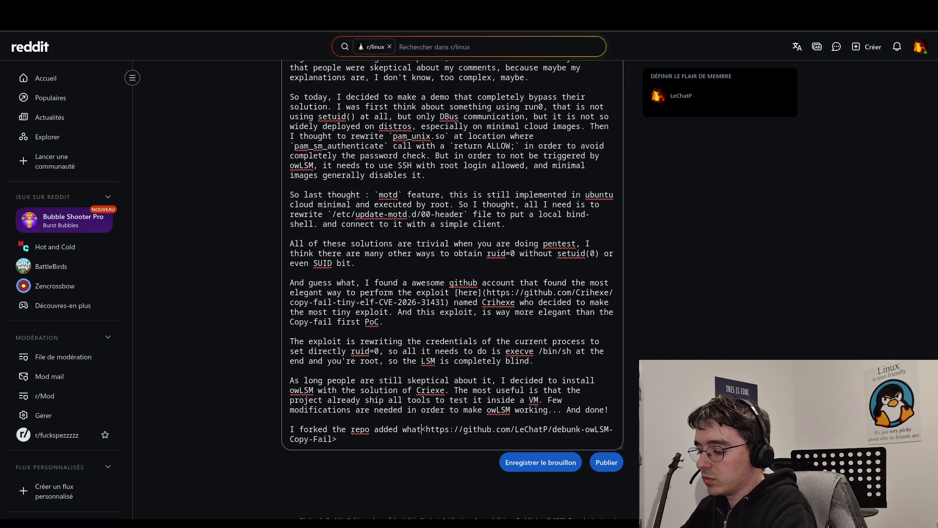
text(eeds to)
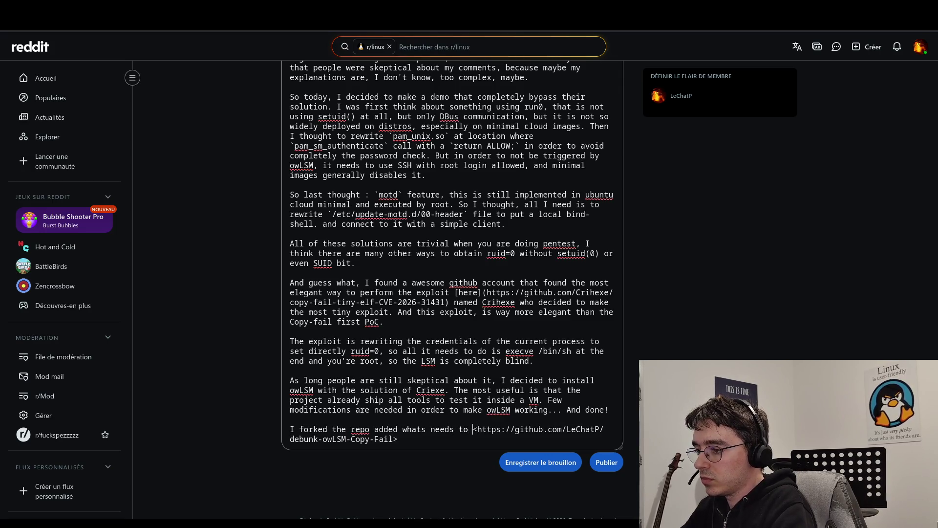
text( be added)
text( to make )
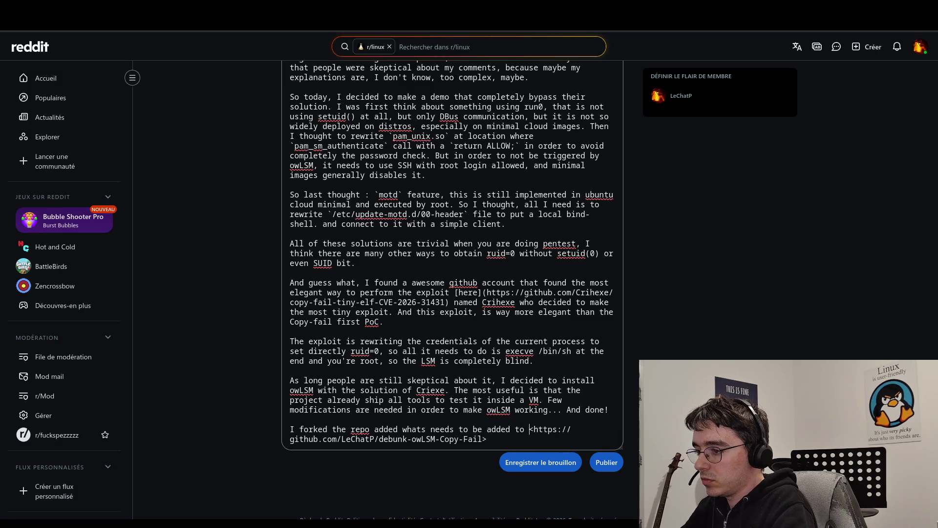
text(owLSM work in )
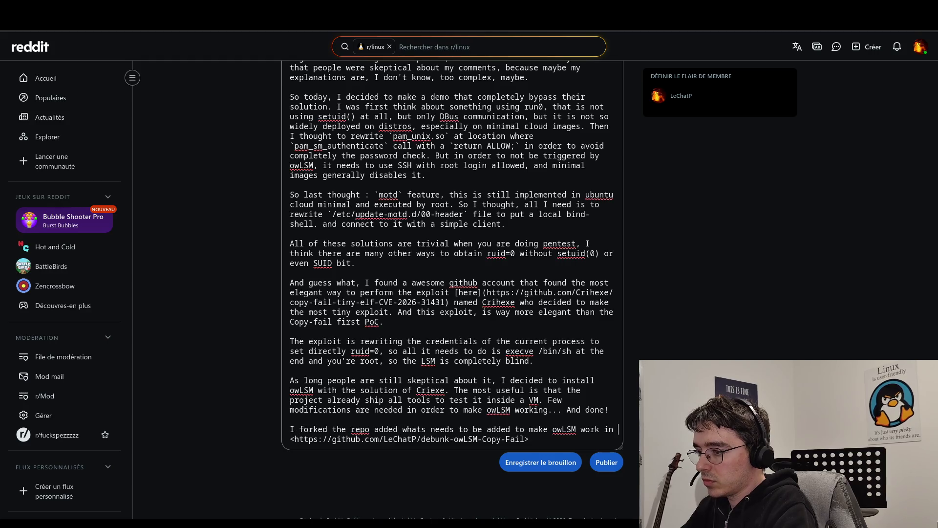
text(the VM)
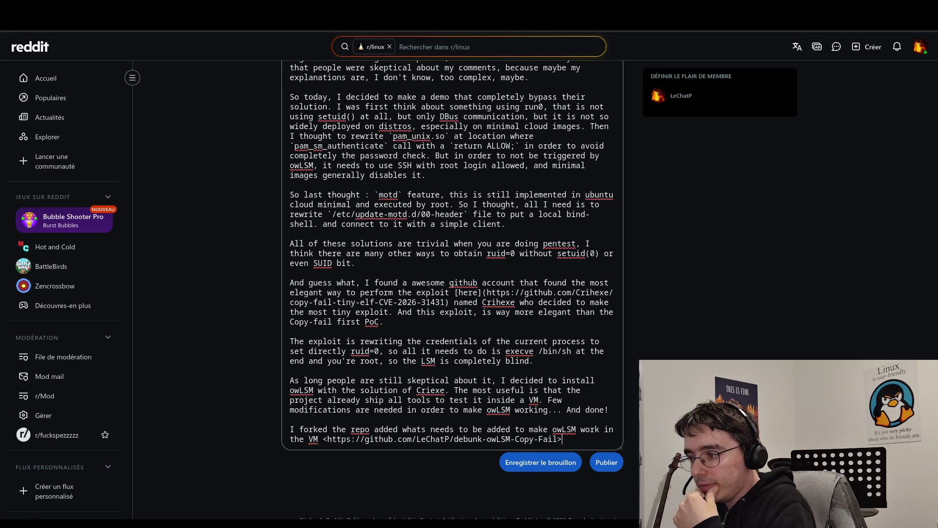
Step: Add that they tried the exploit, it just works, done on livestream, with the clip shown
text(andtries the )
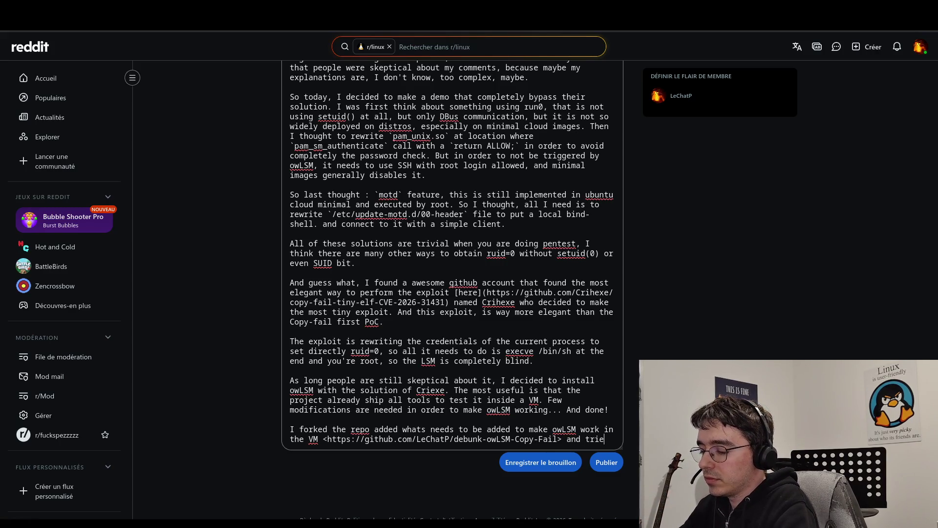
text(exploit)
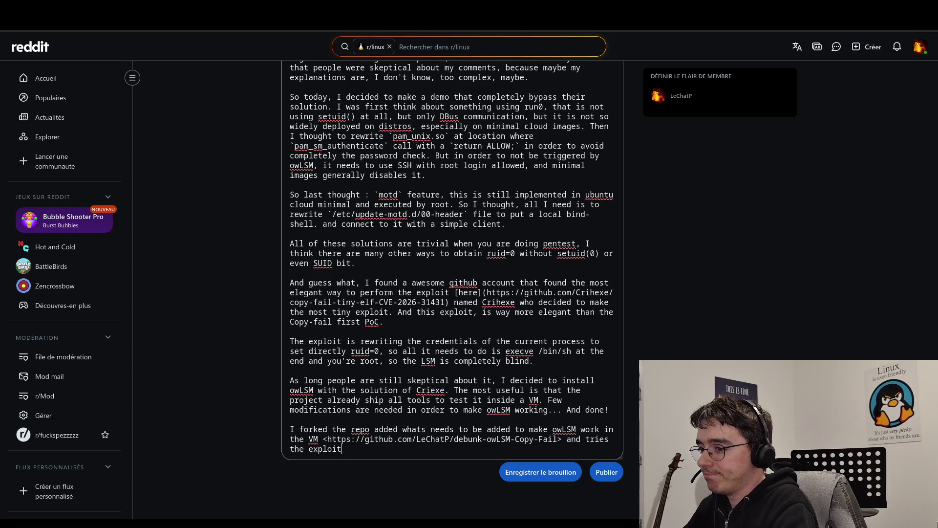
text(, and it just)
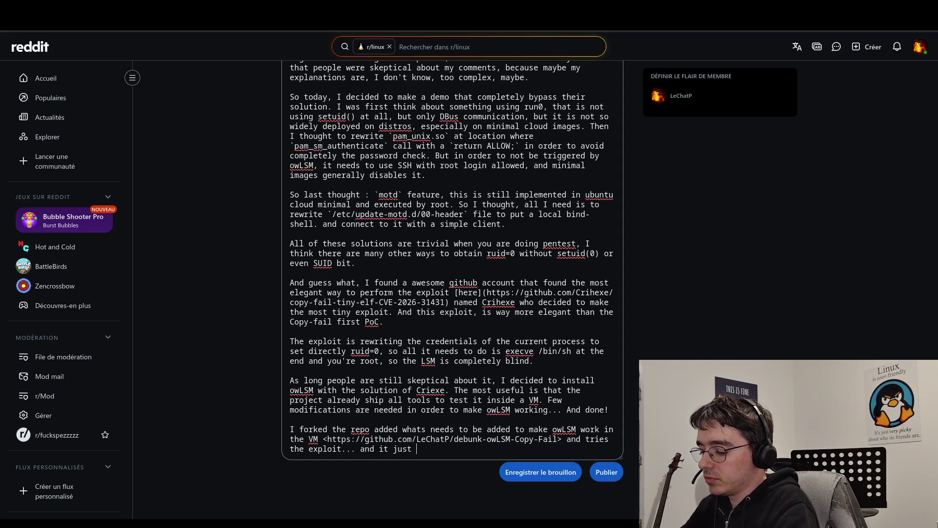
text( wor)
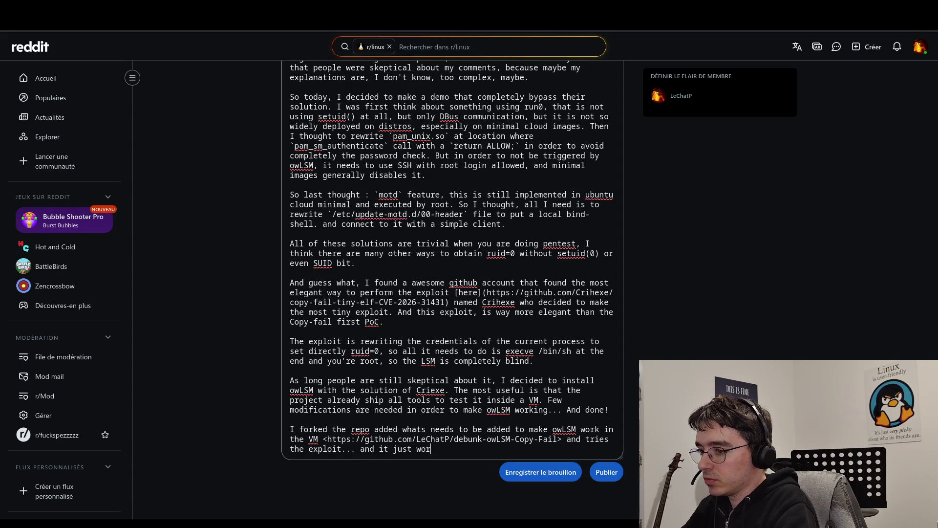
text(ks. )
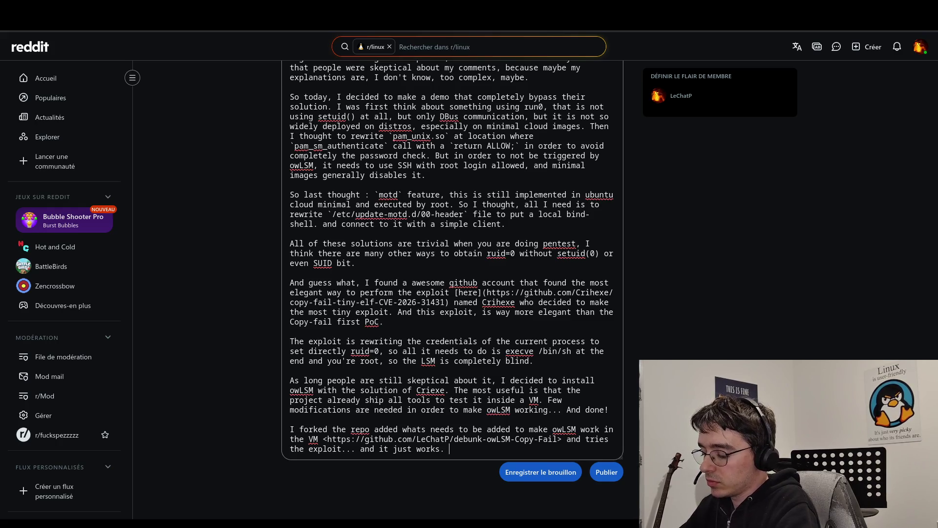
text(I did it )
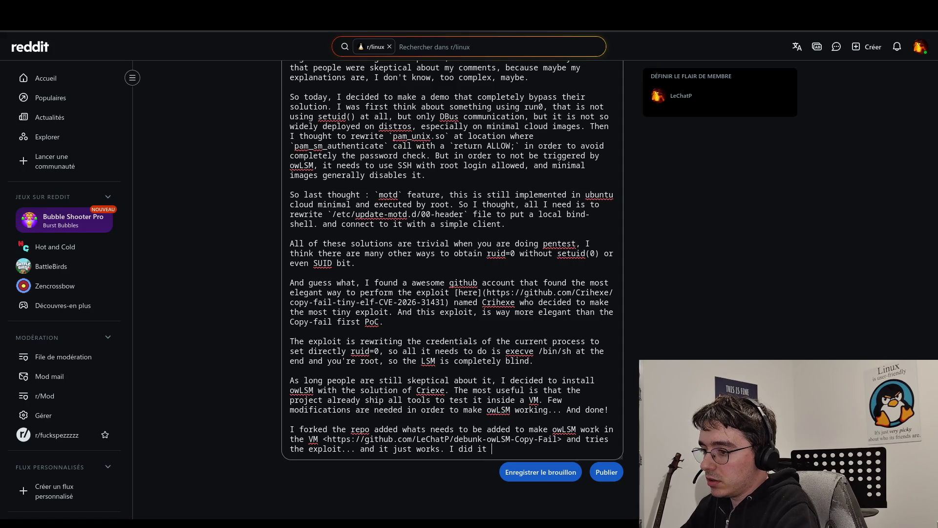
text(in l)
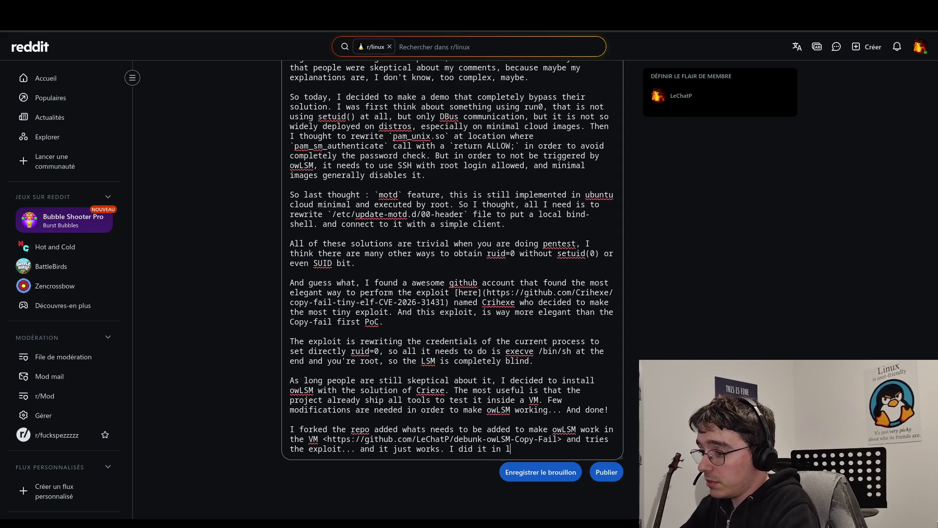
text(ives)
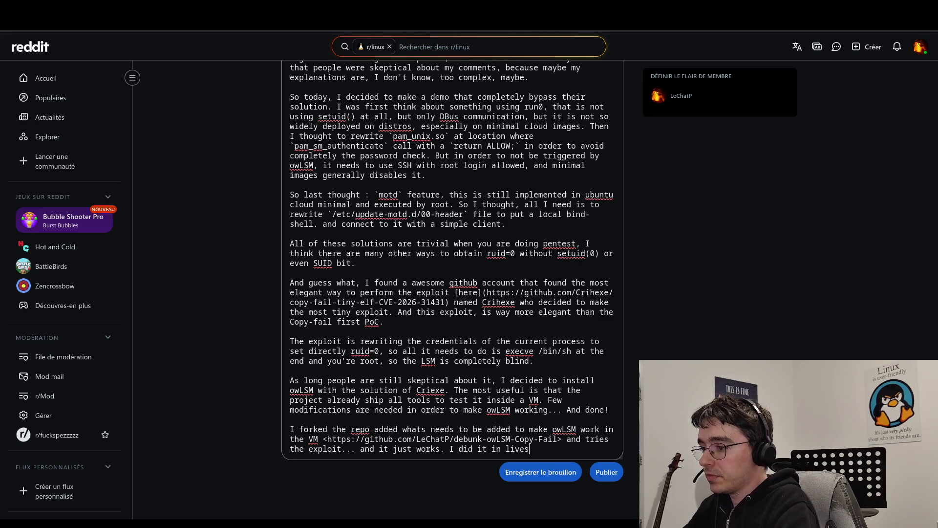
text(tream!!)
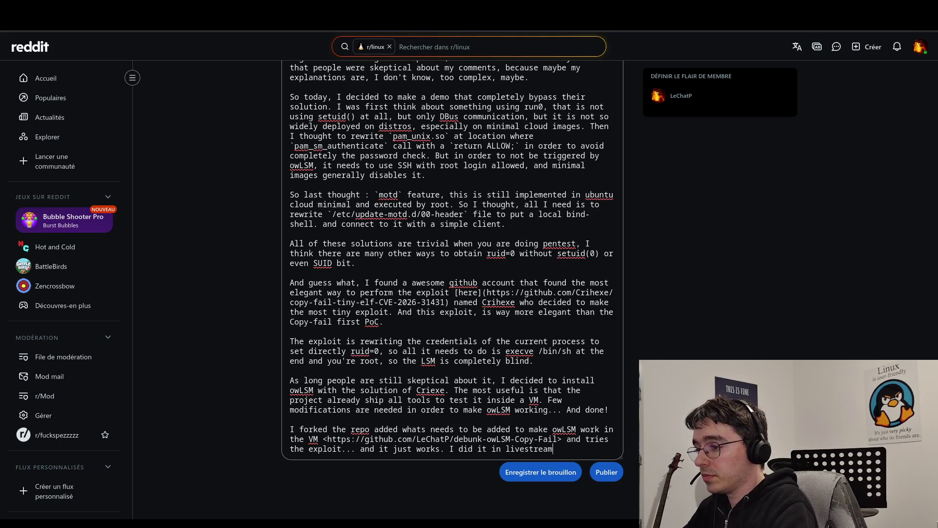
key(BackSpace)
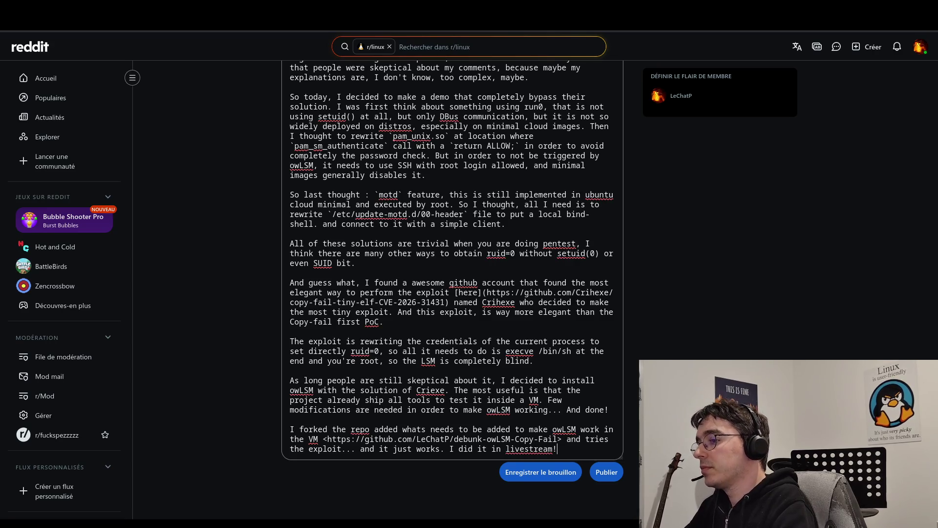
text(!)
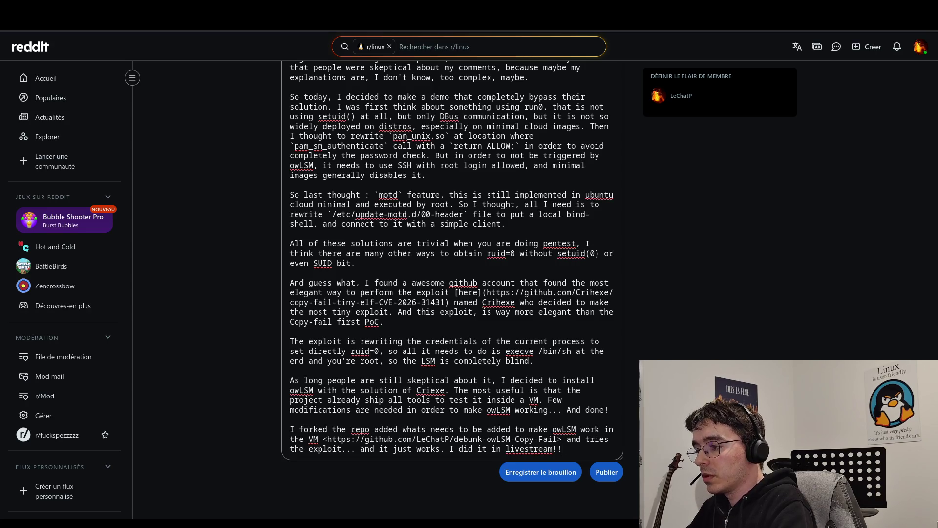
text( So here )
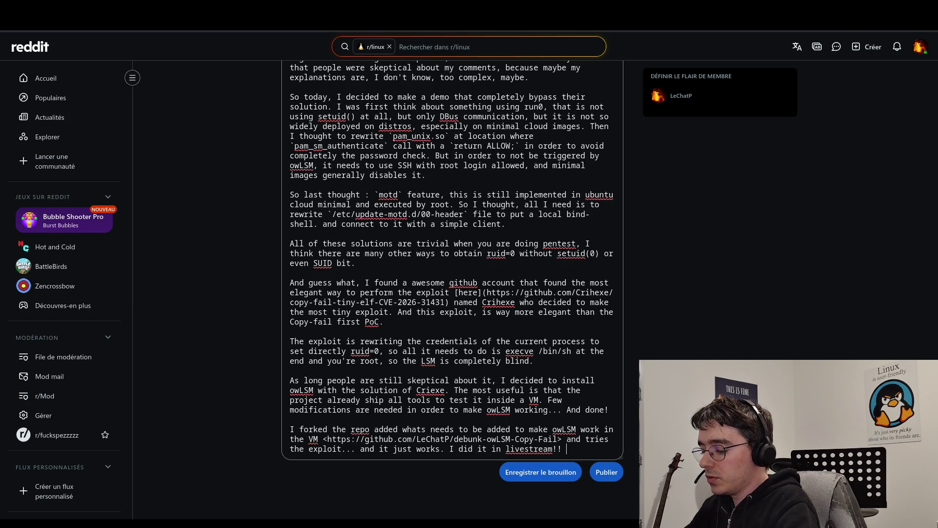
text(is the cl)
text(ip to )
text(show you )
text(that )
text(it wok)
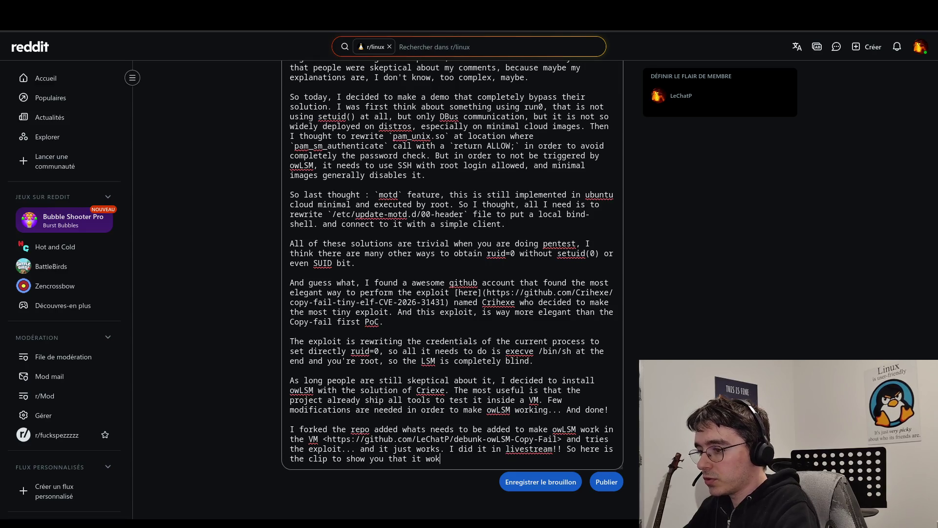
key(BackSpace)
text(rks.)
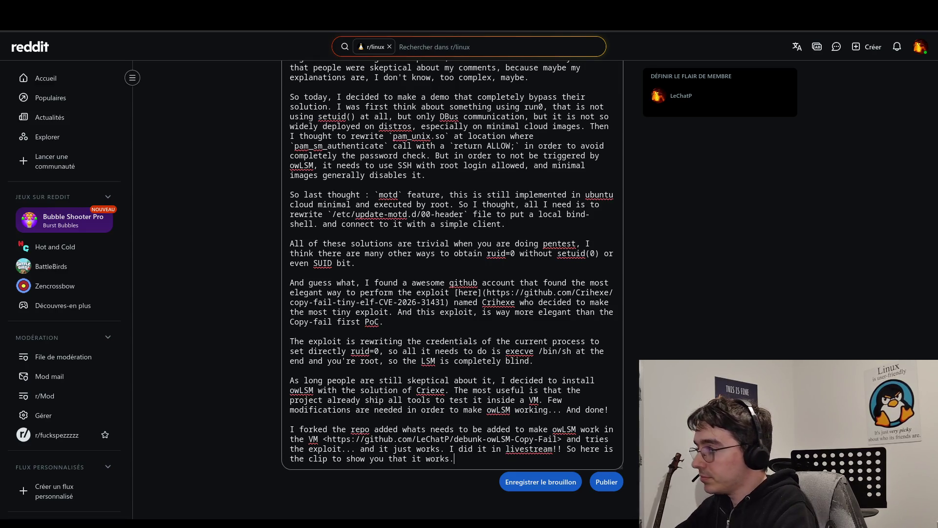
Step: Reword the clip sentence to end with 'their mitigation just does not work.'
key(BackSpace)
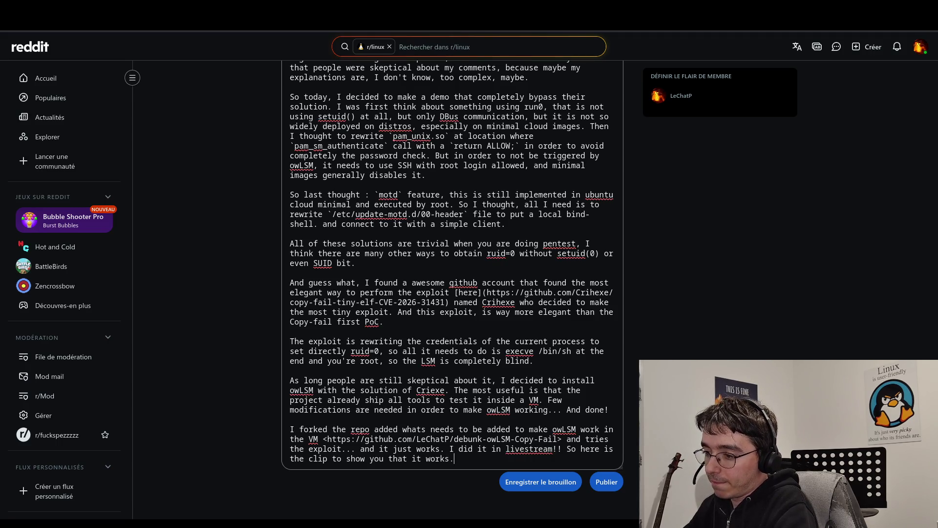
key(BackSpace)
key(BackSpace)
key(BackSpace)
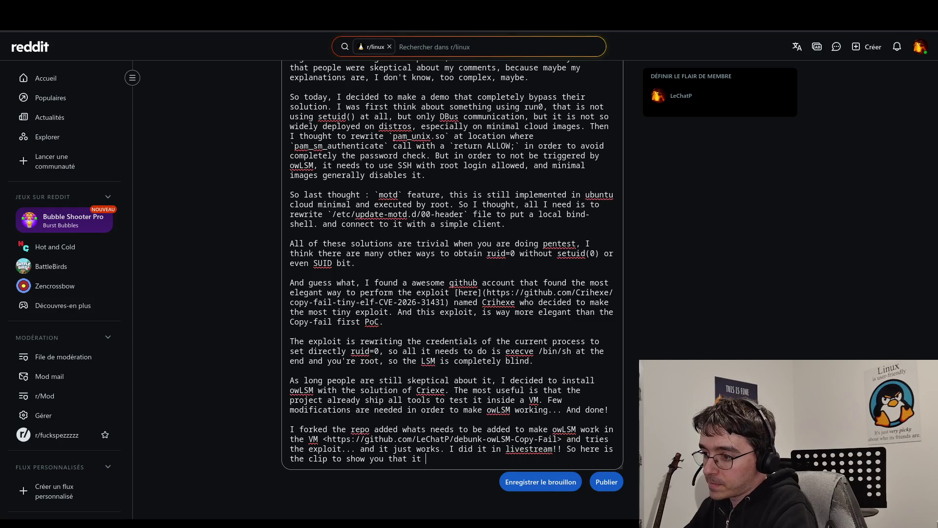
text(their )
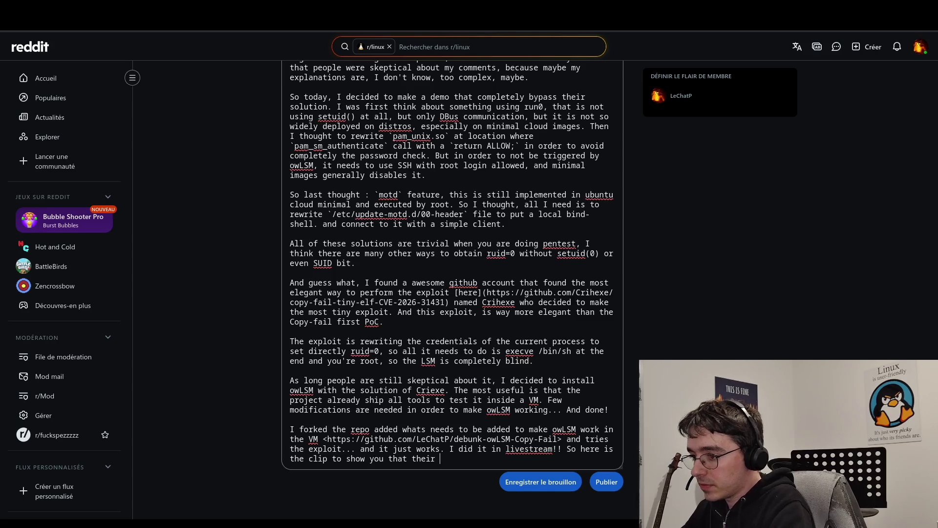
text(mi)
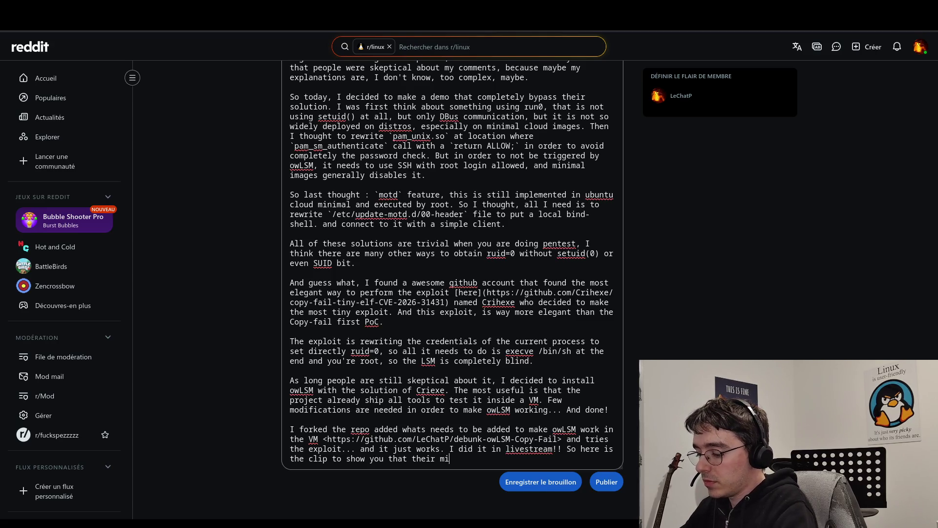
text(tigation just n)
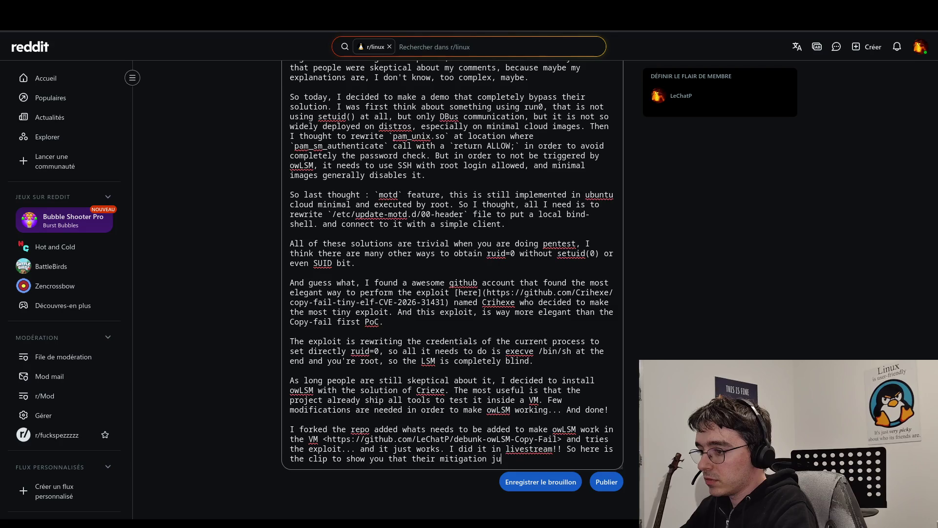
key(BackSpace)
text(don't)
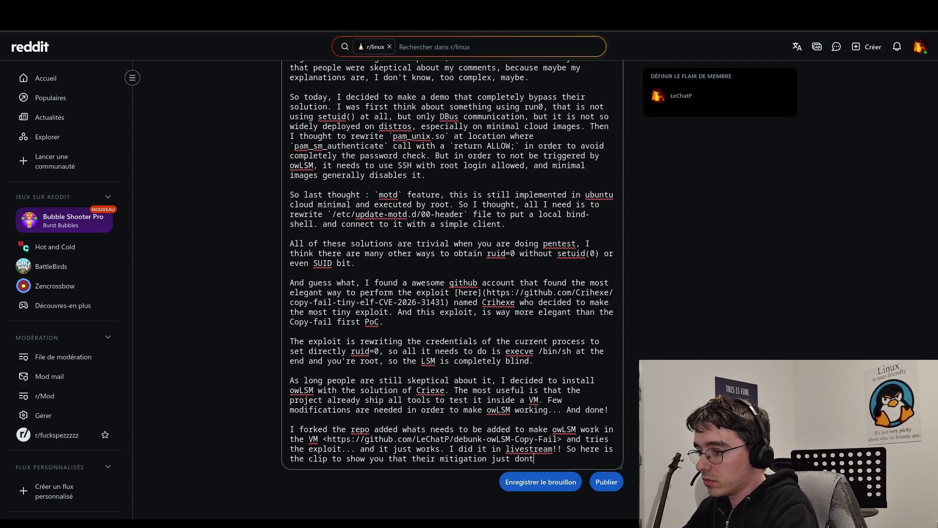
key(BackSpace)
key(BackSpace)
key(BackSpace)
text(es )
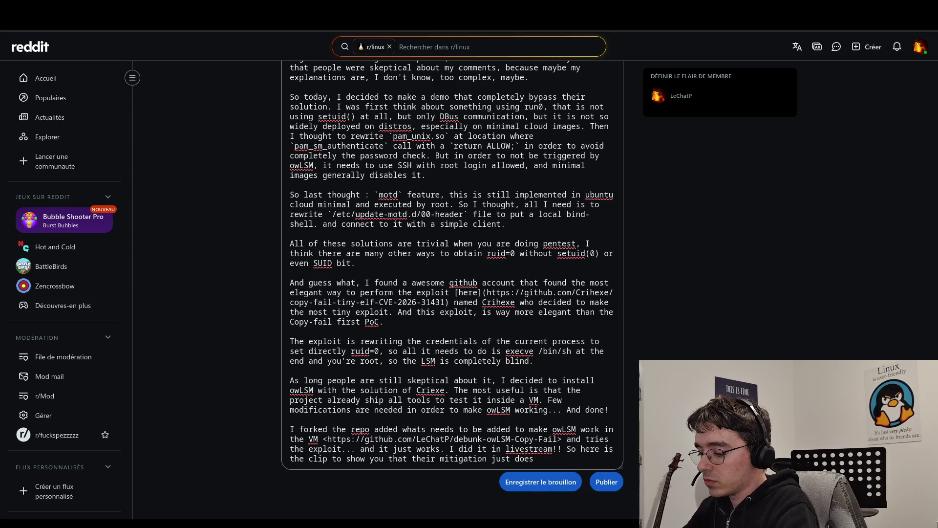
text(not works.)
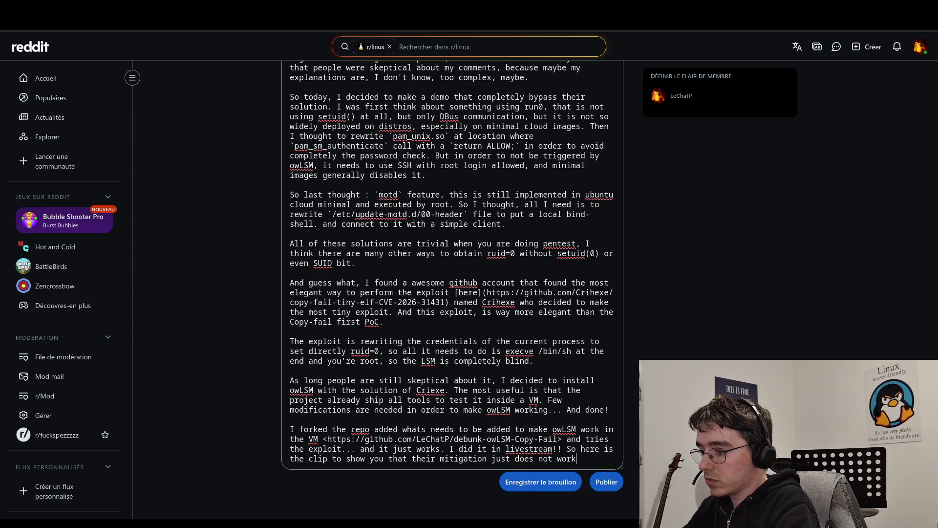
key(Left)
key(BackSpace)
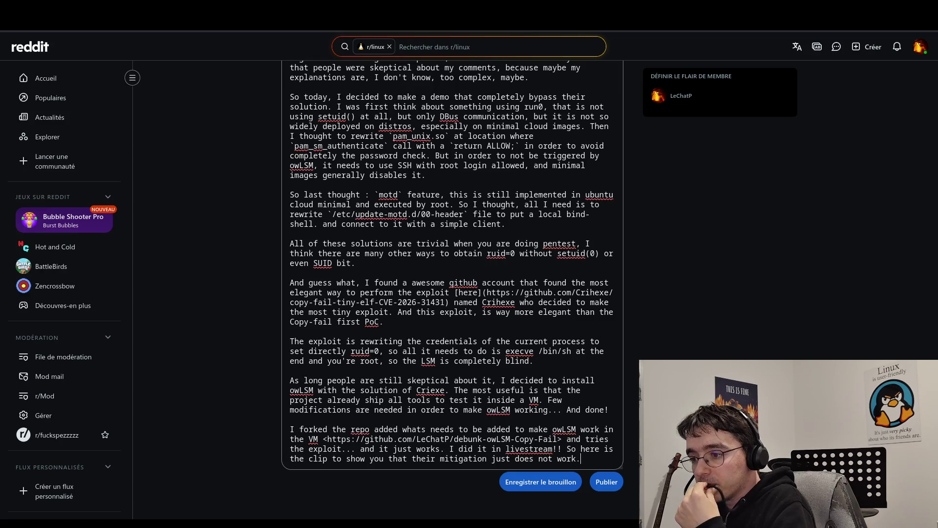
scroll(497, 220, up, 10)
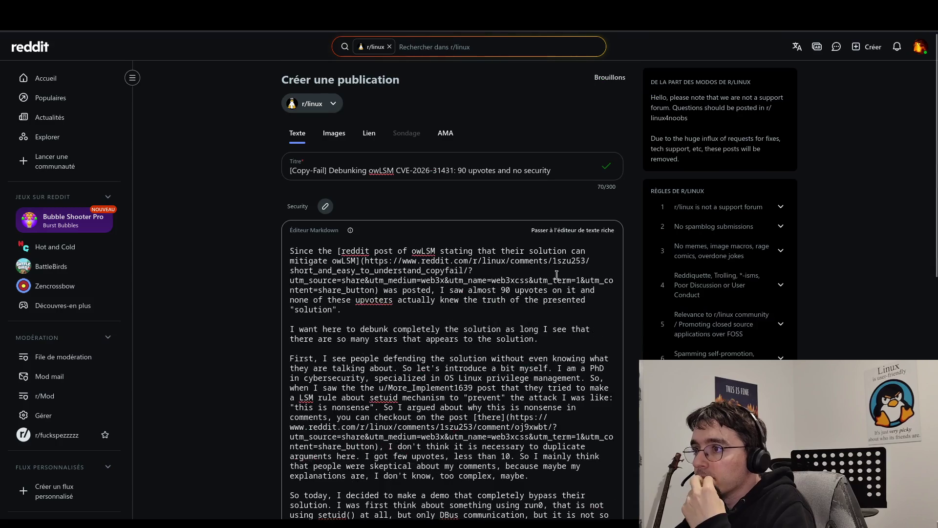
click(572, 230)
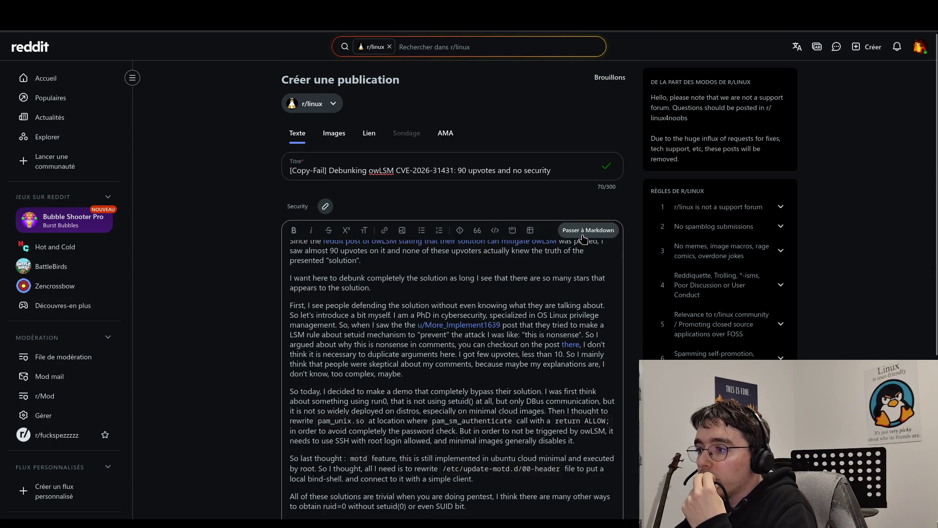
scroll(560, 285, down, 5)
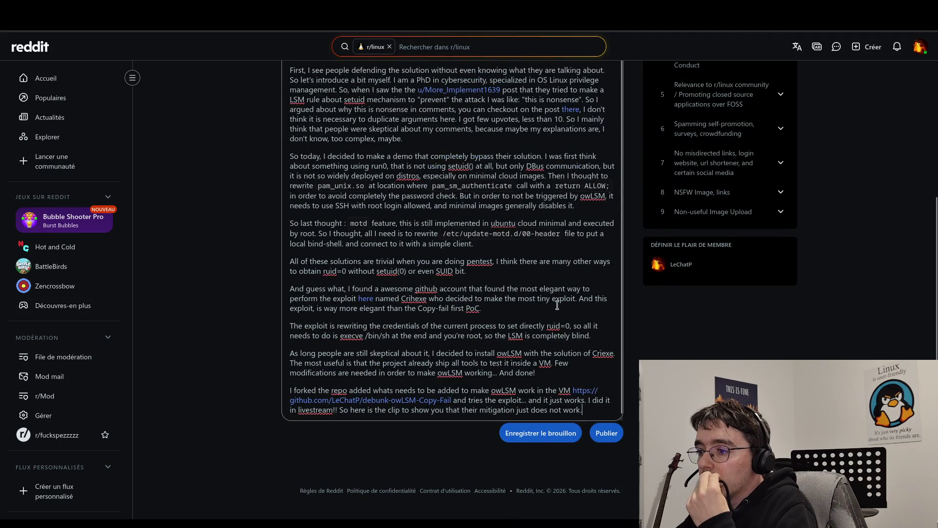
scroll(557, 304, up, 1)
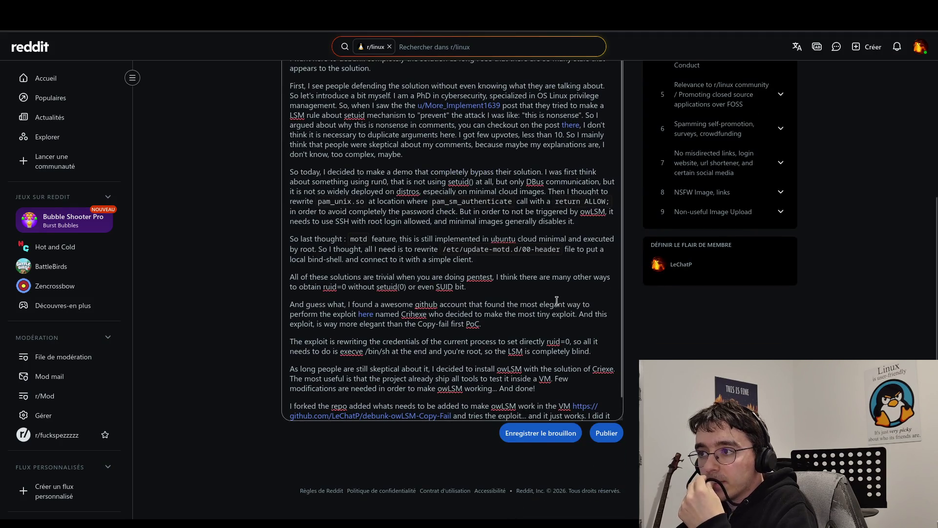
scroll(555, 298, up, 3)
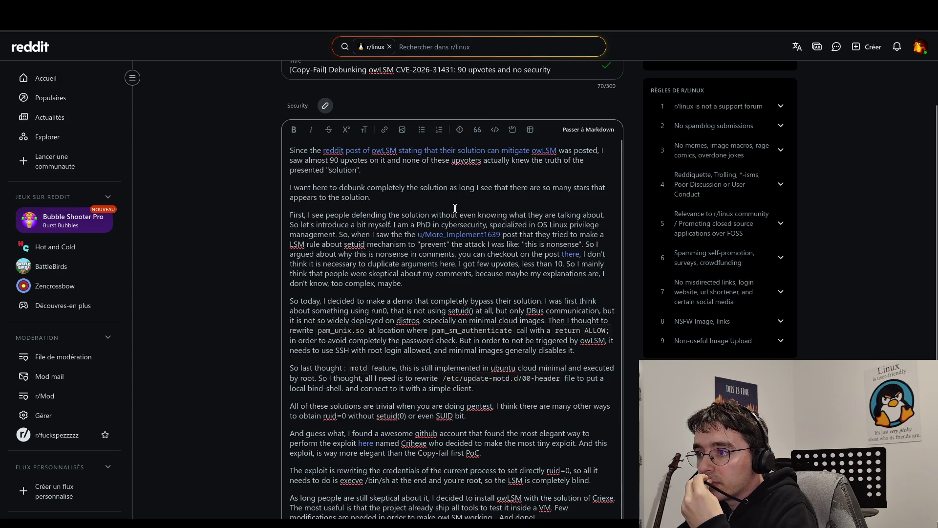
click(451, 195)
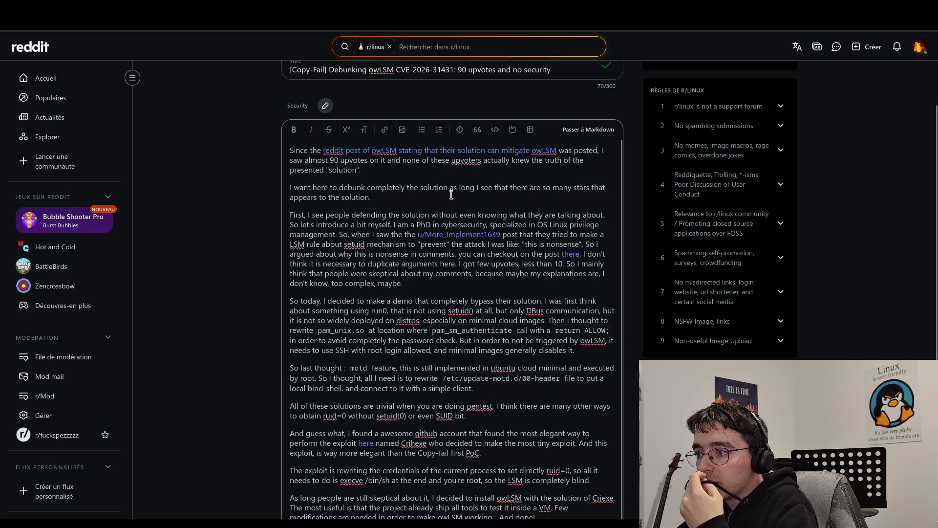
click(469, 282)
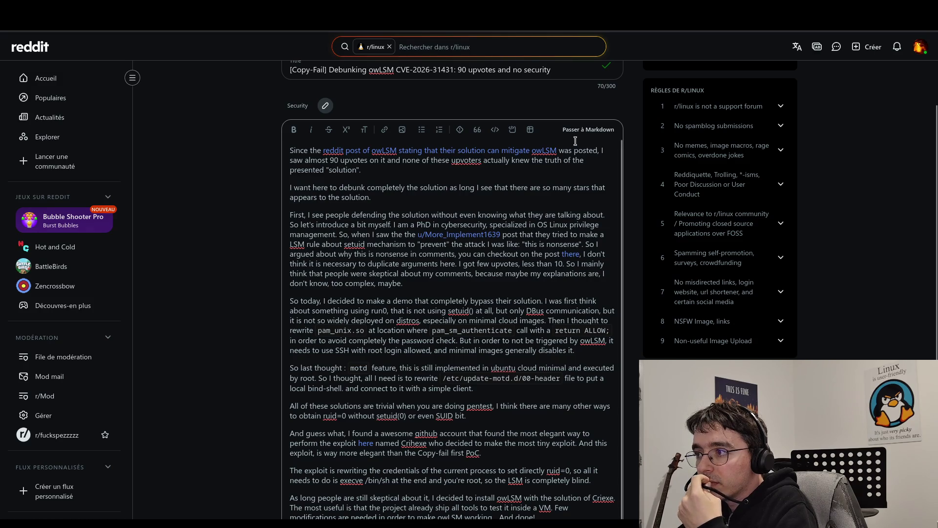
click(589, 130)
scroll(455, 173, up, 5)
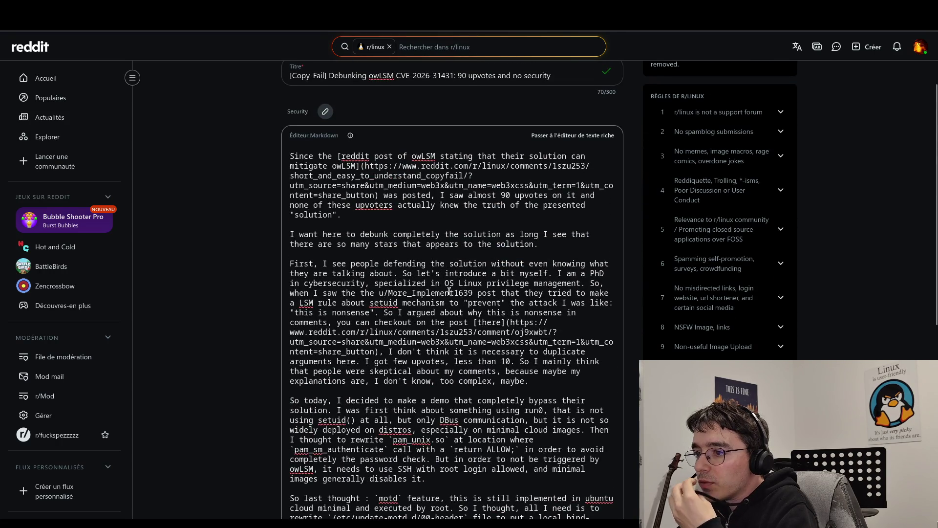
Step: Delete the passage from 'I see people defending…' through 'this is nonsense'. So' and view it as rich text
click(588, 282)
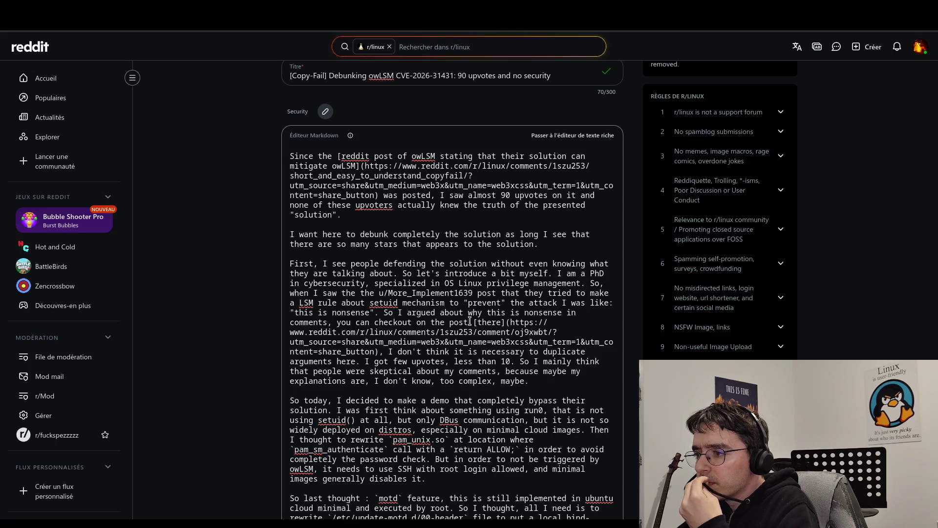
drag(383, 313, 321, 267)
key(Delete)
key(Delete)
key(Delete)
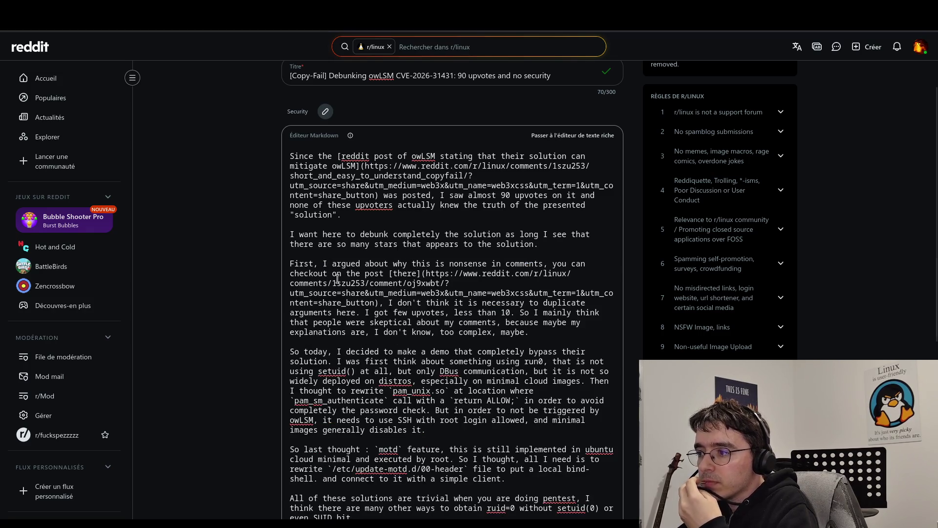
click(539, 331)
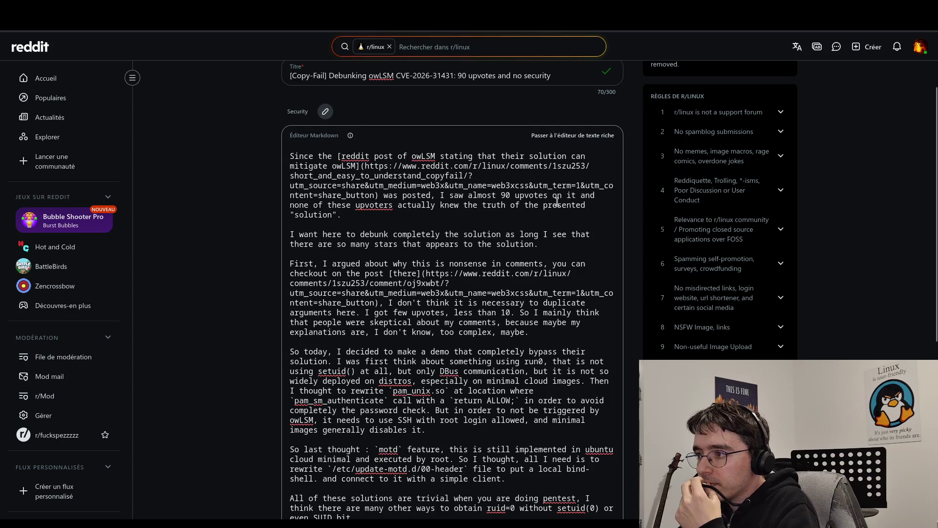
click(571, 135)
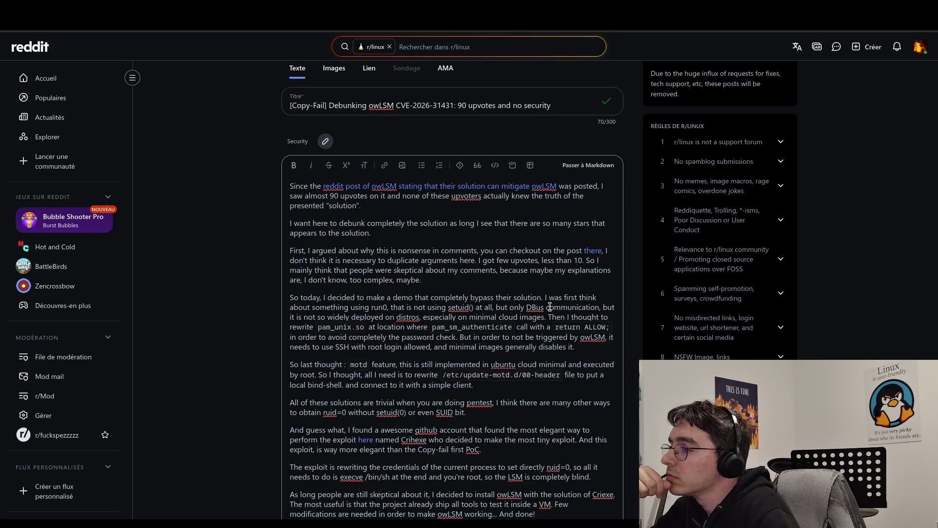
Step: In Markdown, change `return ALLOW;` to `return 0;` and return to the rich text view
click(593, 165)
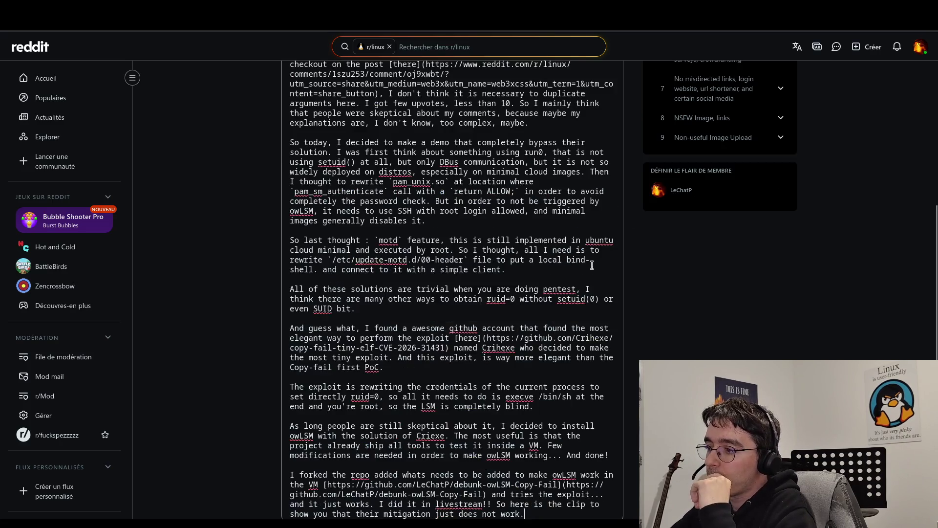
double_click(490, 191)
text(0)
scroll(595, 200, up, 5)
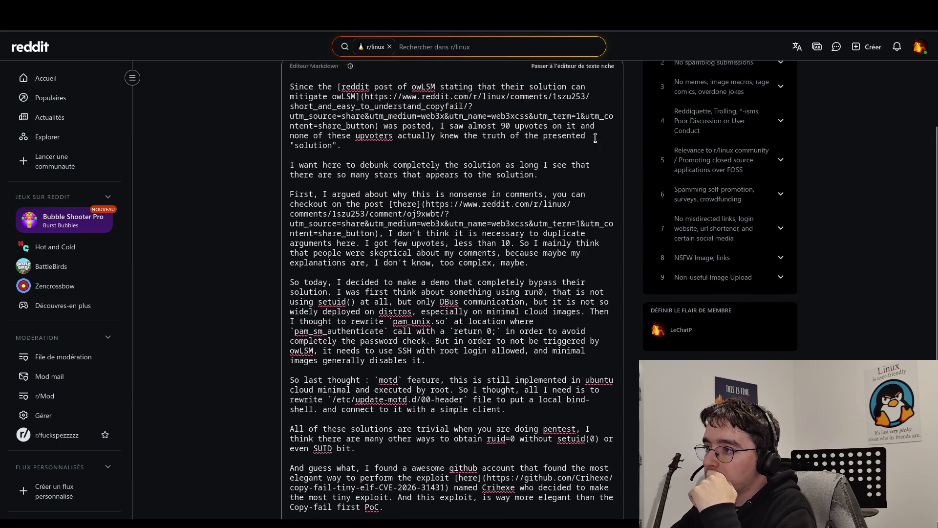
click(586, 184)
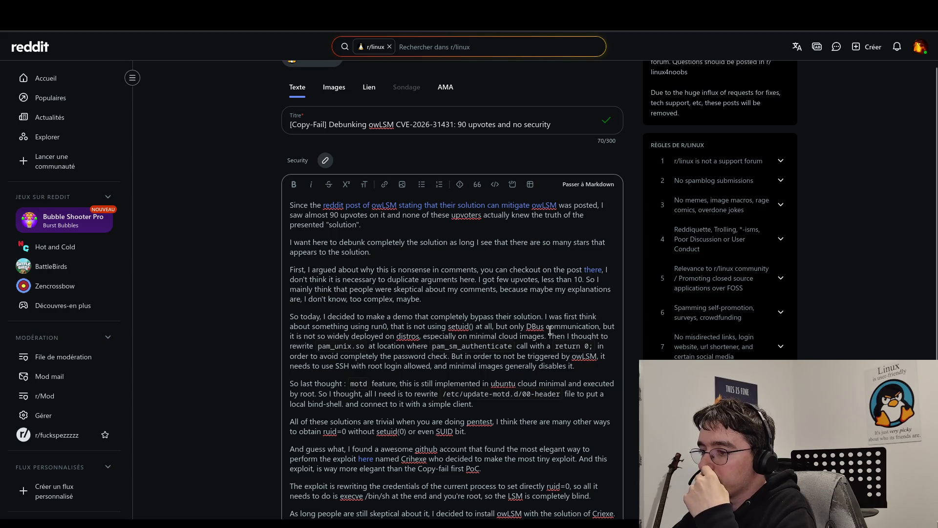
scroll(550, 330, down, 3)
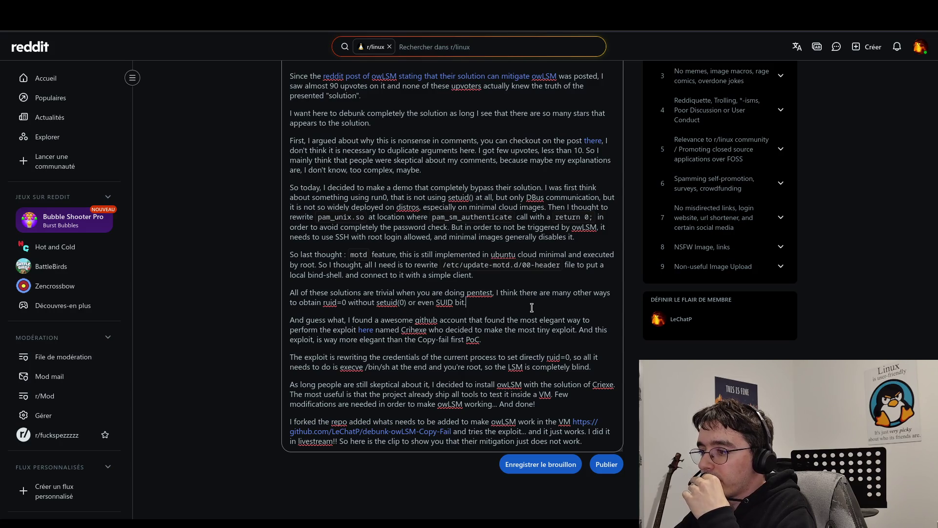
Step: In Markdown, replace 'most' with 'an' in the github sentence, then return to rich text
scroll(550, 234, up, 3)
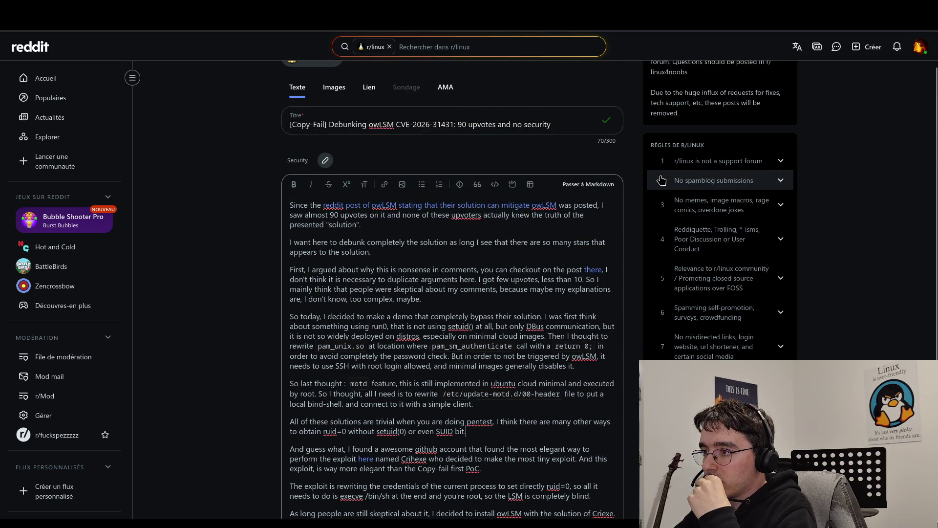
click(609, 189)
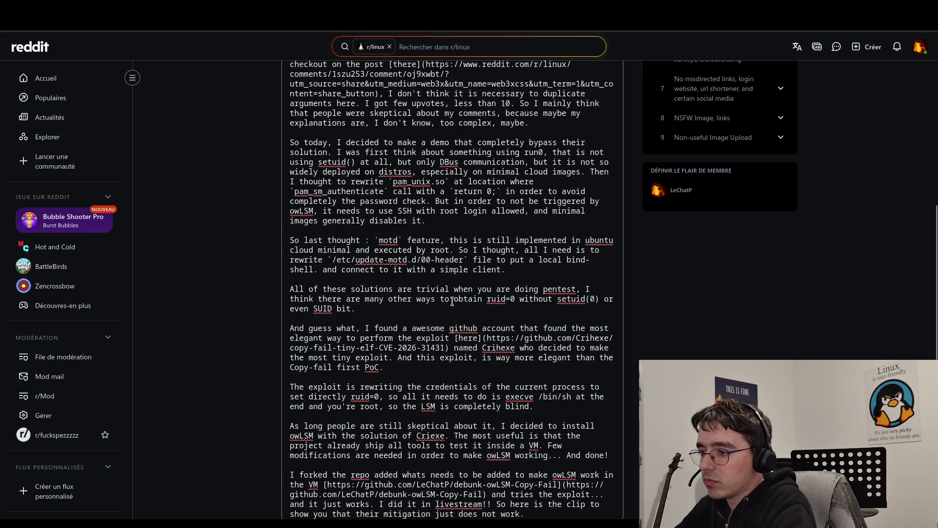
double_click(606, 327)
text(an)
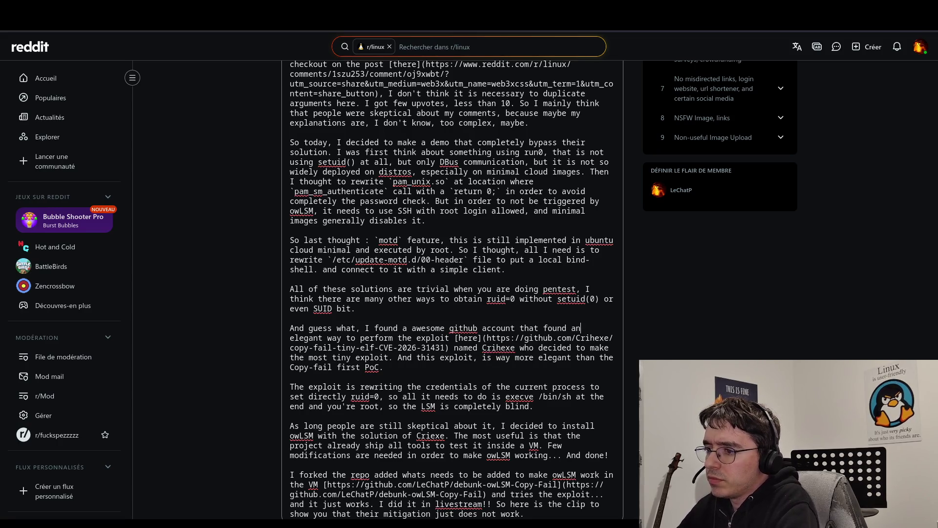
click(462, 366)
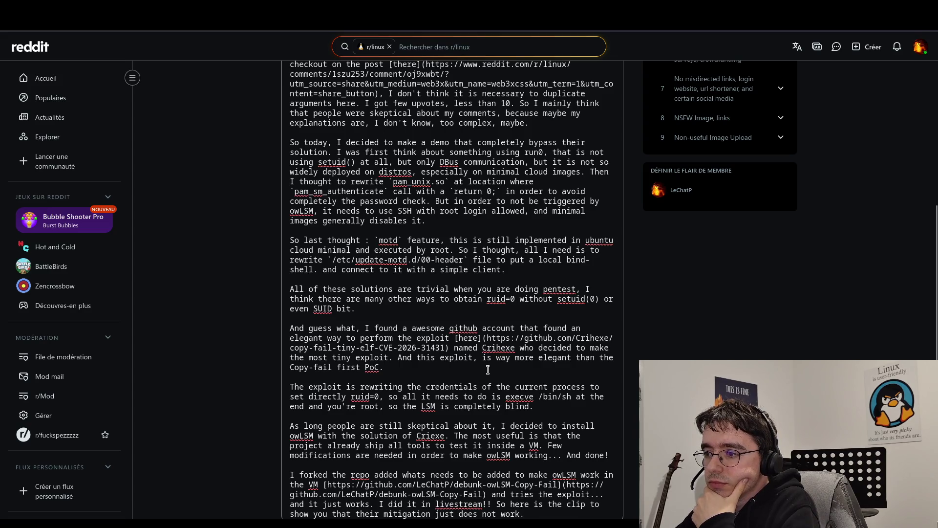
click(549, 406)
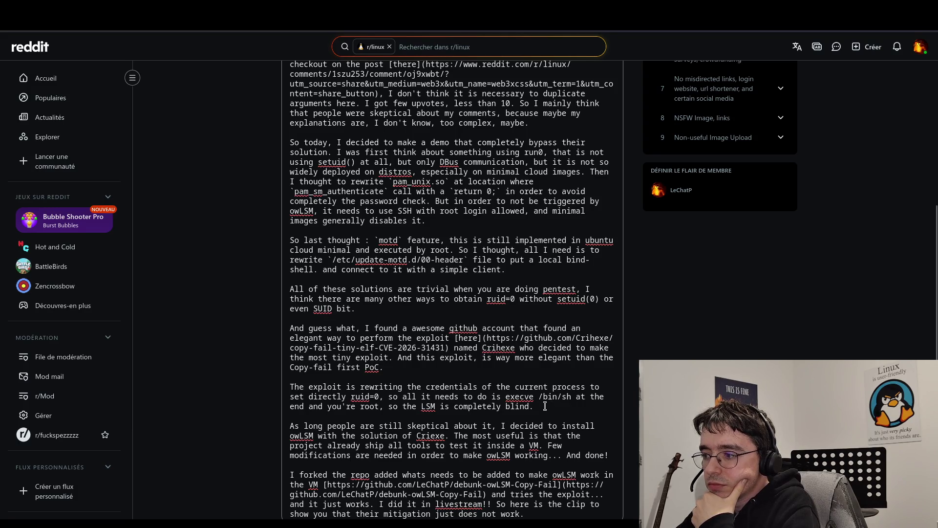
scroll(544, 406, down, 1)
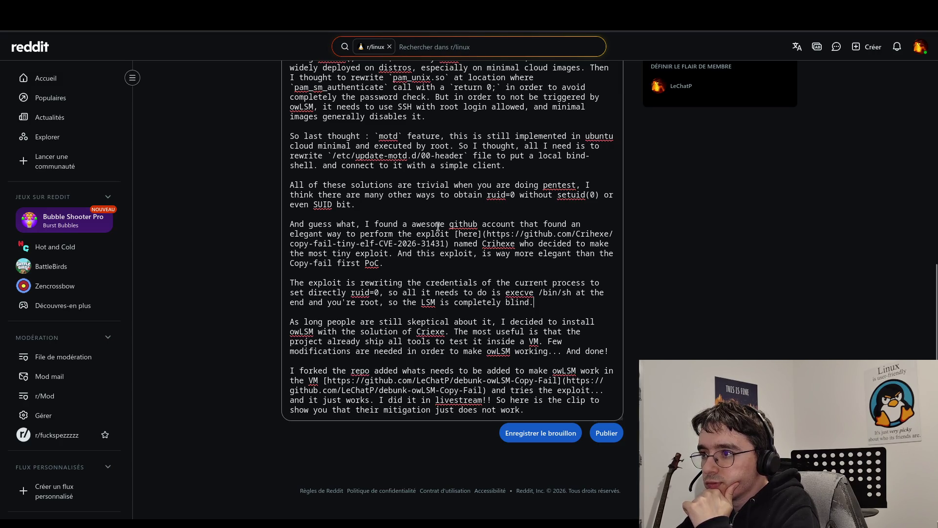
scroll(390, 206, up, 3)
scroll(390, 206, up, 6)
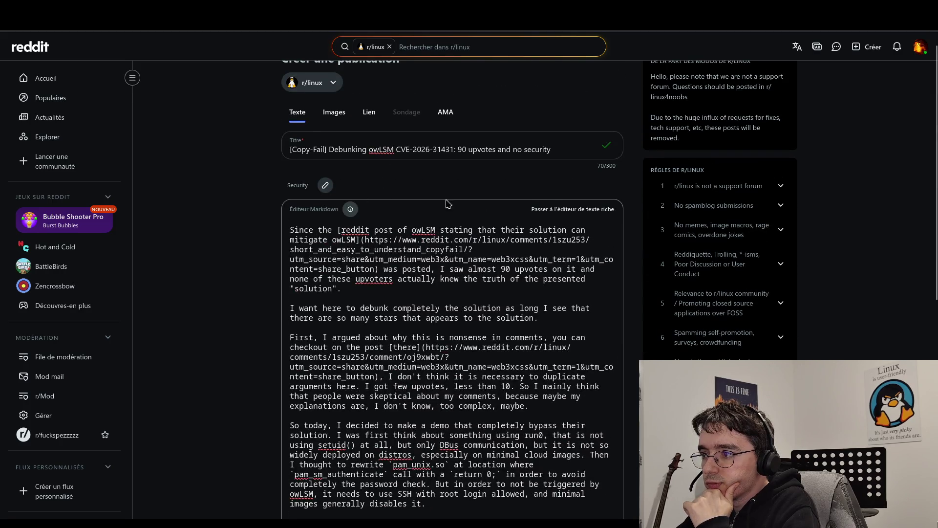
click(535, 213)
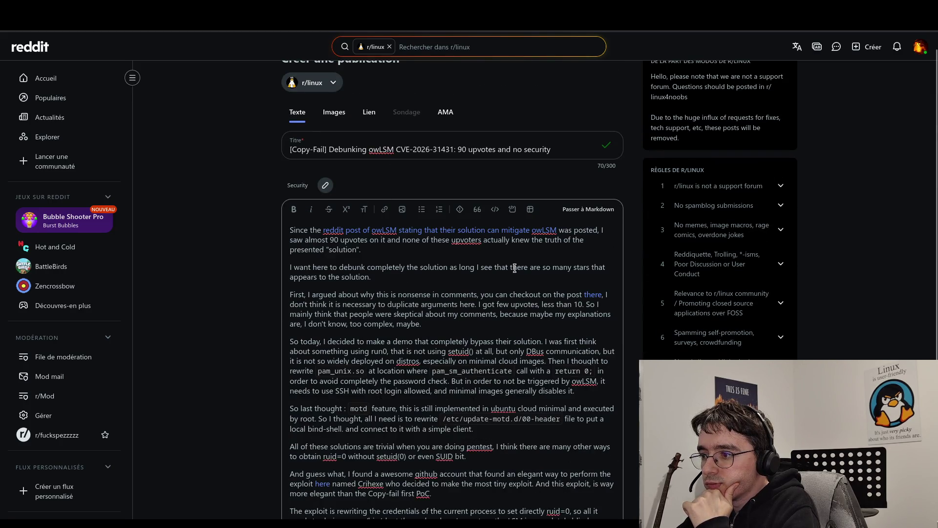